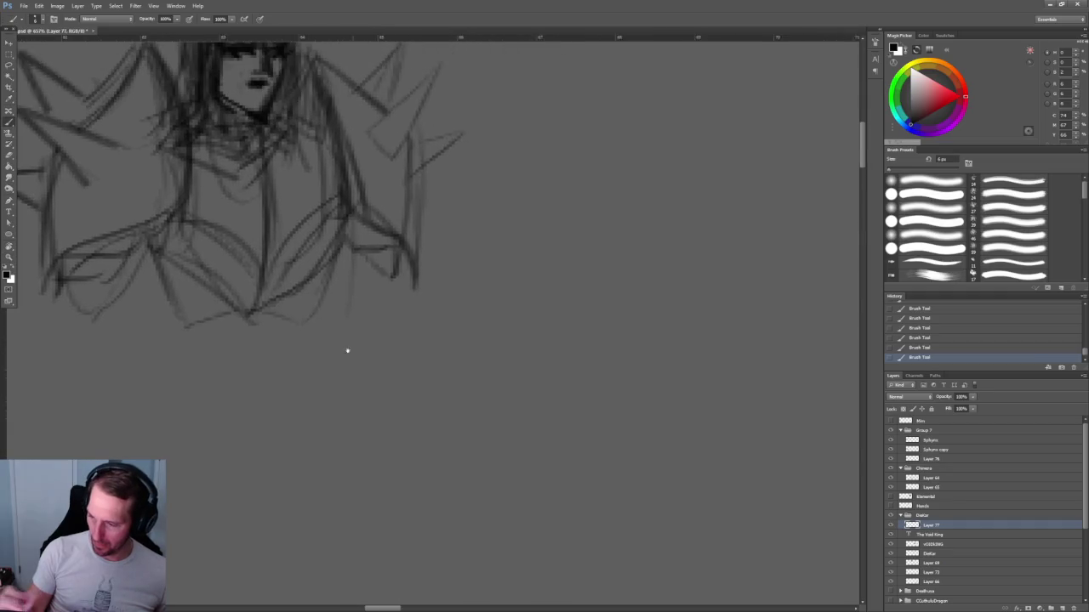
Add dark lines and a curved arc along the figure's right side.
drag(319, 254, 387, 328)
drag(394, 230, 388, 330)
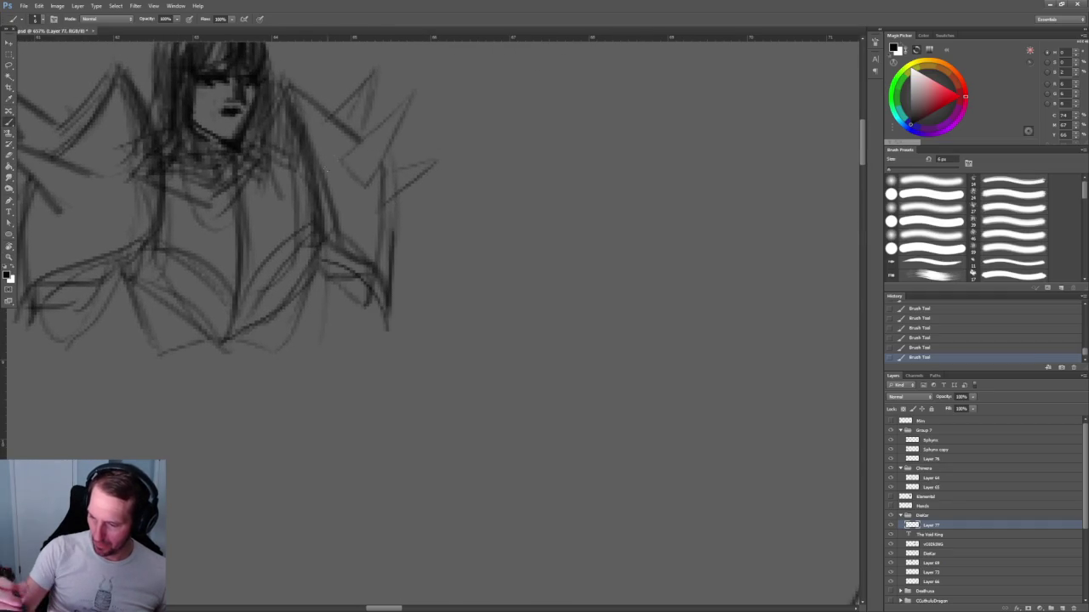
mouse_move(336, 215)
mouse_down()
mouse_move(392, 253)
mouse_move(392, 200)
mouse_up()
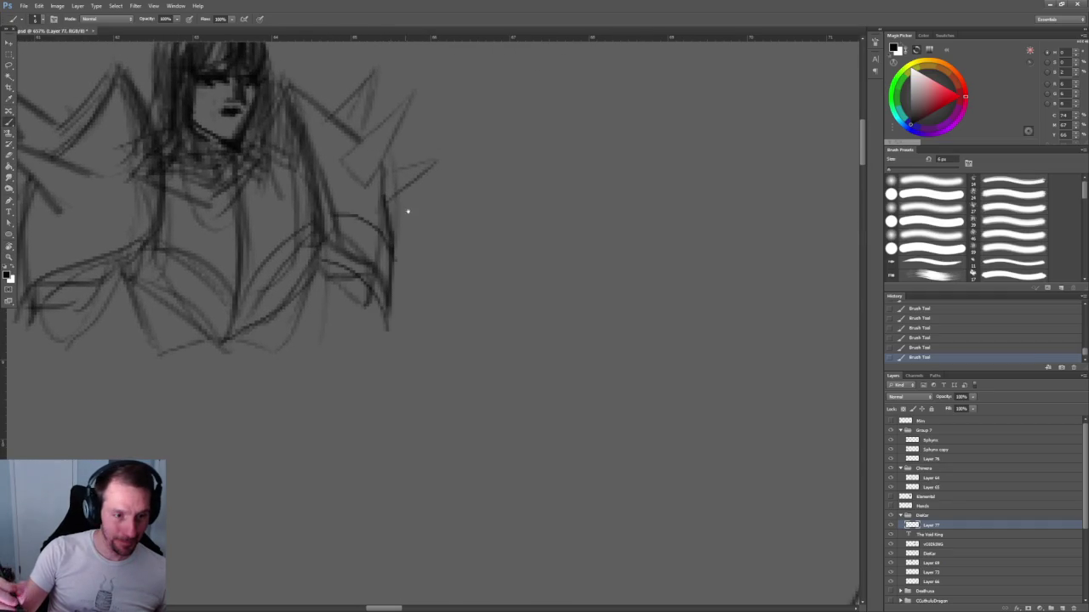
scroll(401, 206, up, 1)
scroll(384, 298, up, 1)
drag(389, 300, 429, 299)
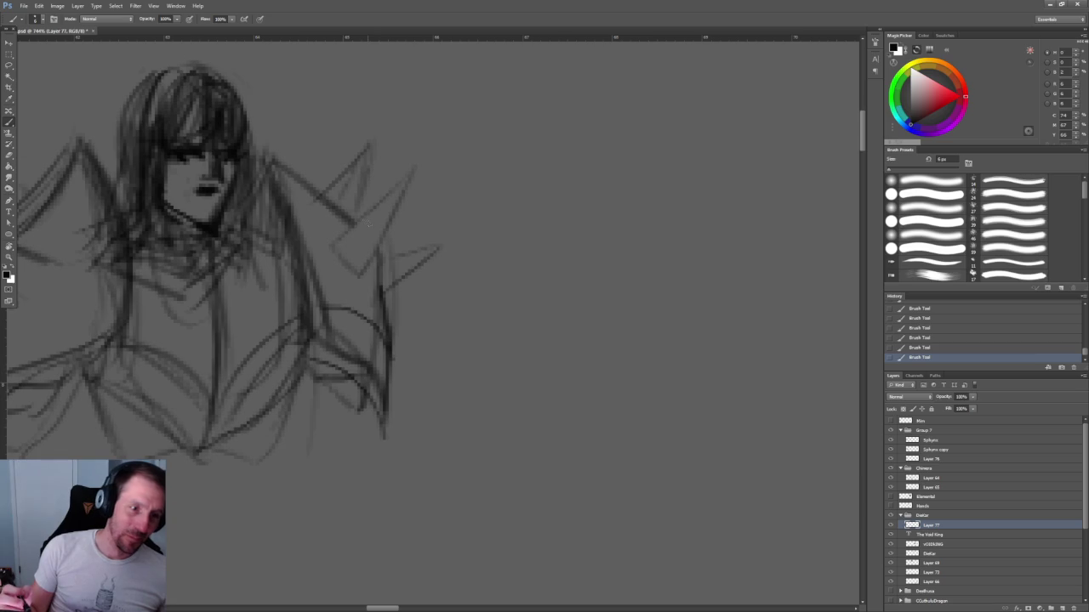
Draw the right shoulder curve and darken the right wing outline and hair lines.
mouse_move(390, 303)
mouse_down()
mouse_move(391, 339)
mouse_move(308, 296)
mouse_move(293, 200)
mouse_move(272, 153)
mouse_move(267, 194)
mouse_move(294, 226)
mouse_up()
drag(272, 155, 330, 197)
drag(384, 239, 389, 336)
mouse_move(425, 228)
mouse_down()
mouse_move(492, 228)
mouse_move(688, 321)
mouse_up()
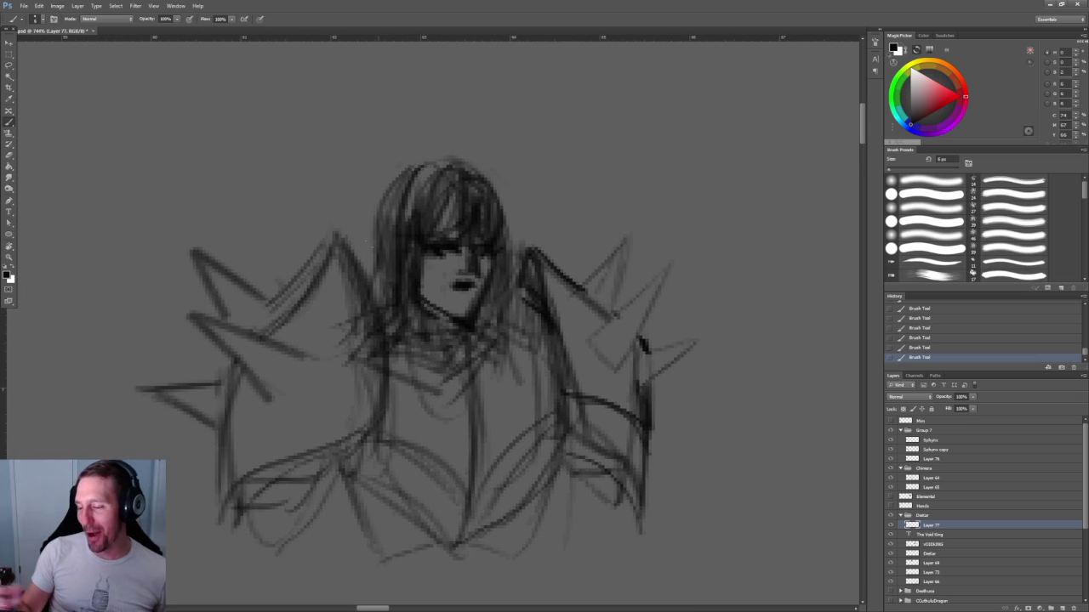
mouse_move(346, 243)
mouse_down()
mouse_move(366, 283)
mouse_move(372, 442)
mouse_up()
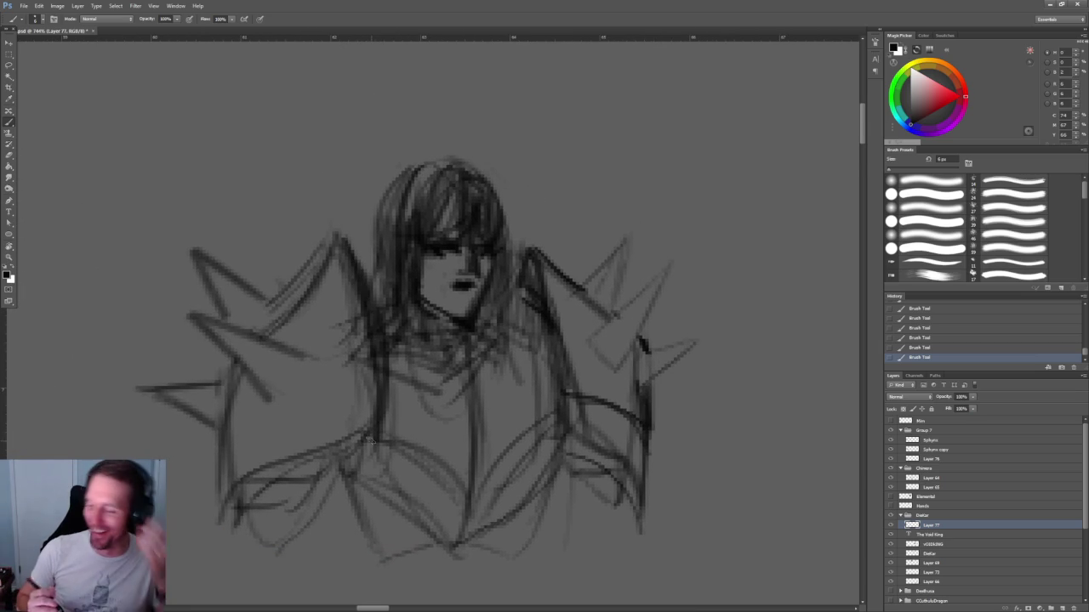
Darken and extend the upper-left wing spike and its lower vertical lines.
mouse_move(336, 234)
mouse_down()
mouse_move(305, 289)
mouse_move(253, 328)
mouse_up()
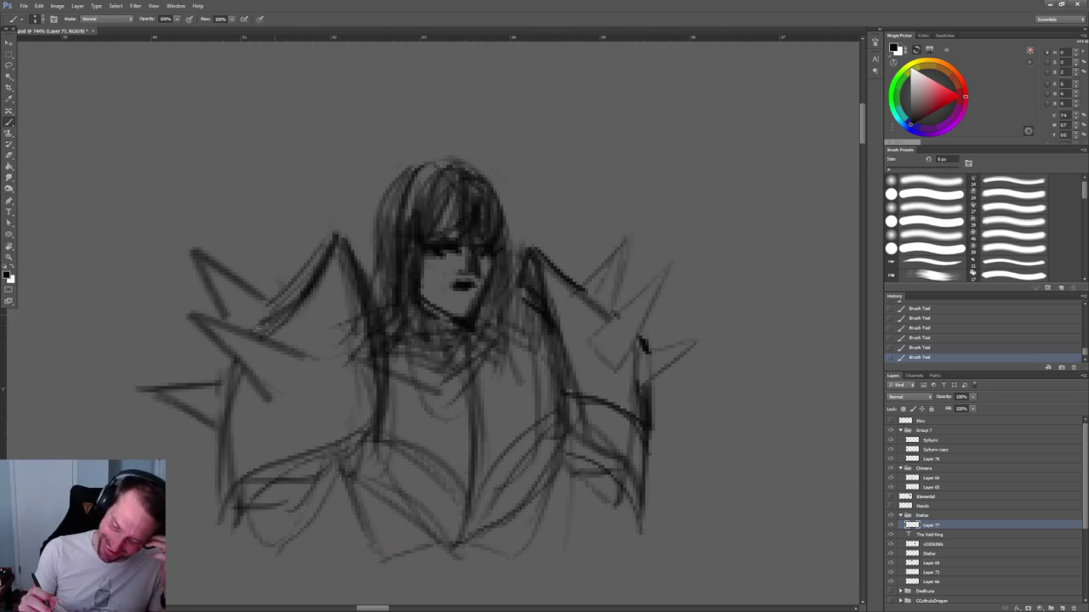
drag(228, 368, 234, 500)
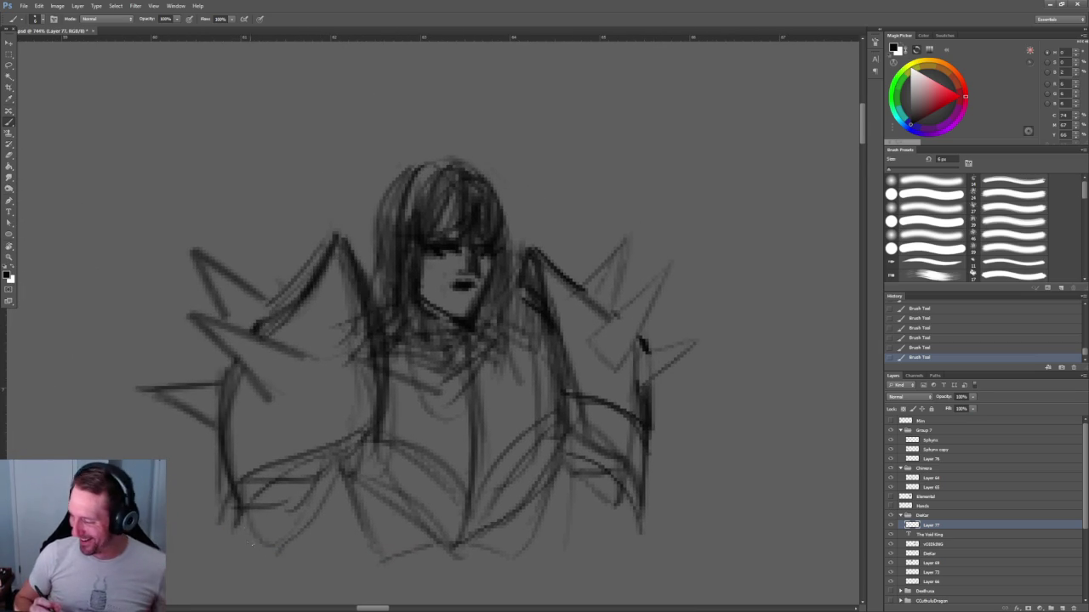
mouse_move(228, 371)
mouse_down()
mouse_move(219, 468)
mouse_move(264, 449)
mouse_move(308, 450)
mouse_up()
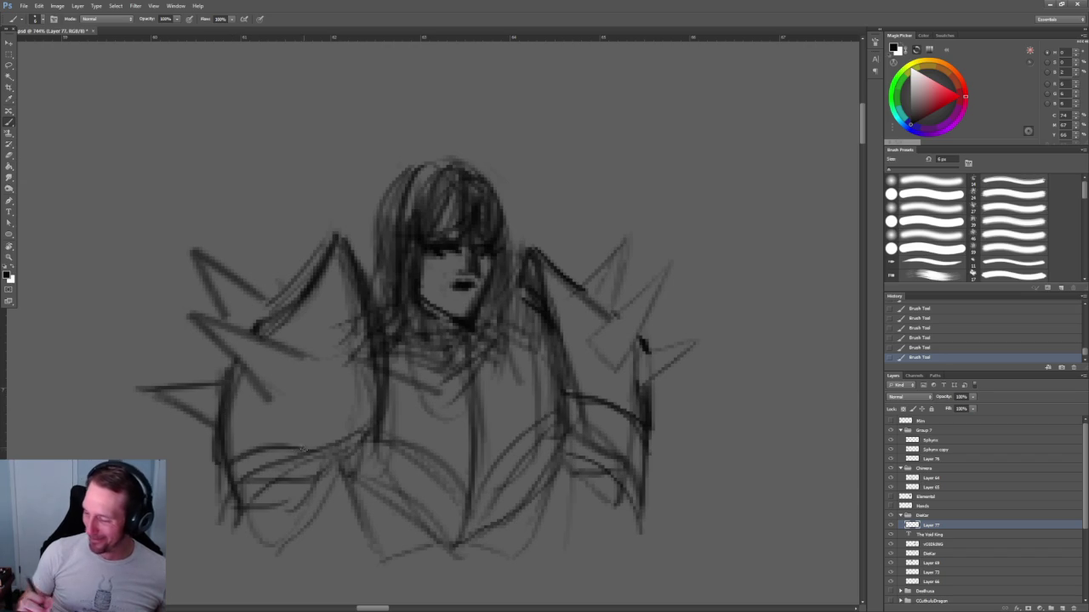
Sweep dark curved strokes across the lower torso and reinforce its left curve.
mouse_move(244, 475)
mouse_down()
mouse_move(306, 436)
mouse_move(371, 416)
mouse_move(376, 344)
mouse_up()
drag(374, 398, 315, 434)
drag(263, 499, 246, 380)
mouse_move(356, 288)
mouse_down()
mouse_move(342, 339)
mouse_move(222, 388)
mouse_up()
mouse_move(214, 338)
mouse_down()
mouse_move(211, 427)
mouse_move(327, 340)
mouse_up()
drag(268, 368, 347, 318)
mouse_move(360, 262)
mouse_down()
mouse_move(344, 323)
mouse_move(277, 352)
mouse_move(226, 322)
mouse_move(204, 381)
mouse_up()
drag(256, 324, 209, 339)
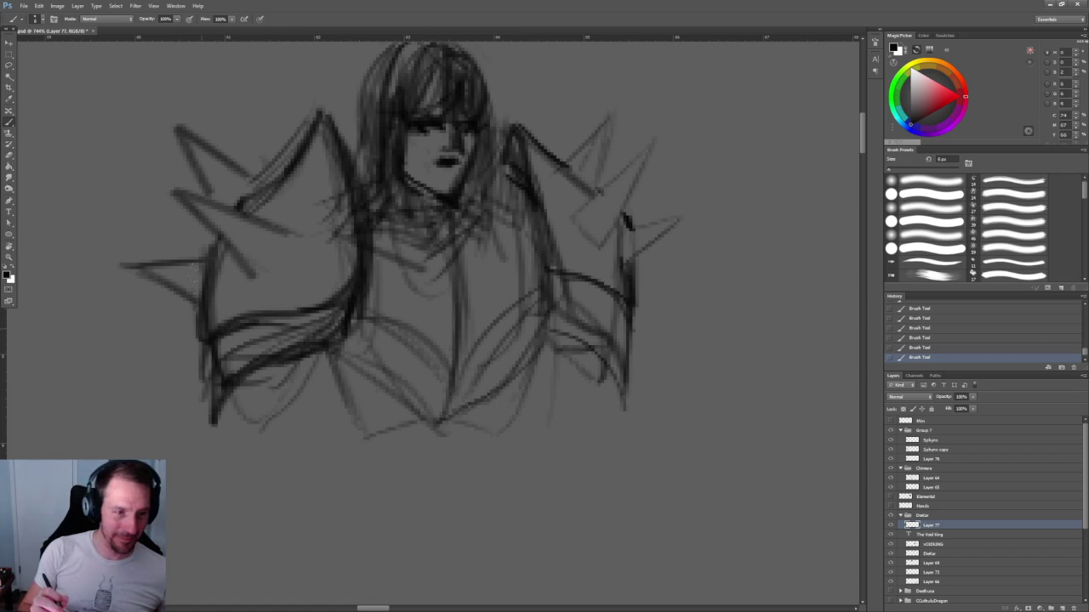
Strengthen the right shoulder spike and add a second spike beside it.
drag(398, 314, 275, 433)
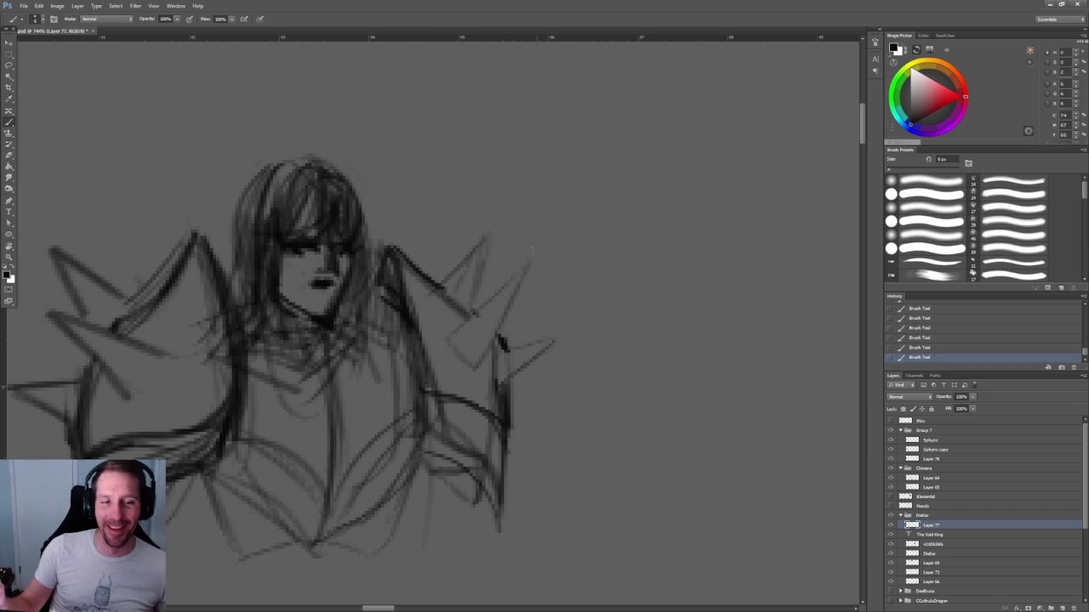
drag(541, 257, 473, 213)
mouse_move(404, 248)
mouse_down()
mouse_move(423, 264)
mouse_move(470, 207)
mouse_move(453, 281)
mouse_move(519, 229)
mouse_up()
drag(430, 313, 483, 264)
mouse_move(519, 229)
mouse_down()
mouse_move(458, 344)
mouse_move(489, 356)
mouse_up()
Darken the diagonal and inner lines of the left shoulder spike.
drag(64, 282, 228, 292)
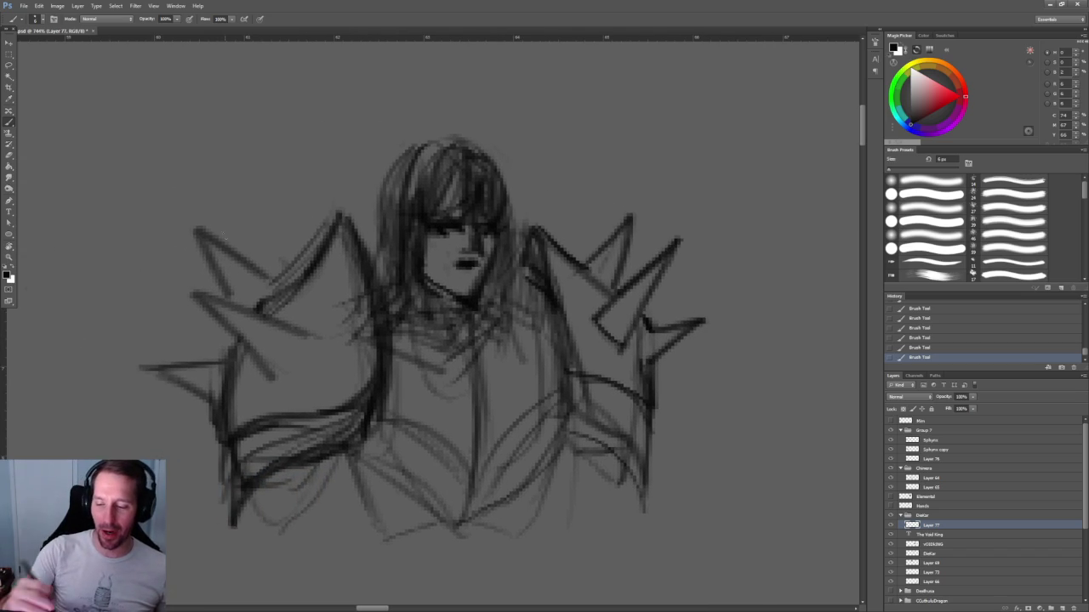
drag(204, 233, 281, 302)
mouse_move(213, 291)
mouse_down()
mouse_move(311, 334)
mouse_move(274, 364)
mouse_move(164, 366)
mouse_move(237, 412)
mouse_up()
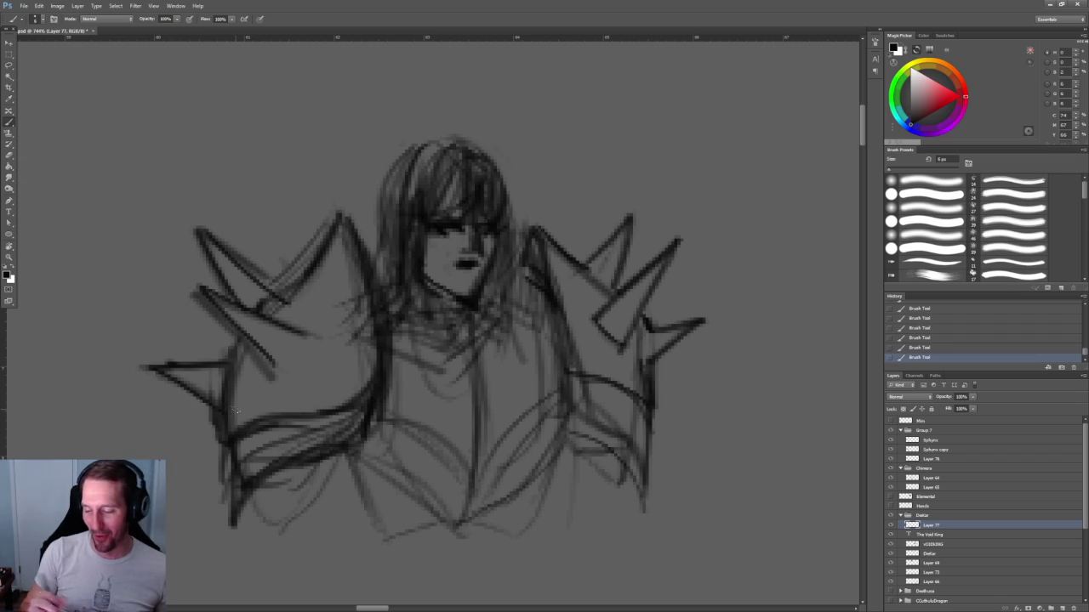
mouse_move(277, 300)
mouse_down()
mouse_move(331, 235)
mouse_move(390, 374)
mouse_up()
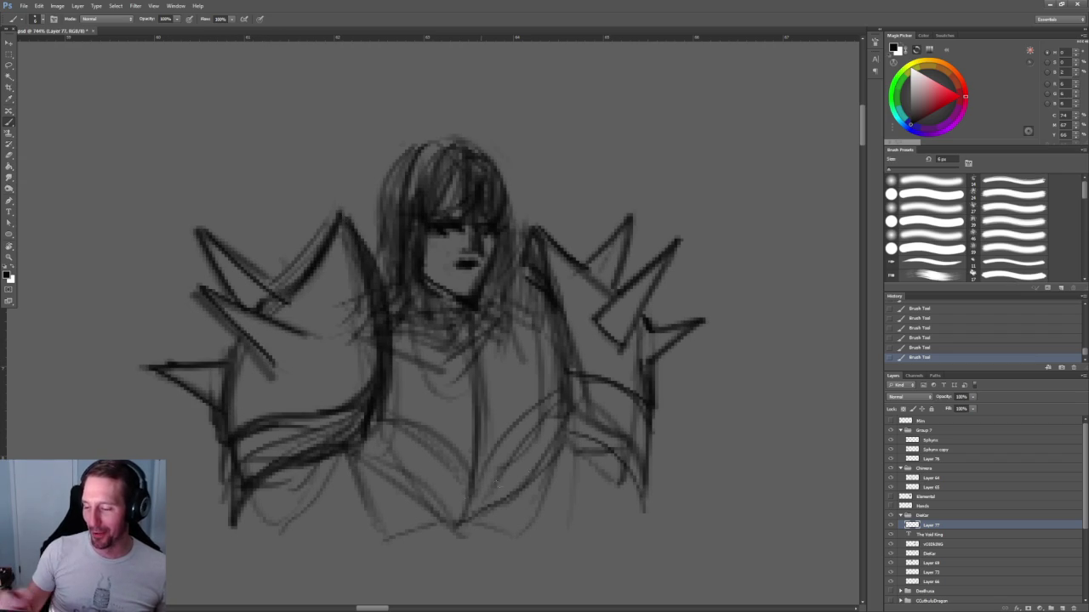
Erase the stray lines inside and along the left shoulder spike.
key(e)
mouse_move(364, 289)
mouse_down()
mouse_move(369, 344)
mouse_move(355, 247)
mouse_move(378, 364)
mouse_up()
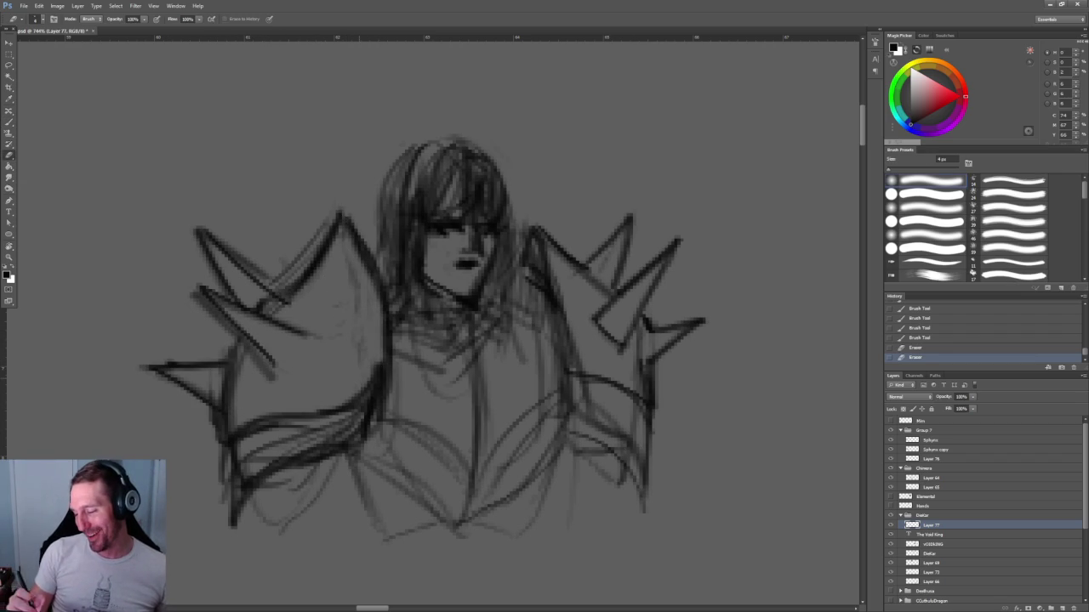
mouse_move(350, 259)
mouse_down()
mouse_move(355, 315)
mouse_move(293, 330)
mouse_up()
mouse_move(272, 382)
mouse_down()
mouse_move(246, 349)
mouse_move(234, 425)
mouse_up()
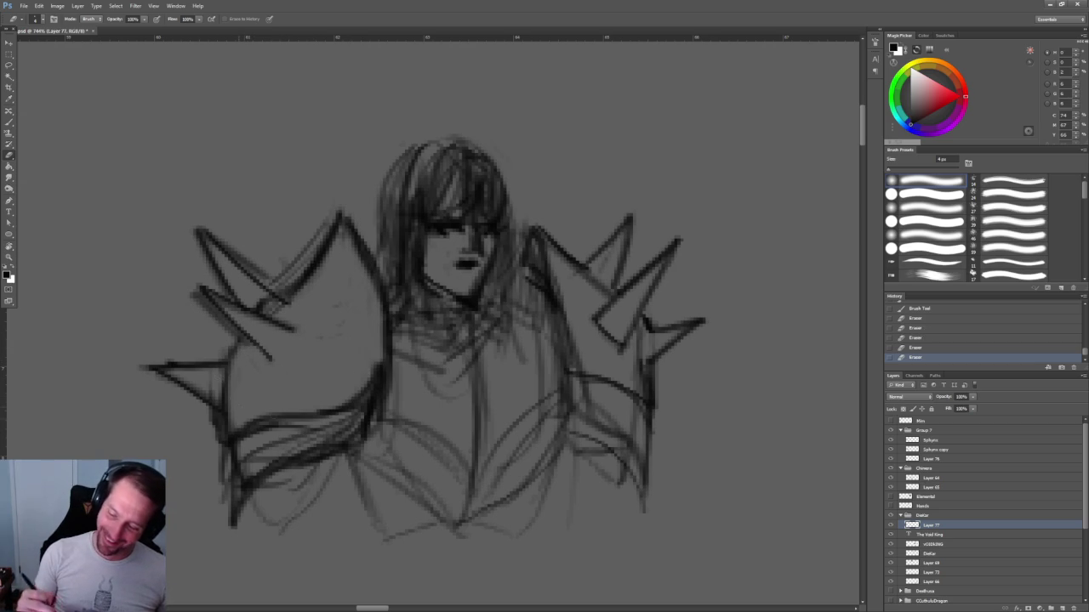
drag(274, 279, 337, 215)
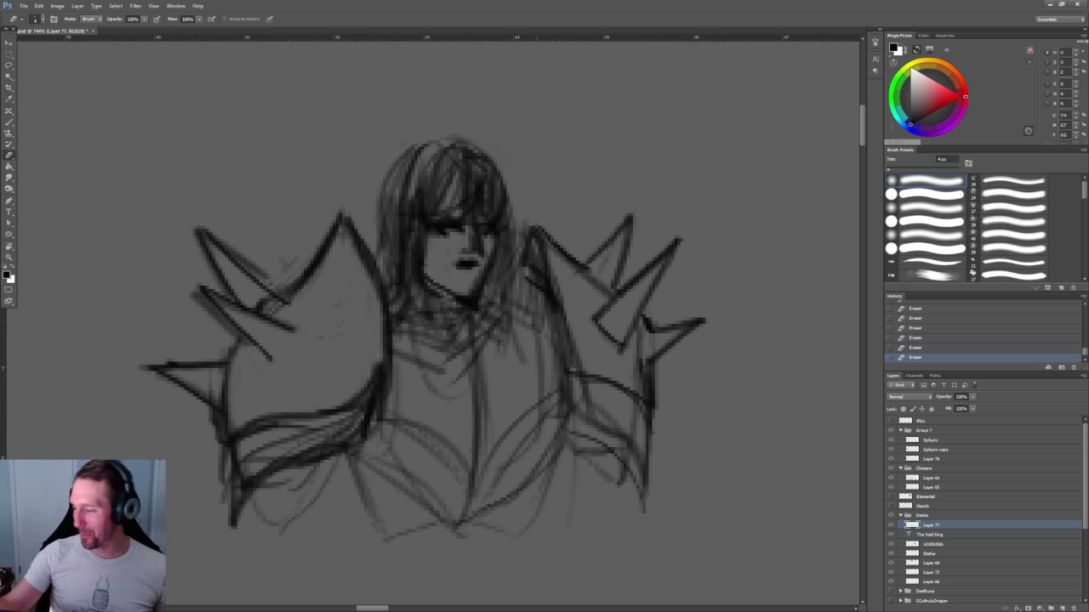
Lighten the lines on the right torso, then zoom out to the whole drawing.
drag(600, 255, 408, 157)
mouse_move(395, 285)
mouse_down()
mouse_move(443, 352)
mouse_move(447, 313)
mouse_move(493, 412)
mouse_up()
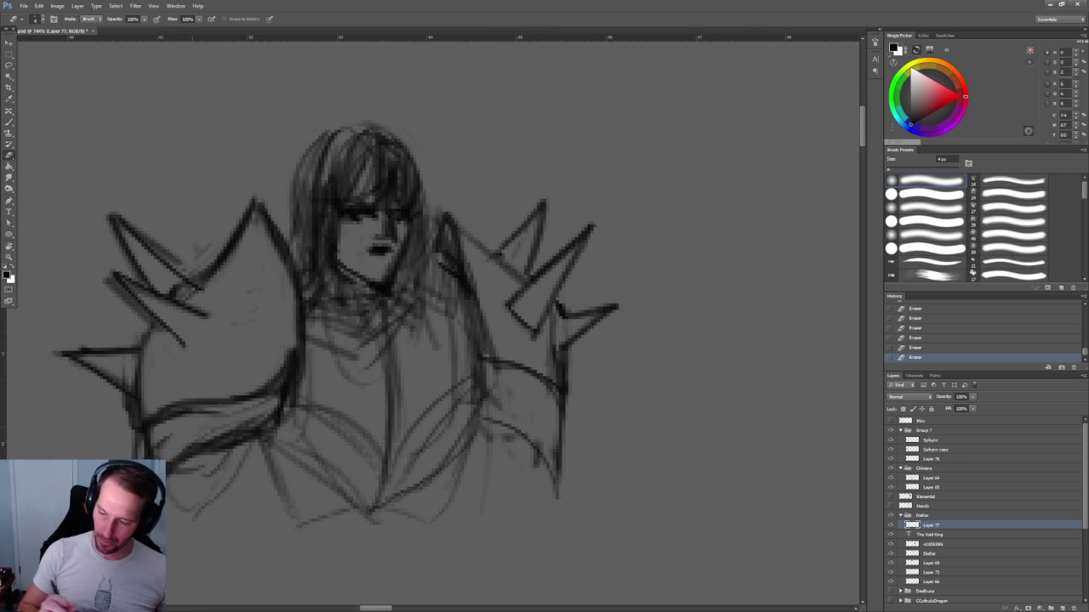
drag(504, 329, 334, 244)
mouse_move(444, 360)
mouse_down()
mouse_move(522, 360)
mouse_move(479, 286)
mouse_move(376, 325)
mouse_move(296, 339)
mouse_move(342, 334)
mouse_up()
Erase the eye, cheek, nose and mouth lines with a smaller eraser.
key(e)
mouse_move(360, 285)
mouse_down()
mouse_move(346, 327)
mouse_move(313, 315)
mouse_move(336, 319)
mouse_move(338, 289)
mouse_up()
drag(313, 271, 264, 293)
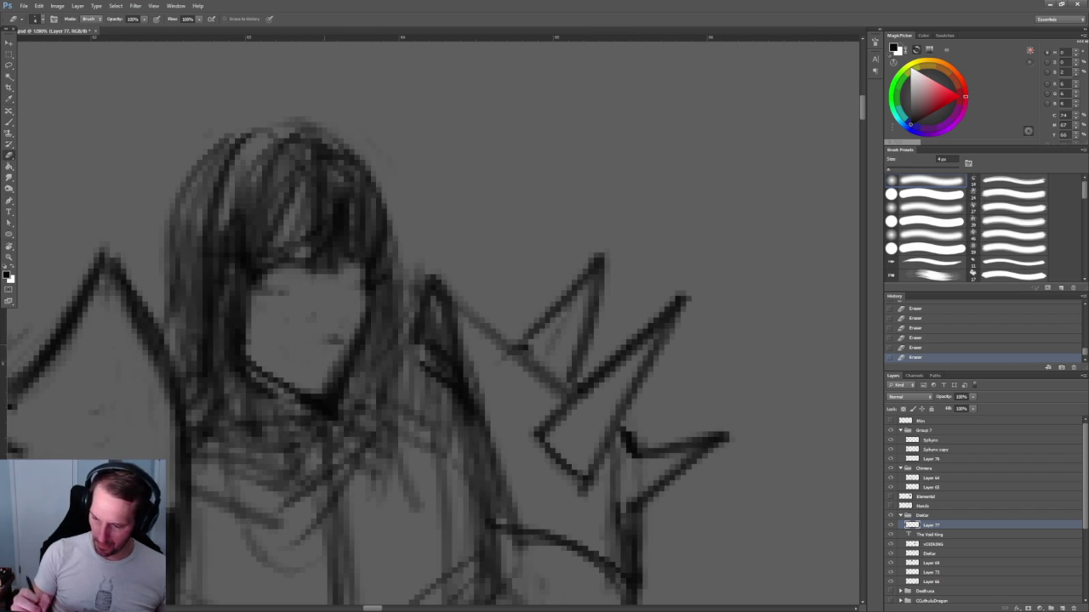
alt+scroll(341, 332, down, 10)
alt+scroll(369, 207, down, 2)
scroll(411, 187, down, 2)
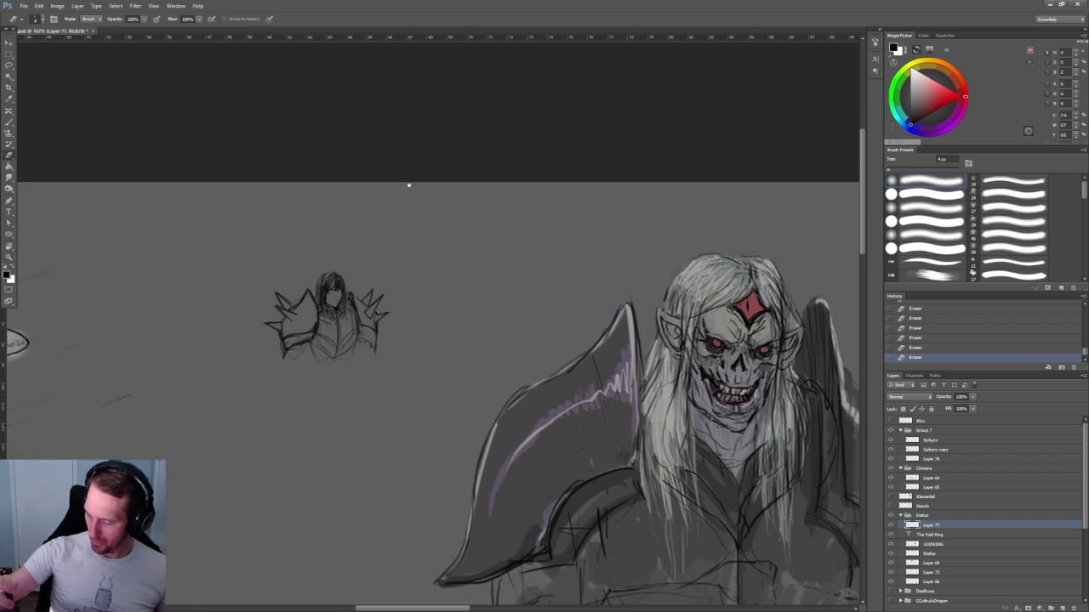
Draw short strokes forming the new eyes.
alt+scroll(330, 289, up, 15)
drag(235, 359, 248, 384)
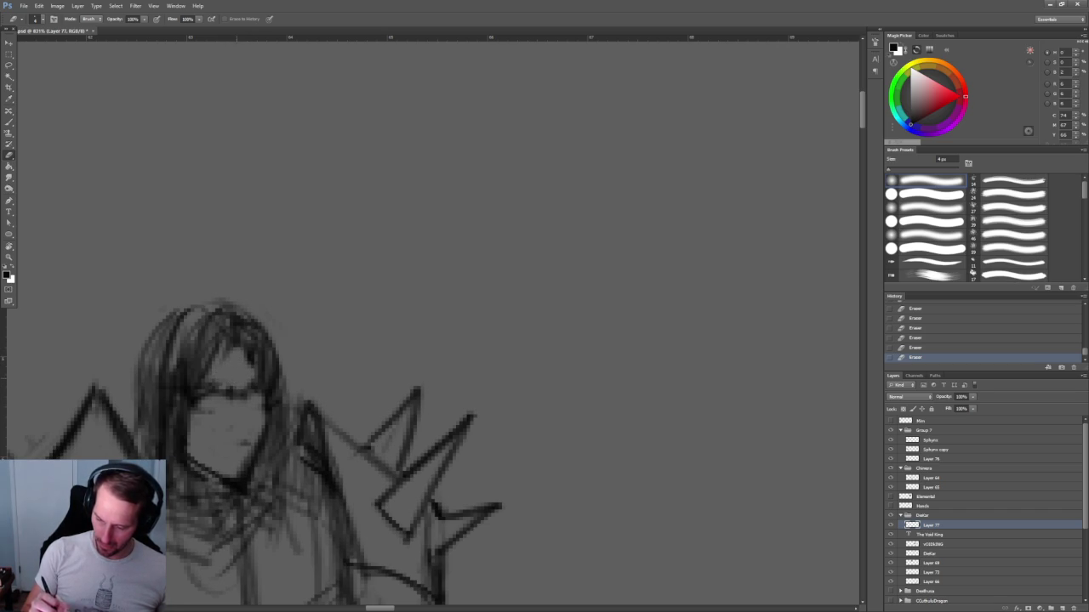
key(b)
drag(238, 345, 248, 373)
drag(206, 343, 238, 394)
mouse_move(247, 391)
mouse_down()
mouse_move(249, 281)
mouse_move(281, 196)
mouse_up()
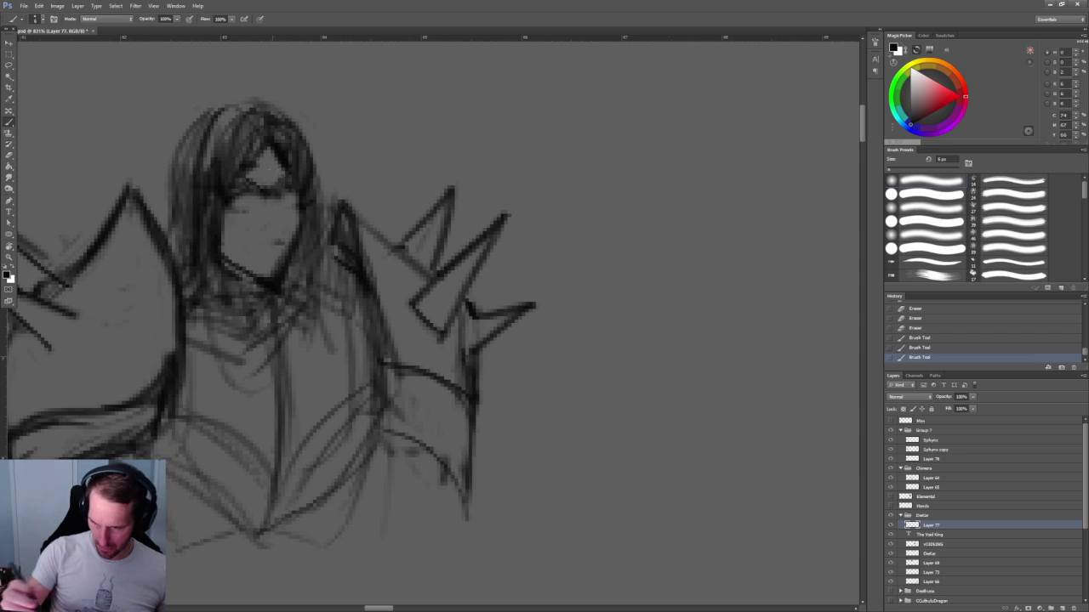
Draw a diamond gem on the forehead and redraw a small mouth with a larger brush.
mouse_move(263, 158)
mouse_down()
mouse_move(269, 181)
mouse_move(247, 204)
mouse_up()
key(bracketright)
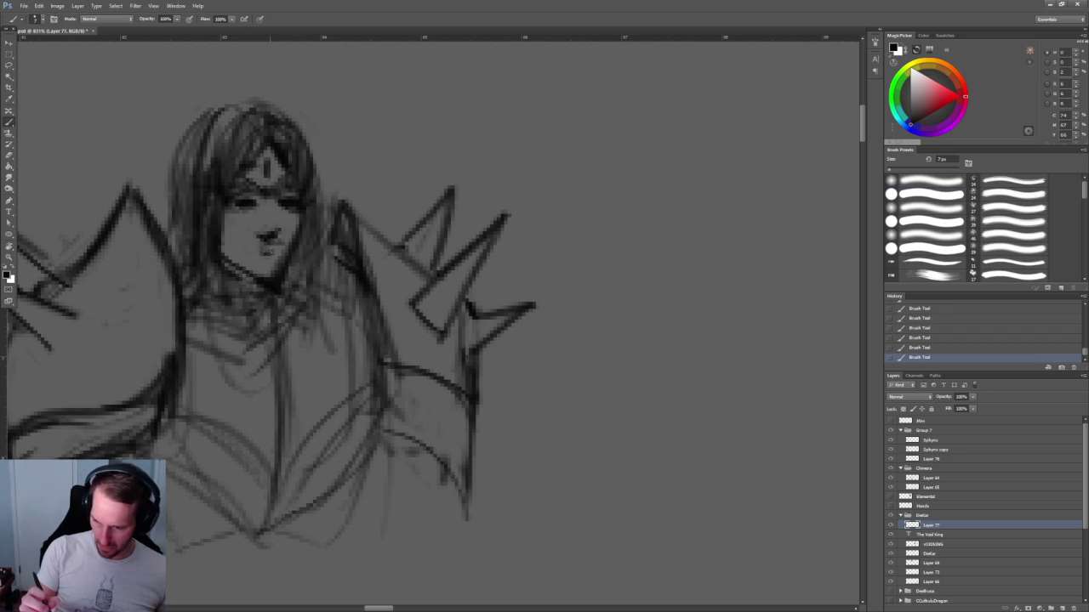
key(ctrl+z)
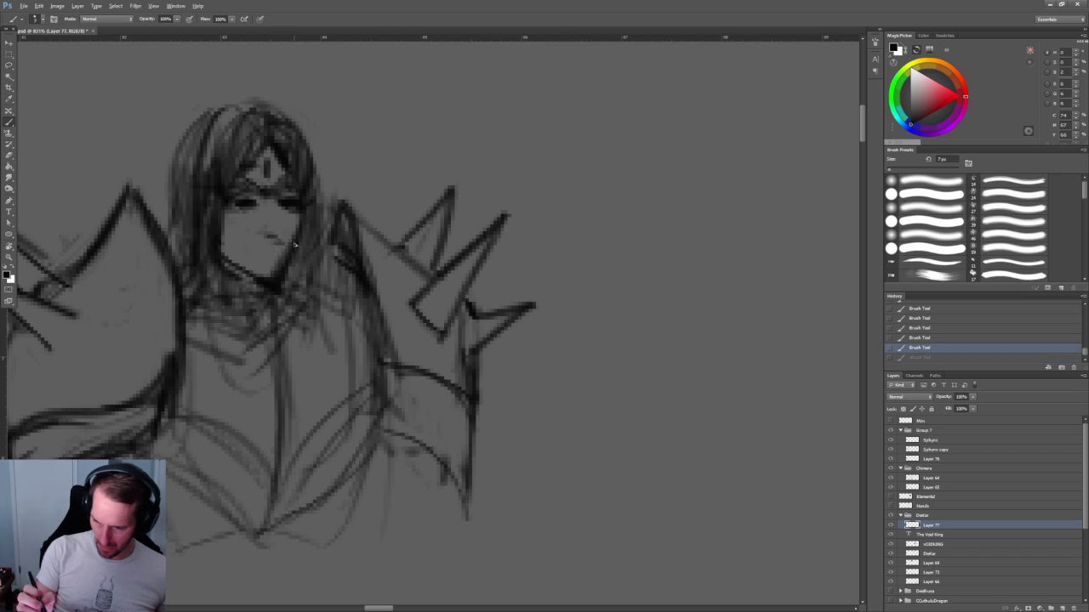
drag(262, 246, 275, 244)
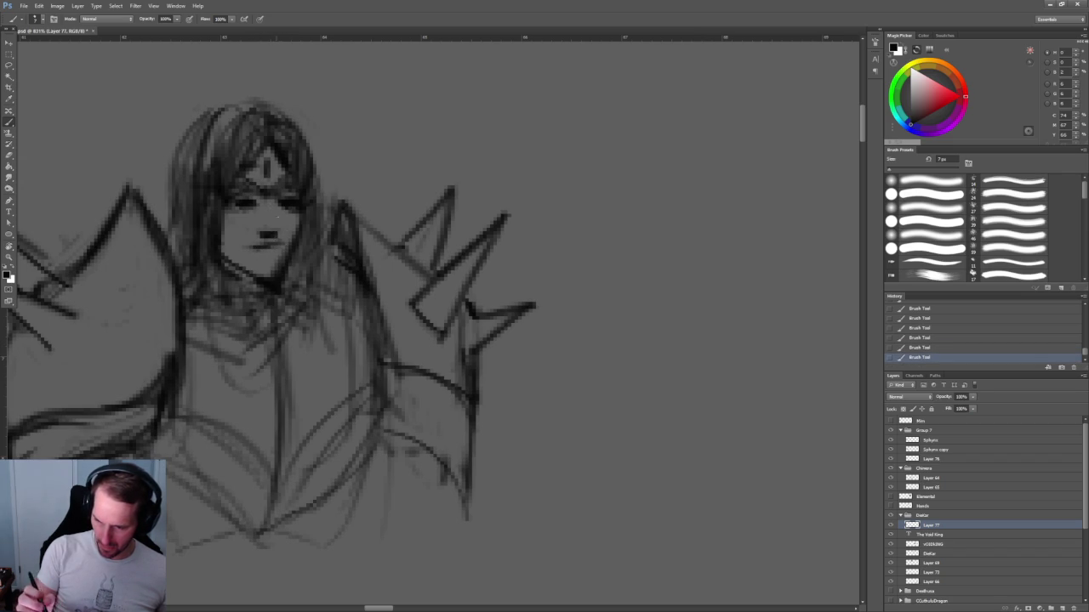
scroll(311, 197, down, 5)
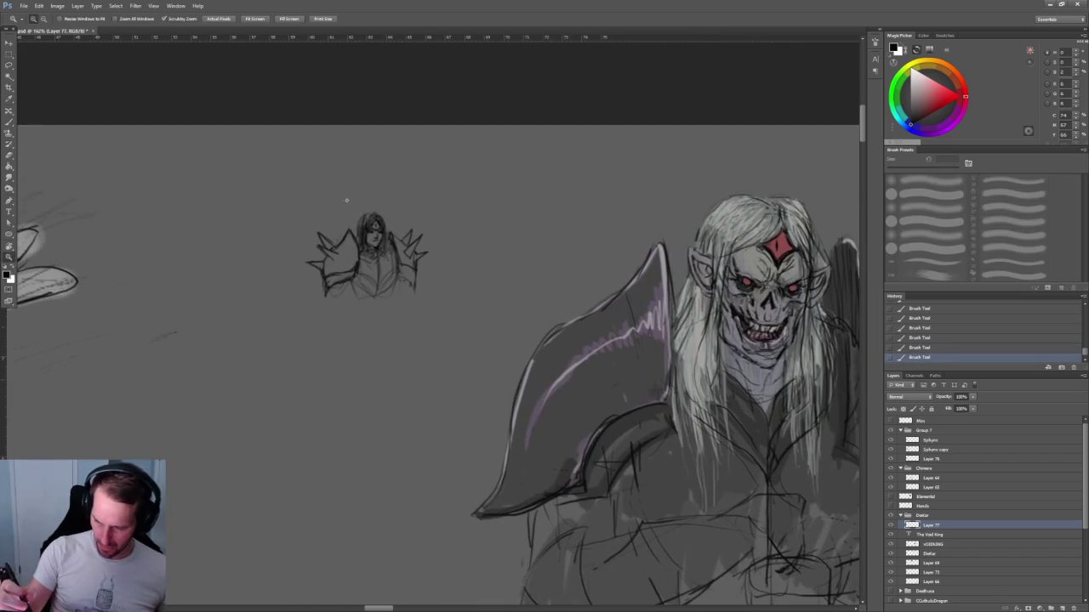
scroll(317, 333, up, 2)
scroll(239, 365, up, 2)
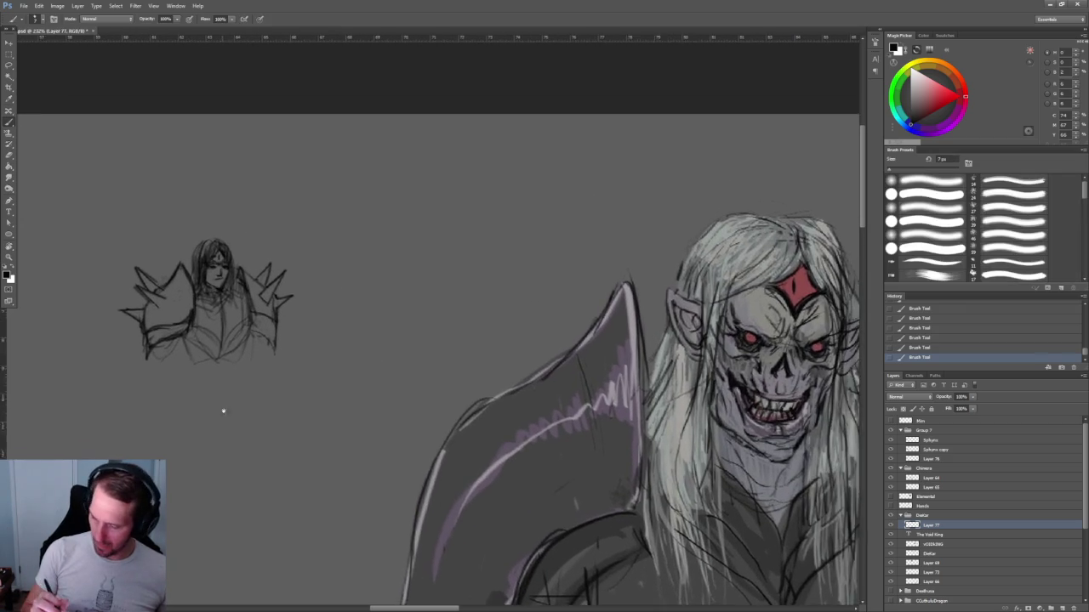
scroll(222, 311, up, 4)
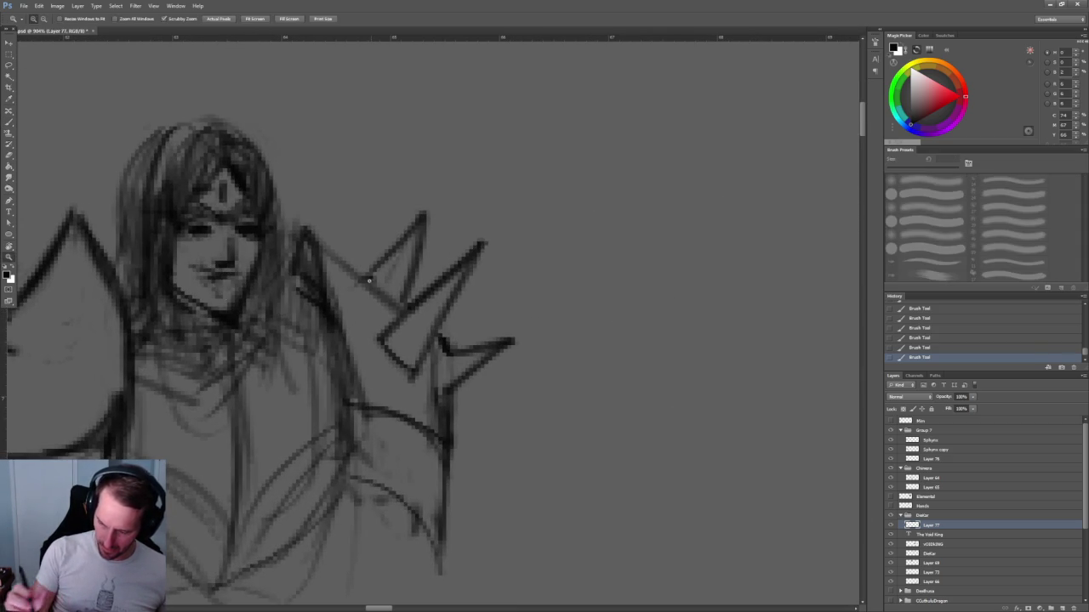
scroll(219, 289, down, 5)
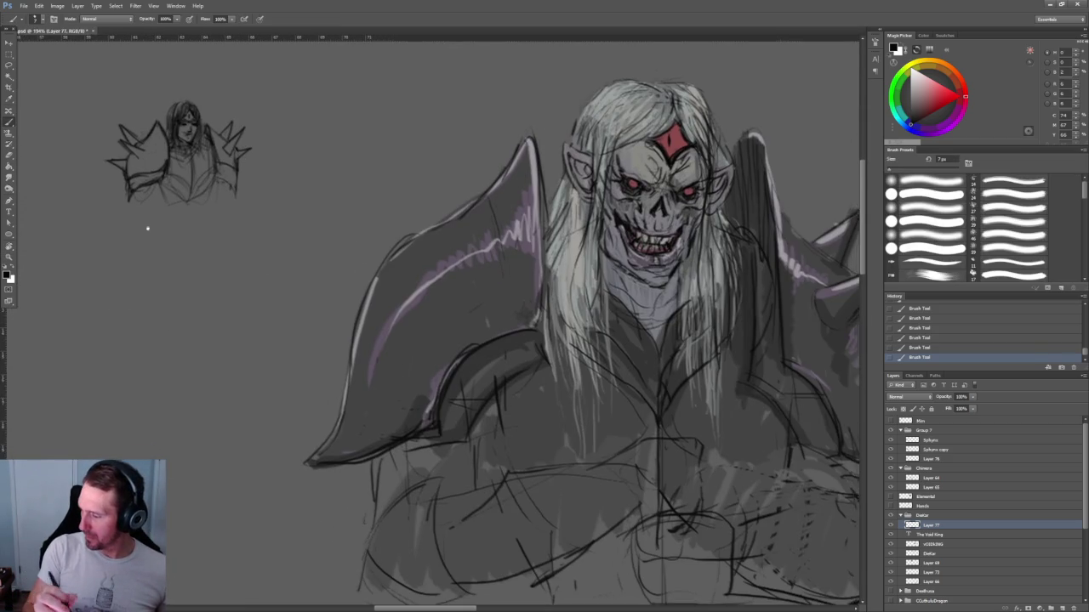
scroll(306, 154, up, 6)
scroll(306, 153, up, 5)
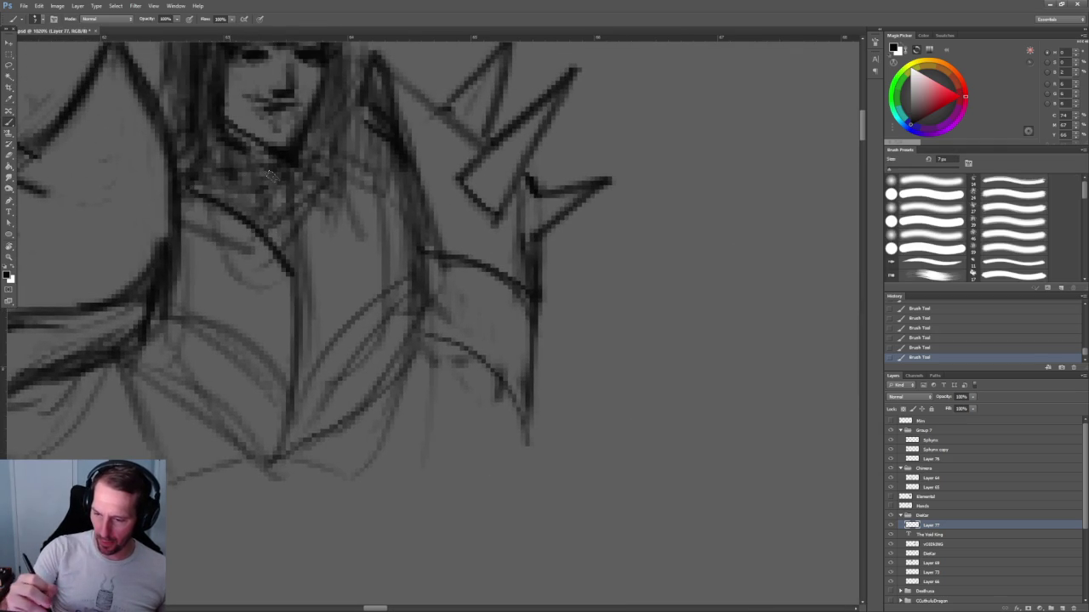
Darken the hair lines beside the face and the strokes around the mouth.
drag(237, 151, 299, 241)
drag(366, 145, 306, 260)
drag(340, 123, 290, 213)
drag(349, 102, 306, 166)
drag(367, 119, 349, 169)
mouse_move(260, 179)
mouse_down()
mouse_move(277, 100)
mouse_move(271, 123)
mouse_move(298, 107)
mouse_move(257, 128)
mouse_up()
drag(356, 163, 330, 320)
scroll(330, 320, up, 2)
scroll(280, 328, up, 2)
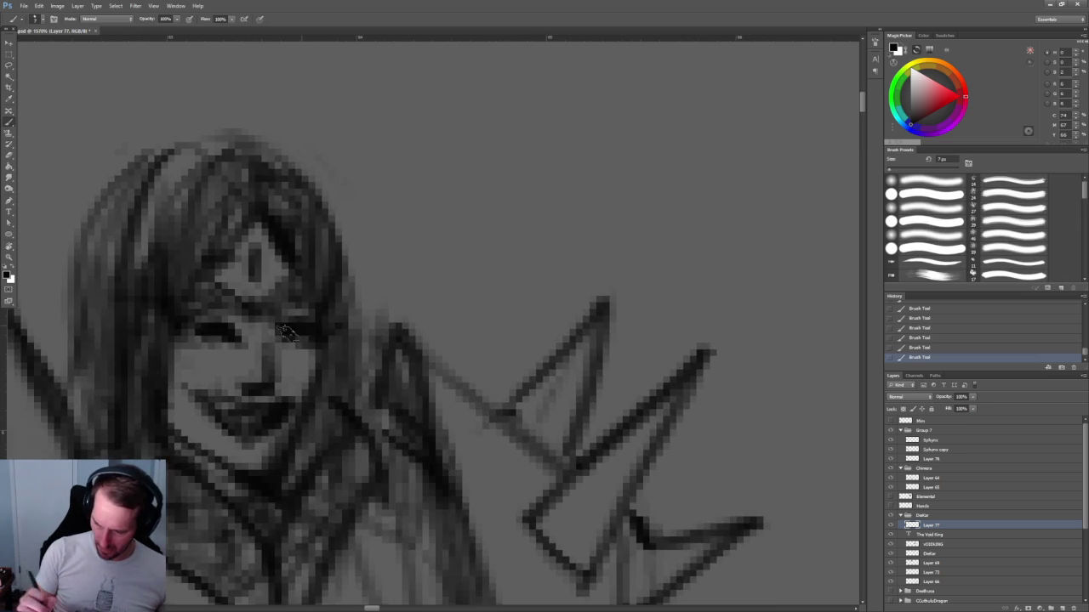
Erase strokes near the eyes and nose, then redraw the right eye line darker.
key(e)
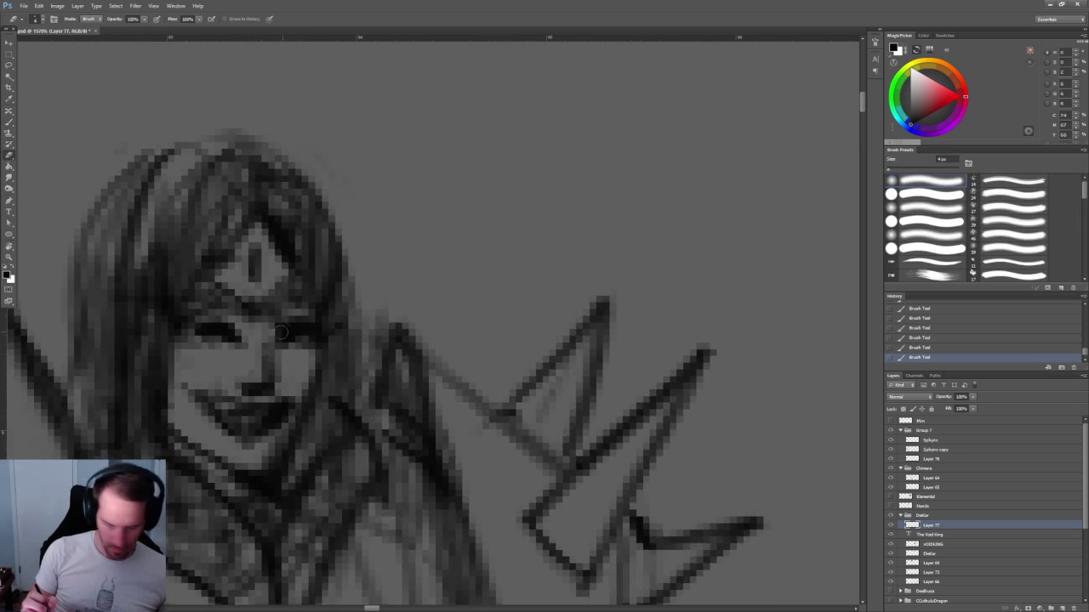
drag(306, 306, 279, 337)
mouse_move(228, 313)
mouse_down()
mouse_move(243, 343)
mouse_move(192, 337)
mouse_up()
key(b)
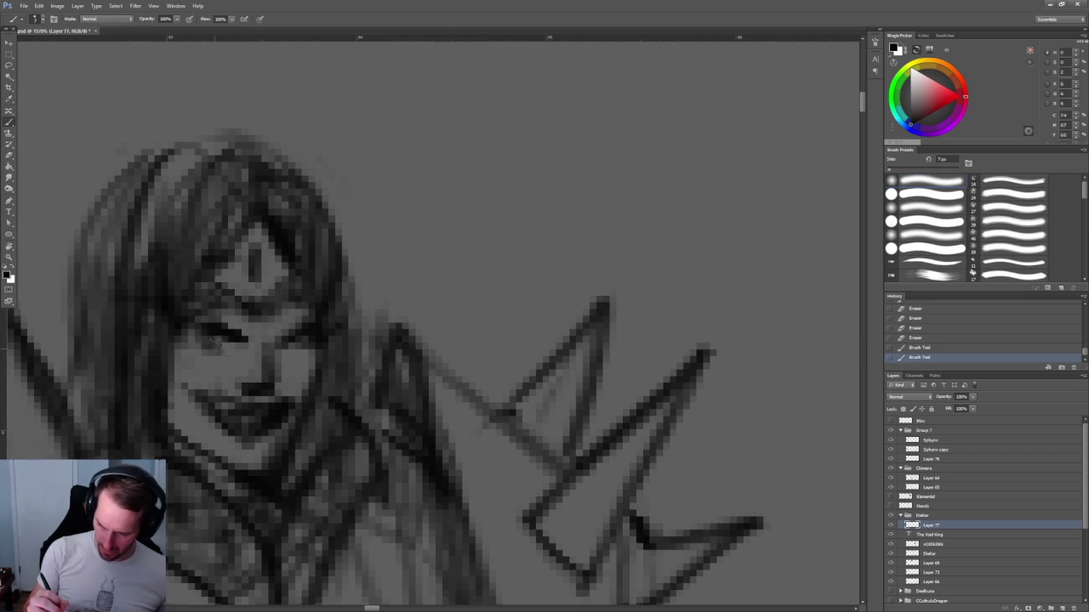
drag(315, 334, 260, 343)
Erase leftover pixels around the eye.
scroll(469, 323, down, 5)
scroll(486, 233, up, 2)
scroll(457, 266, up, 2)
scroll(457, 266, up, 3)
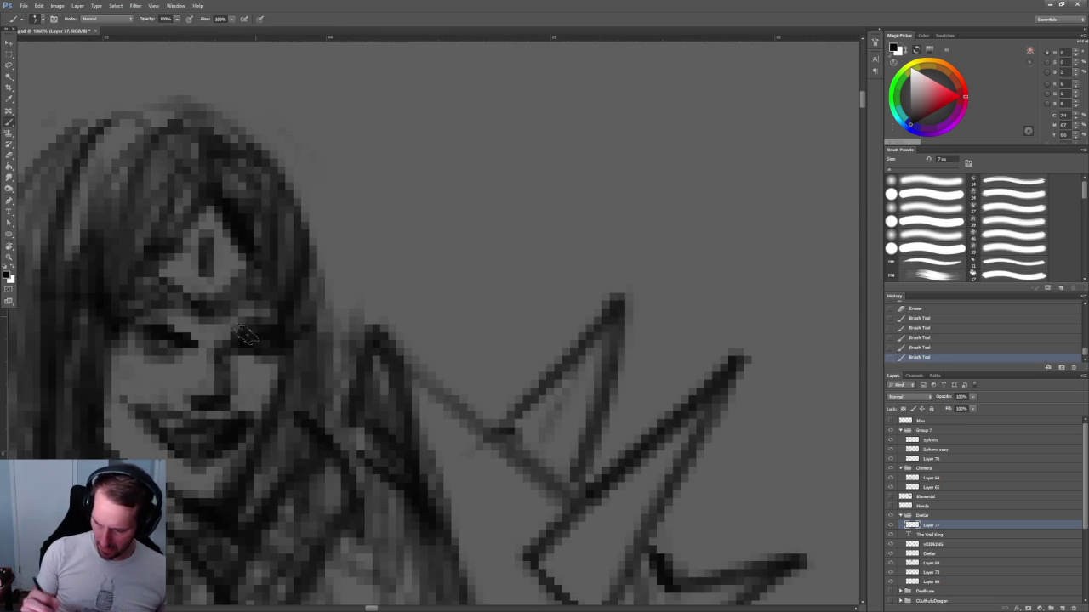
key(e)
drag(248, 352, 268, 331)
click(276, 339)
scroll(371, 254, down, 2)
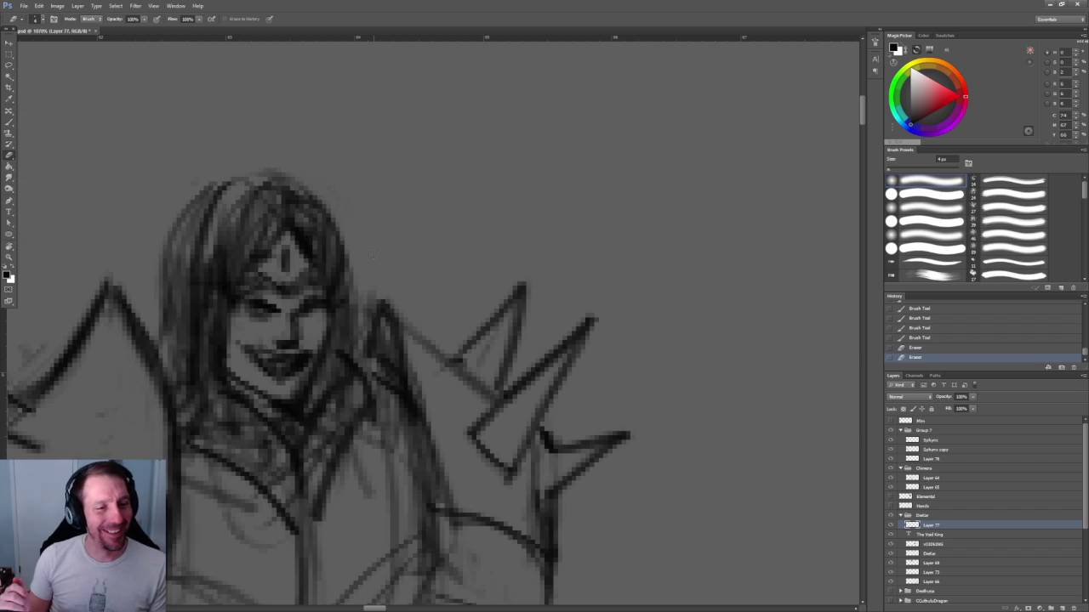
Recenter and zoom out, then delete the old sketch from the layer.
drag(449, 321, 408, 236)
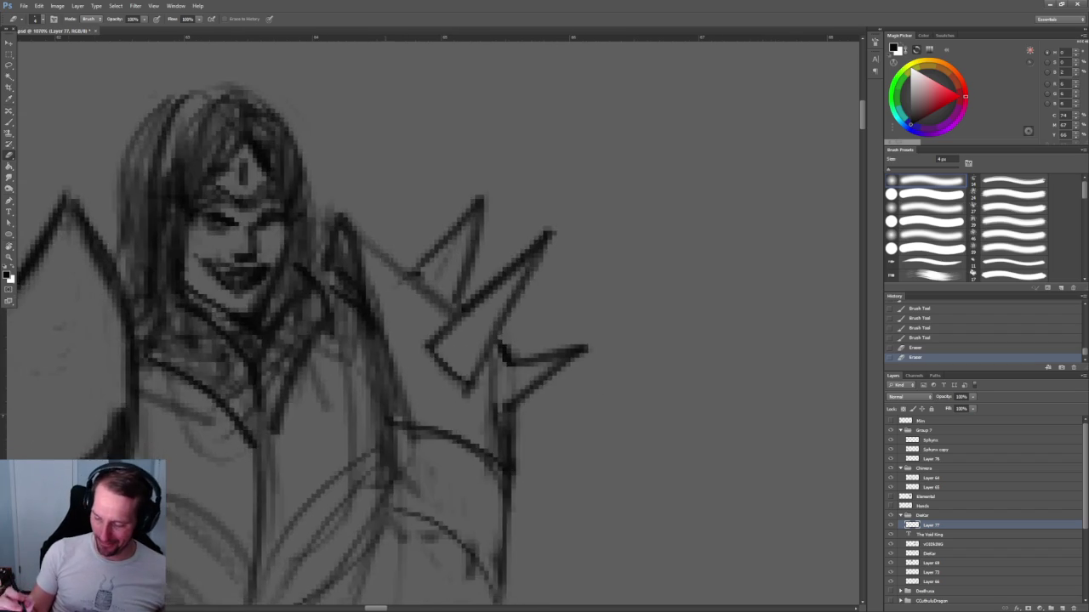
scroll(397, 270, down, 5)
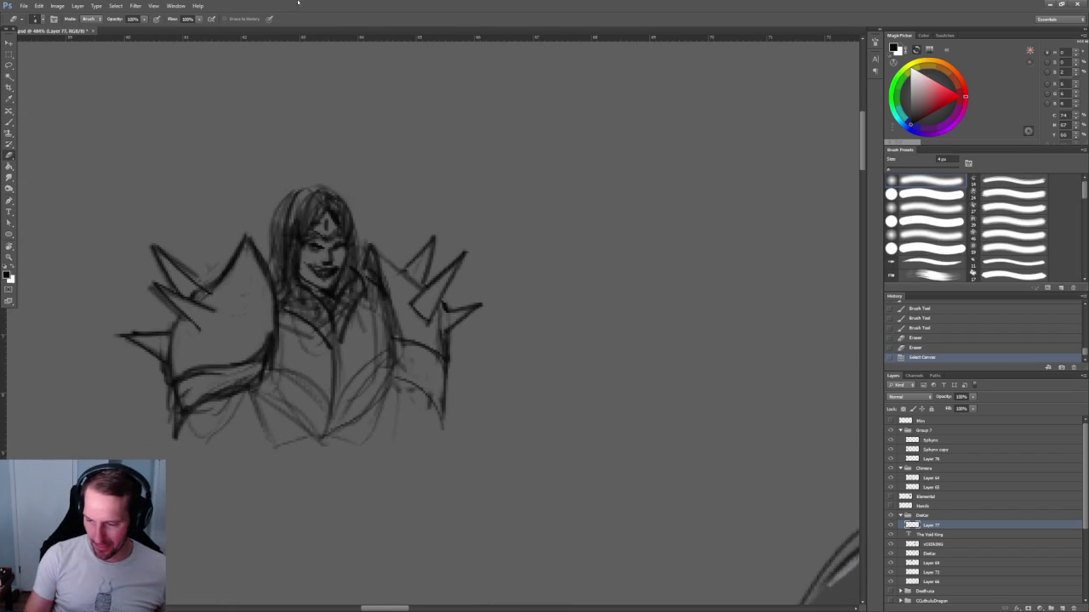
key(Delete)
Deselect, then sketch a new head circle with its left side and chin.
key(ctrl+d)
key(b)
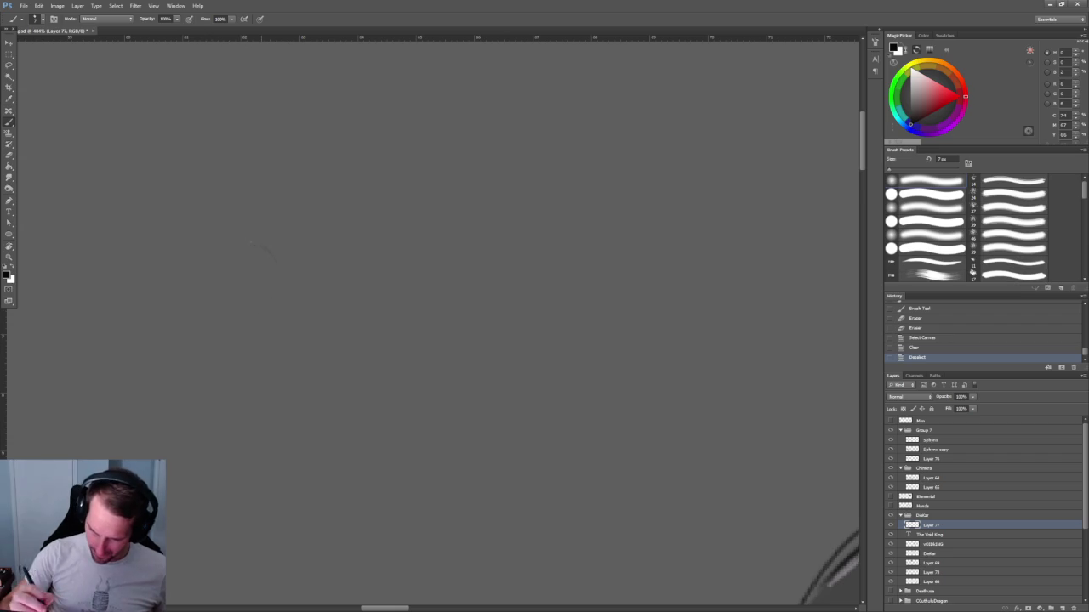
mouse_move(244, 251)
mouse_down()
mouse_move(241, 242)
mouse_move(225, 297)
mouse_up()
drag(255, 247, 260, 293)
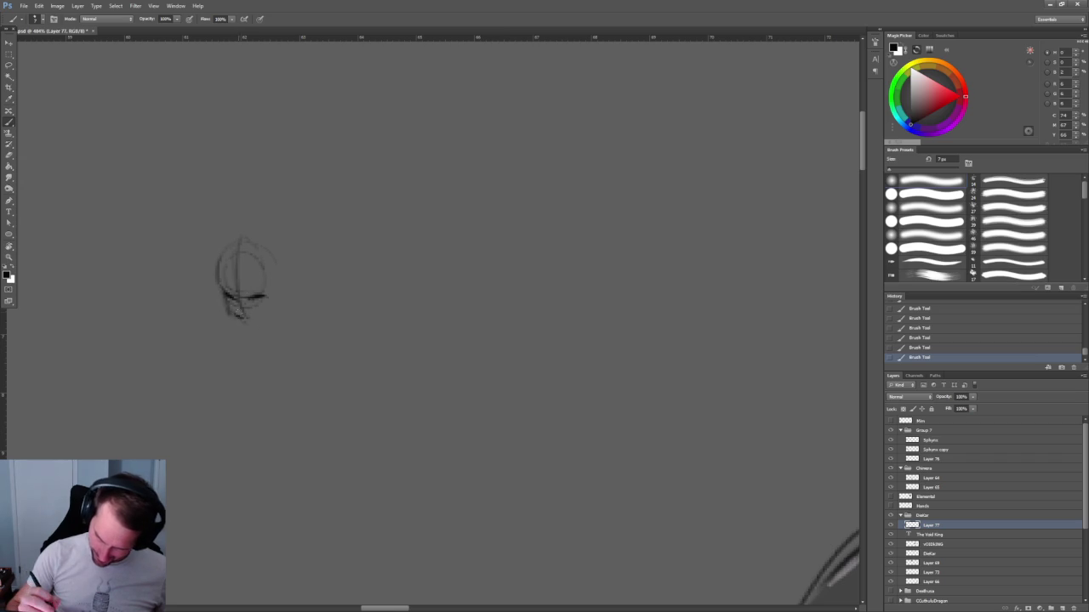
drag(216, 249, 238, 327)
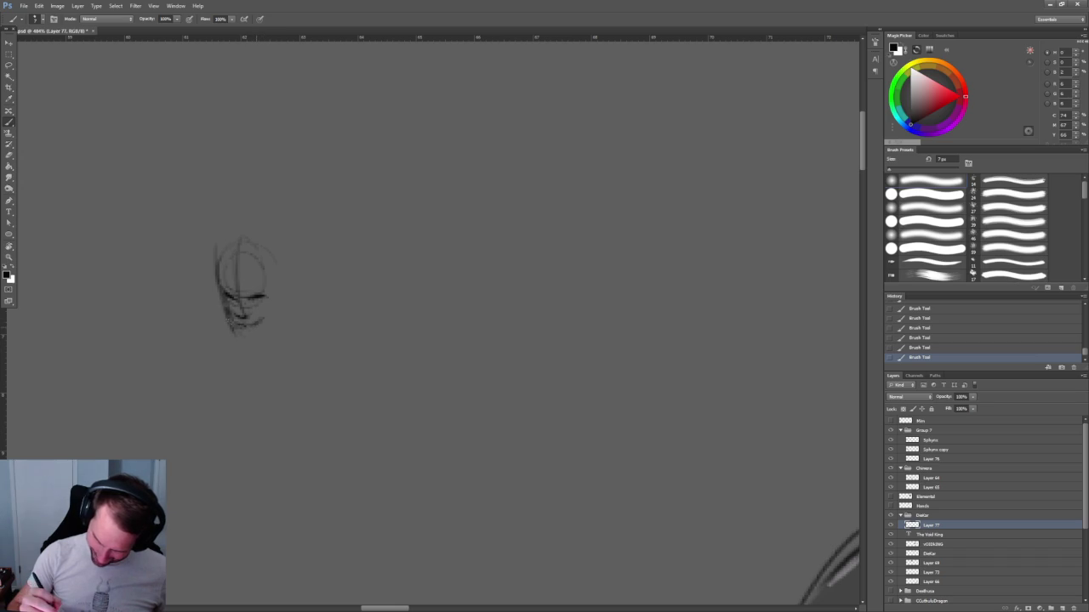
Extend strokes down the head's left edge and mark the chin.
scroll(268, 228, up, 2)
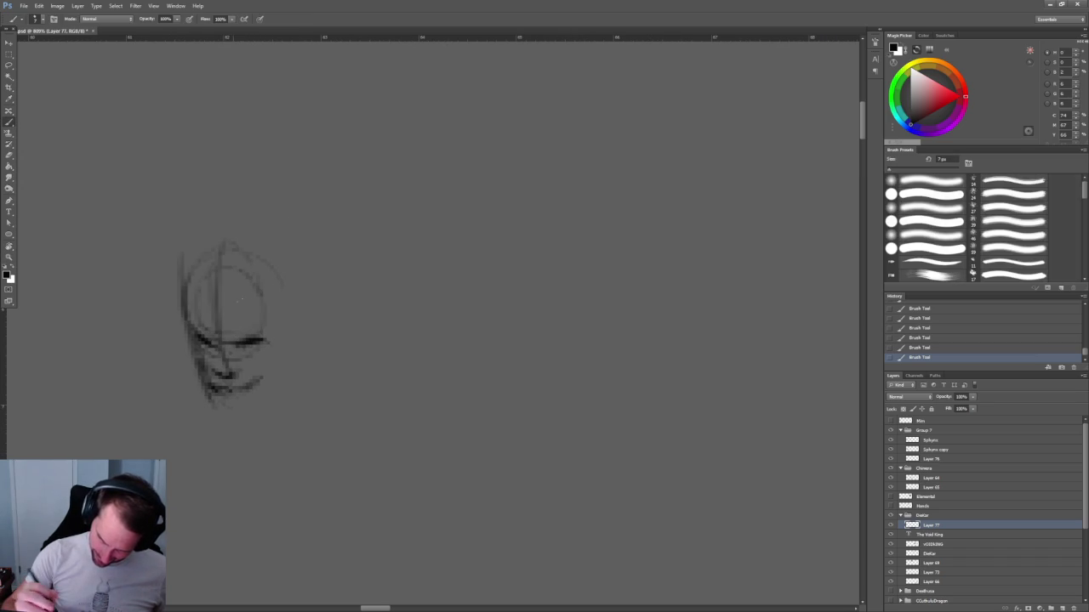
drag(204, 289, 189, 405)
mouse_move(193, 274)
mouse_down()
mouse_move(169, 360)
mouse_move(194, 442)
mouse_up()
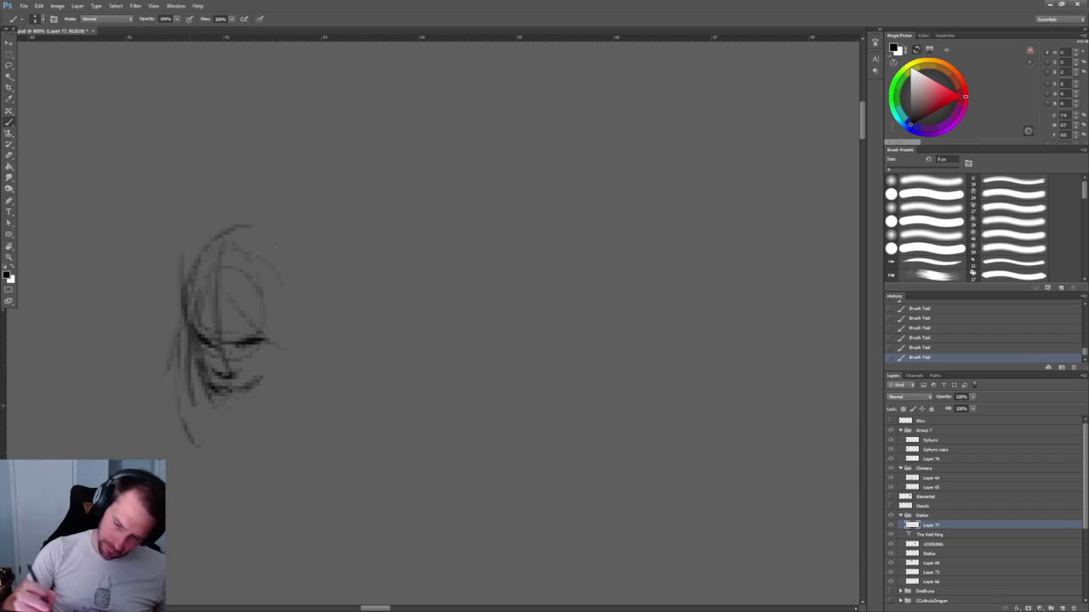
key(z)
mouse_move(318, 267)
mouse_down()
mouse_move(244, 165)
mouse_move(267, 162)
mouse_move(269, 213)
mouse_up()
key(b)
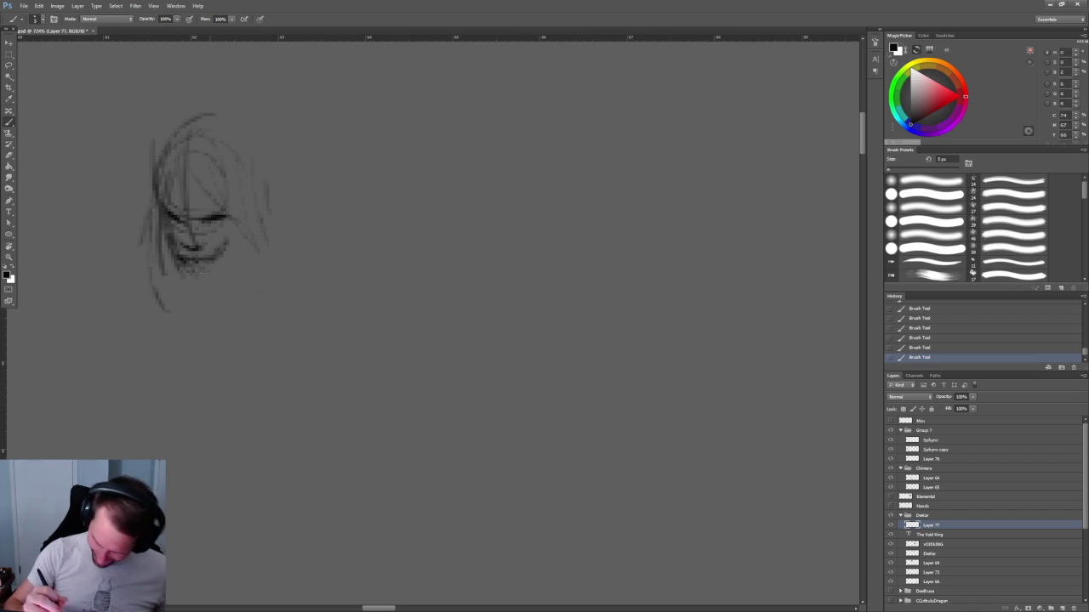
mouse_move(217, 248)
mouse_down()
mouse_move(226, 257)
mouse_move(214, 264)
mouse_up()
Hatch dark shading across the face and add short strokes near the eyes.
mouse_move(335, 239)
mouse_down()
mouse_move(102, 212)
mouse_move(323, 230)
mouse_up()
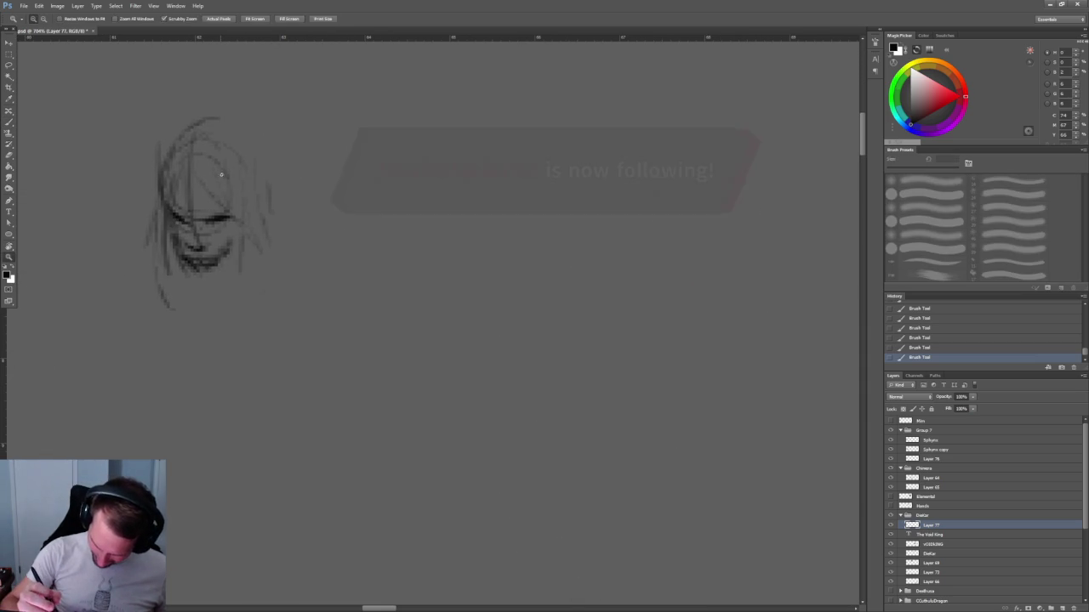
scroll(227, 174, up, 3)
mouse_move(168, 180)
mouse_down()
mouse_move(139, 230)
mouse_move(206, 208)
mouse_up()
scroll(213, 221, down, 5)
scroll(247, 238, up, 3)
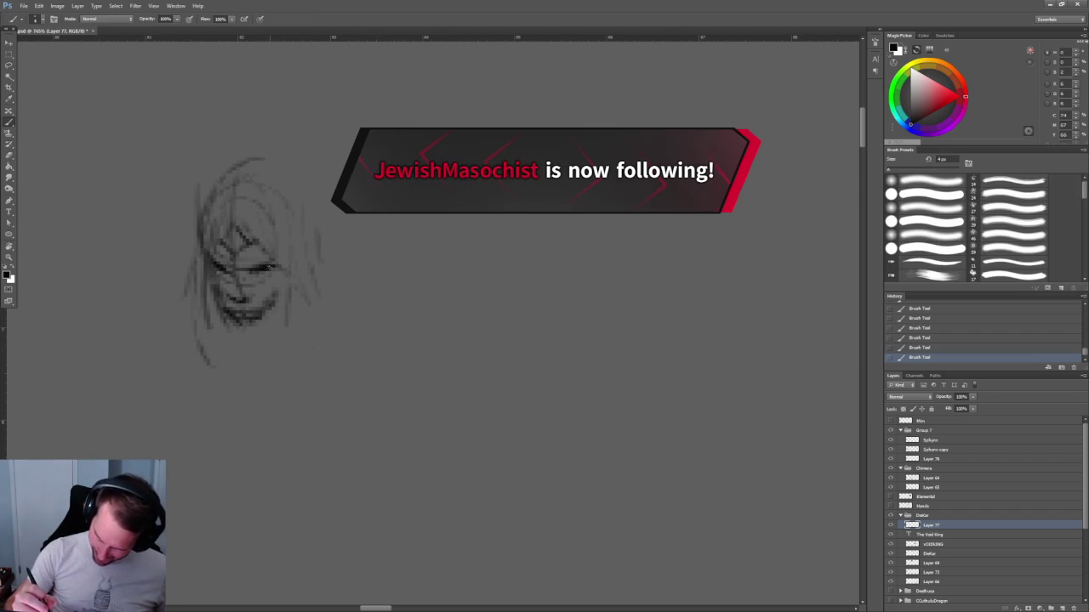
drag(265, 269, 276, 278)
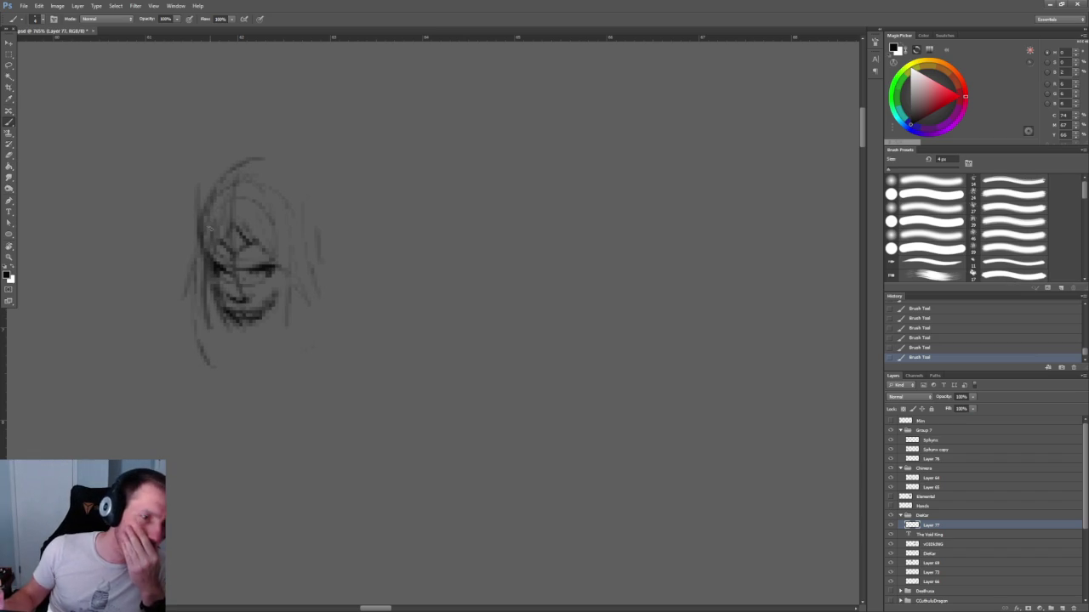
Darken the middle and left side of the head and the left eye with a 4 px brush.
mouse_move(332, 214)
mouse_down()
mouse_move(282, 165)
mouse_move(280, 178)
mouse_up()
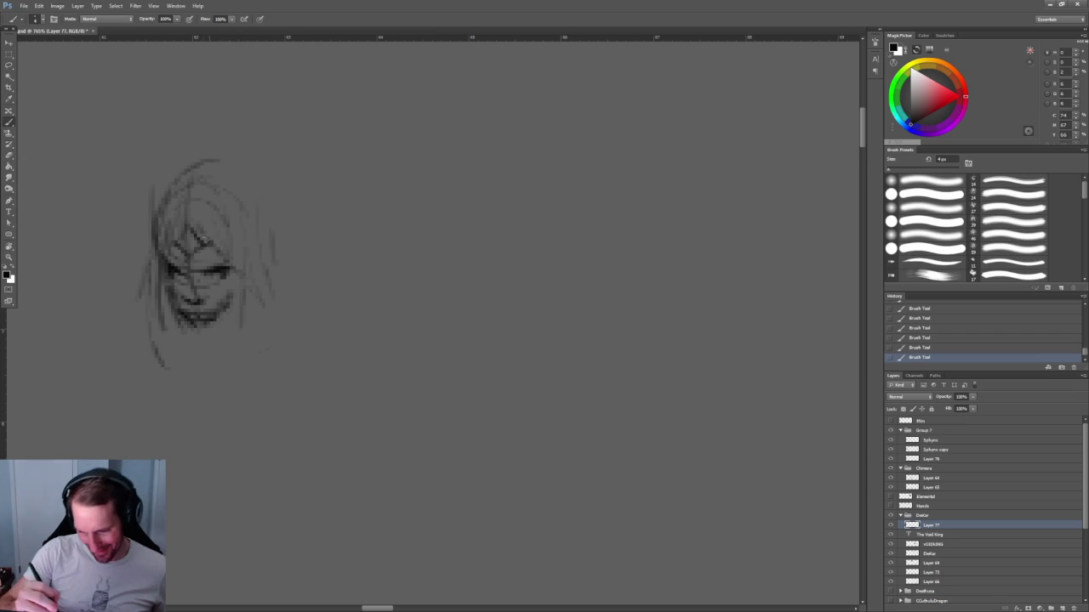
mouse_move(222, 218)
mouse_down()
mouse_move(189, 258)
mouse_move(153, 264)
mouse_up()
drag(170, 215, 149, 259)
drag(150, 206, 153, 289)
key(bracketleft)
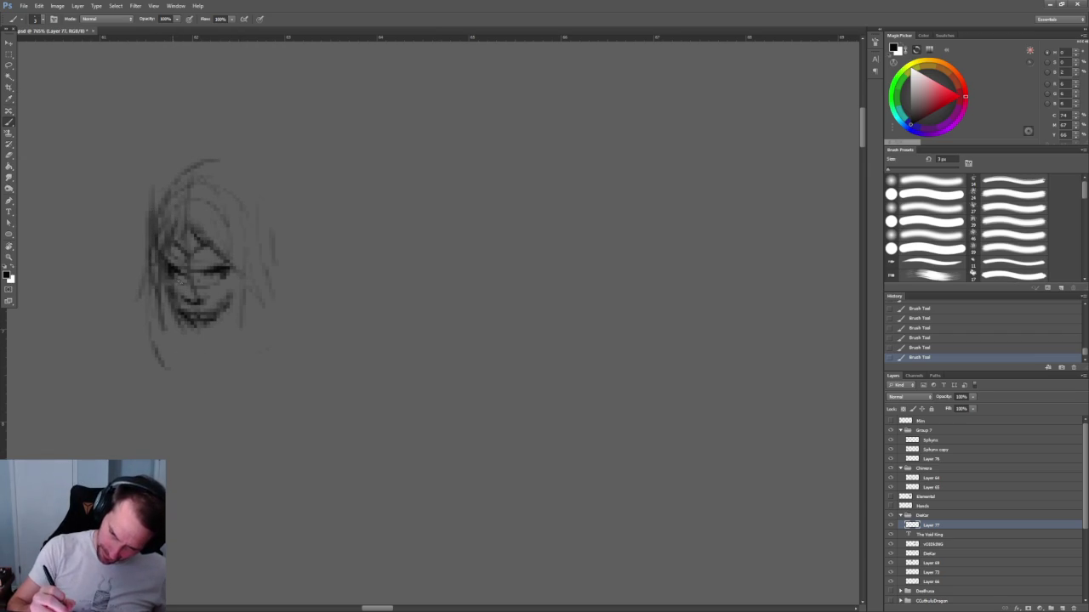
key(bracketright)
drag(177, 272, 192, 271)
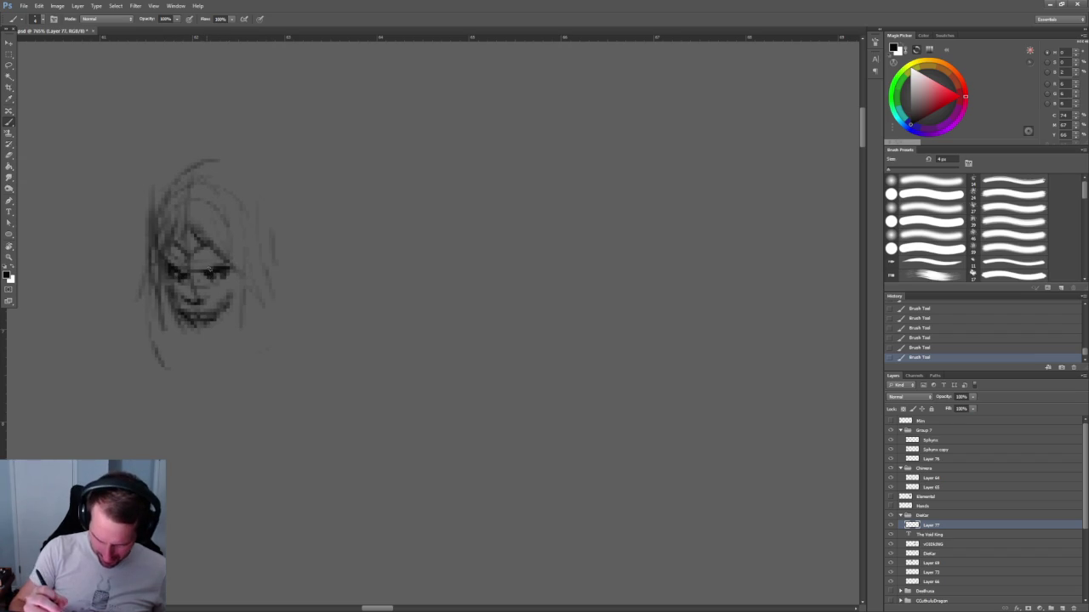
scroll(331, 205, down, 3)
scroll(331, 205, down, 2)
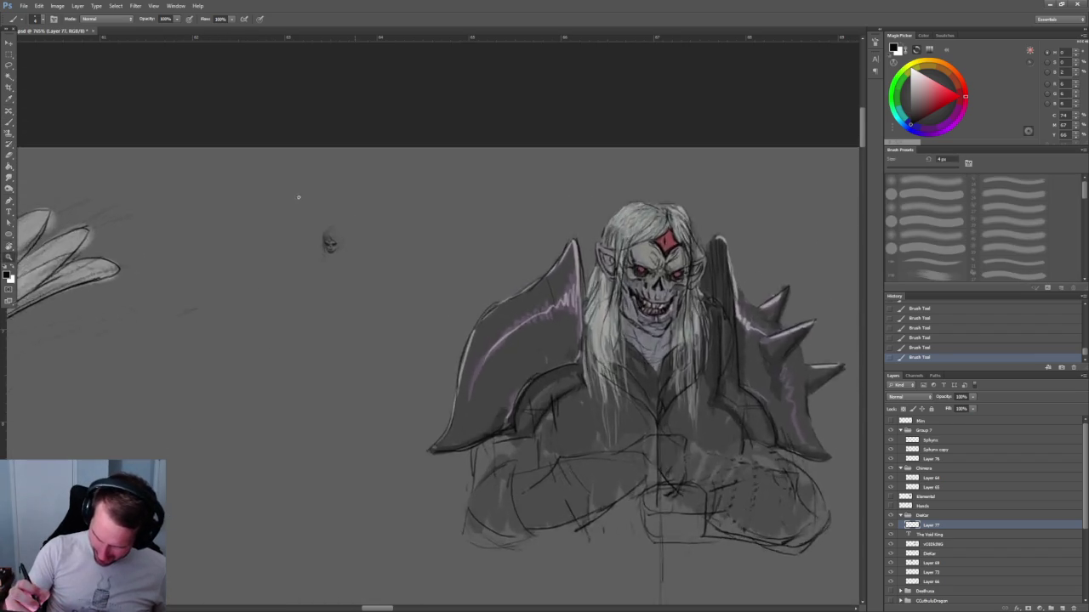
Darken the top and right edge of the hair, the chin and the face sides.
scroll(289, 204, up, 4)
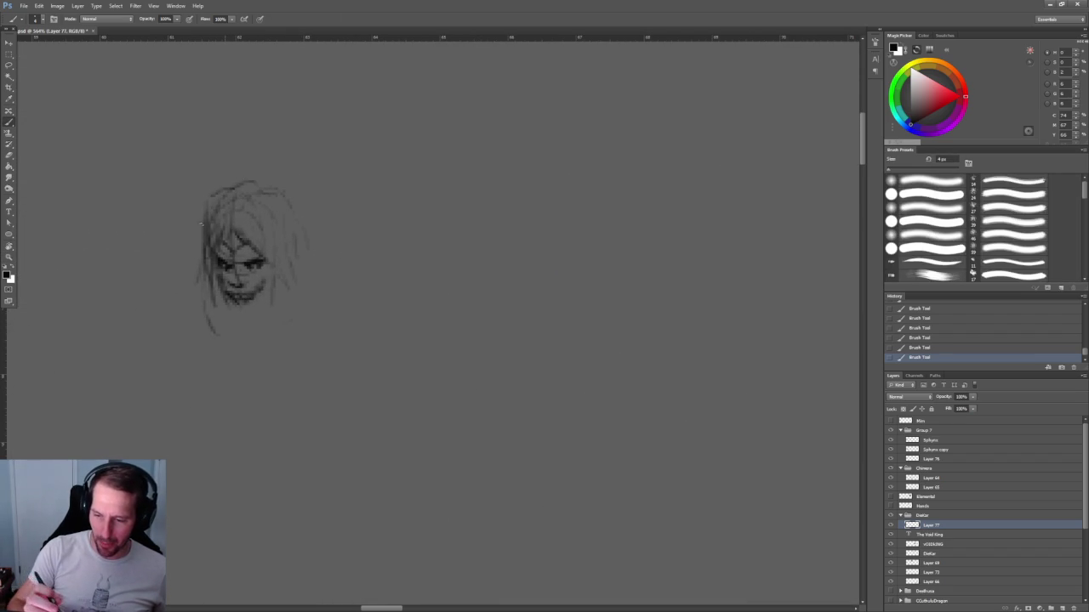
drag(260, 181, 247, 192)
drag(301, 253, 297, 279)
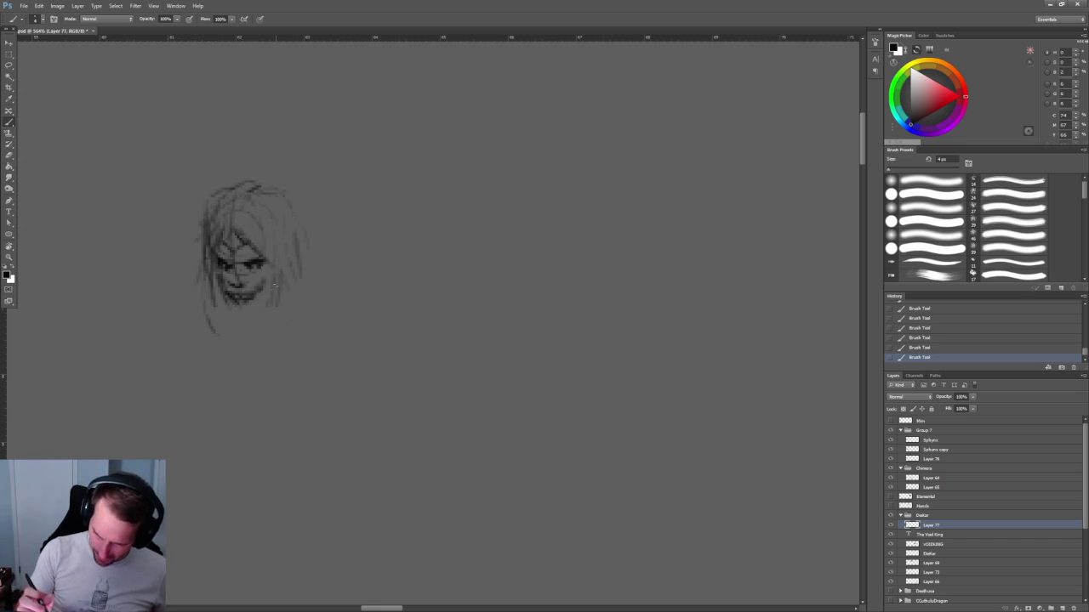
drag(260, 308, 235, 317)
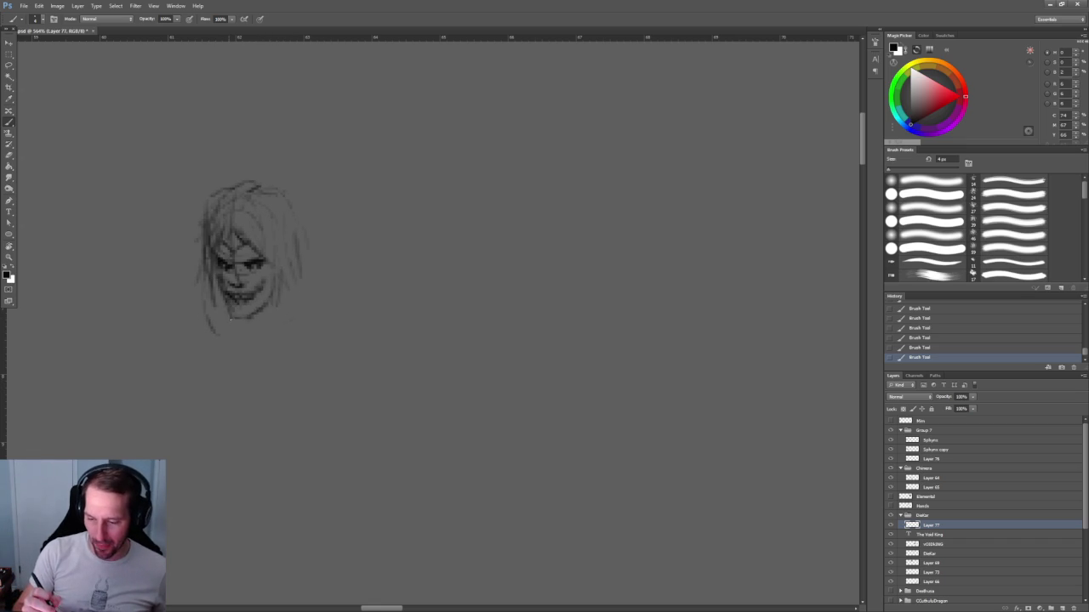
mouse_move(289, 247)
mouse_down()
mouse_move(288, 283)
mouse_move(291, 267)
mouse_up()
drag(320, 182, 274, 179)
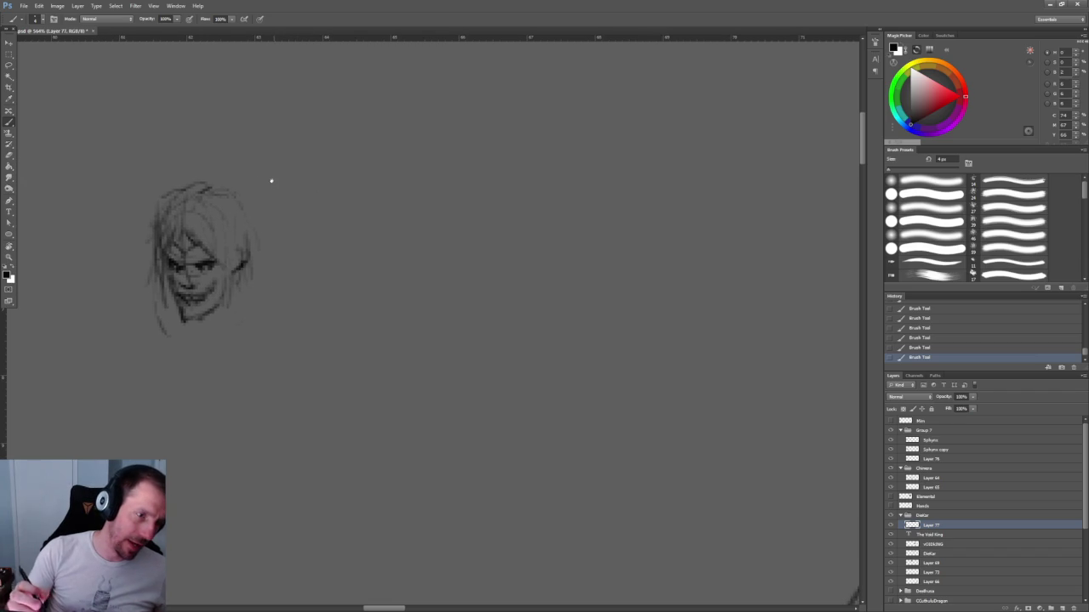
drag(164, 263, 173, 269)
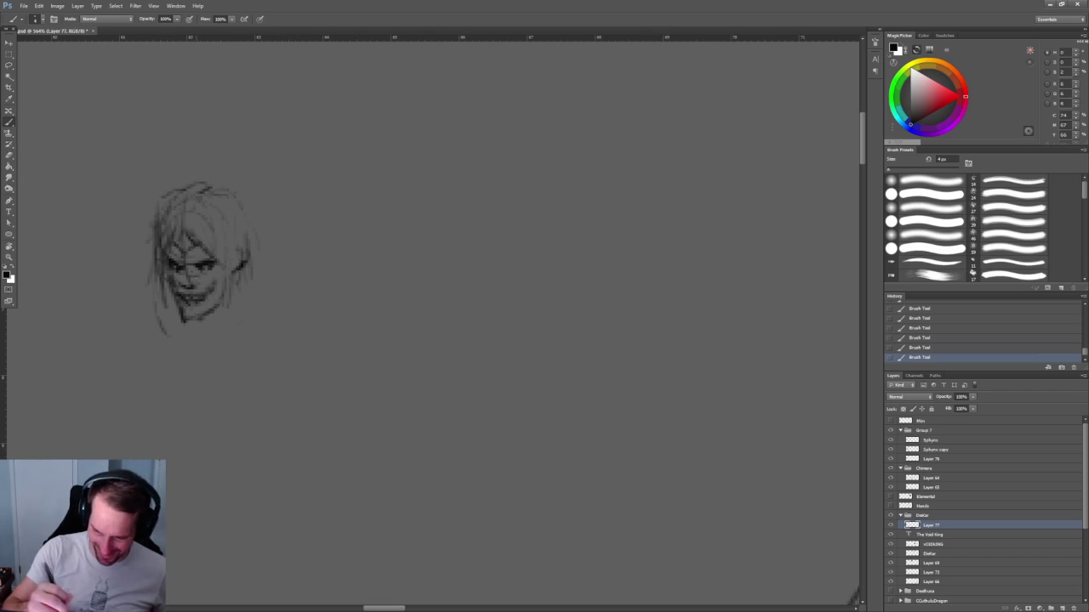
Sketch the neck, a diagonal body line and shoulder lines with hatching on the right shoulder.
drag(278, 391, 324, 345)
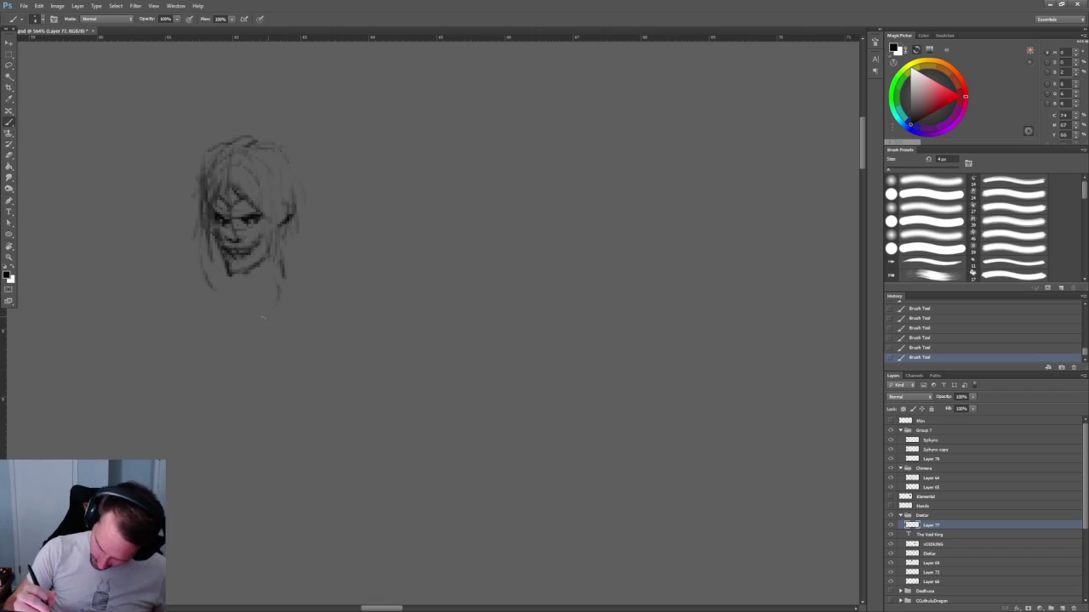
drag(248, 304, 194, 392)
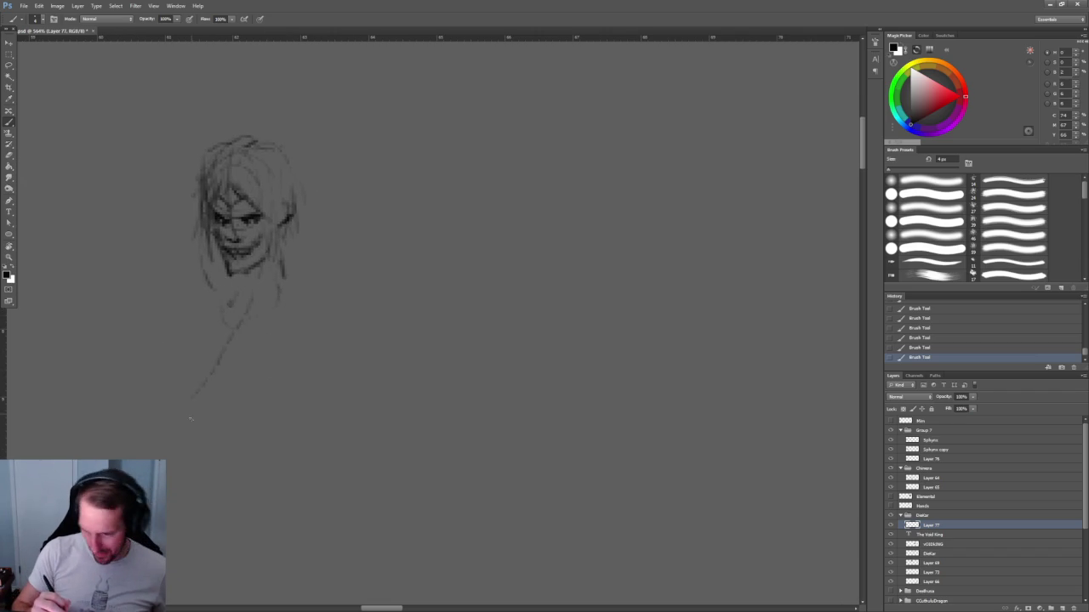
drag(311, 304, 229, 299)
mouse_move(285, 277)
mouse_down()
mouse_move(295, 301)
mouse_move(269, 306)
mouse_up()
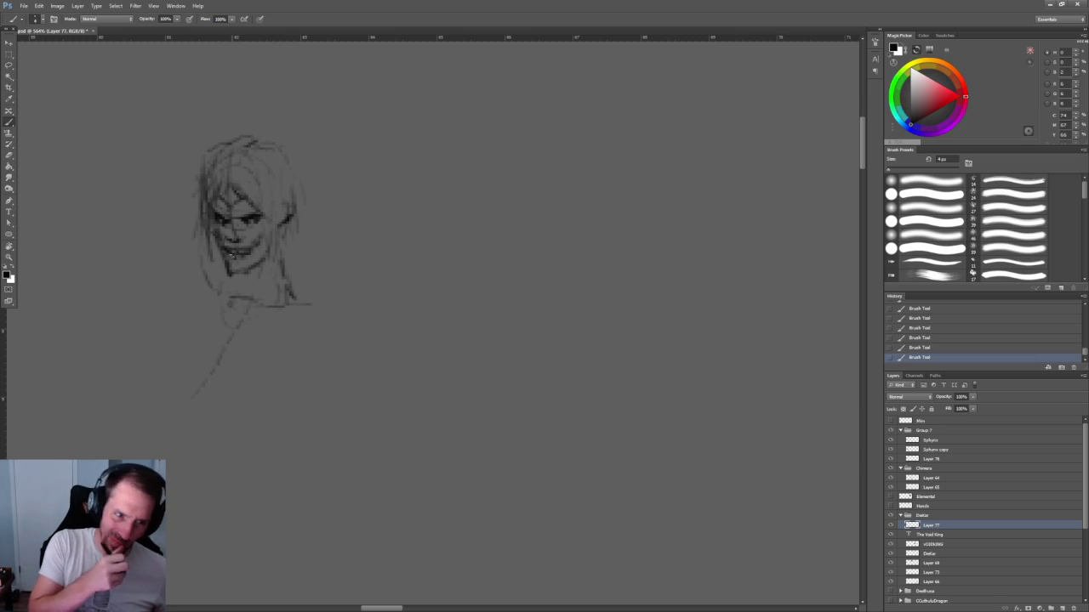
drag(232, 281, 235, 306)
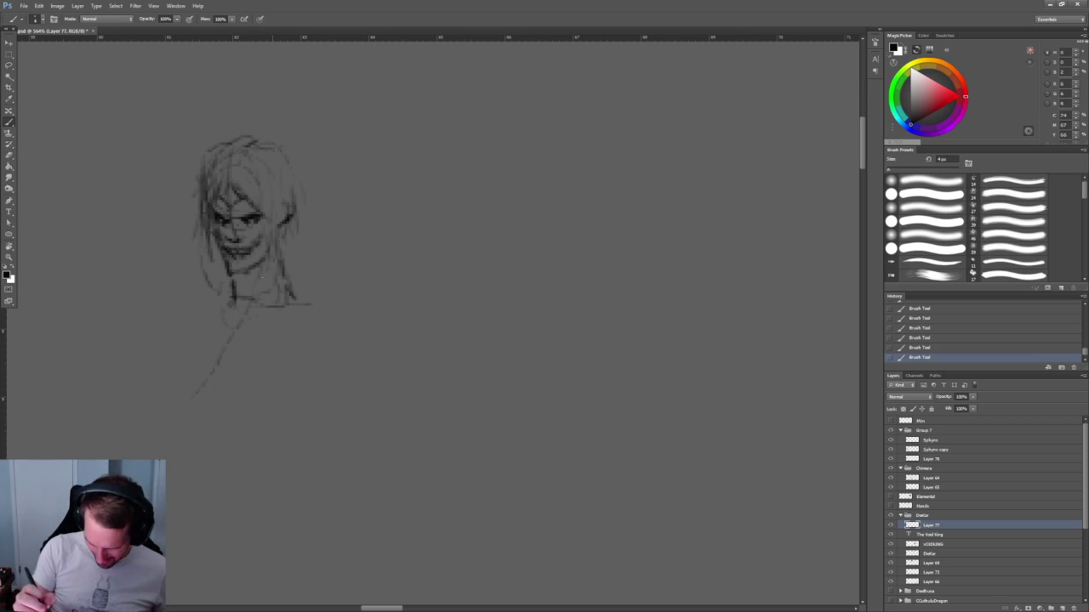
drag(291, 274, 306, 298)
mouse_move(213, 285)
mouse_down()
mouse_move(185, 306)
mouse_move(220, 302)
mouse_up()
drag(290, 304, 329, 304)
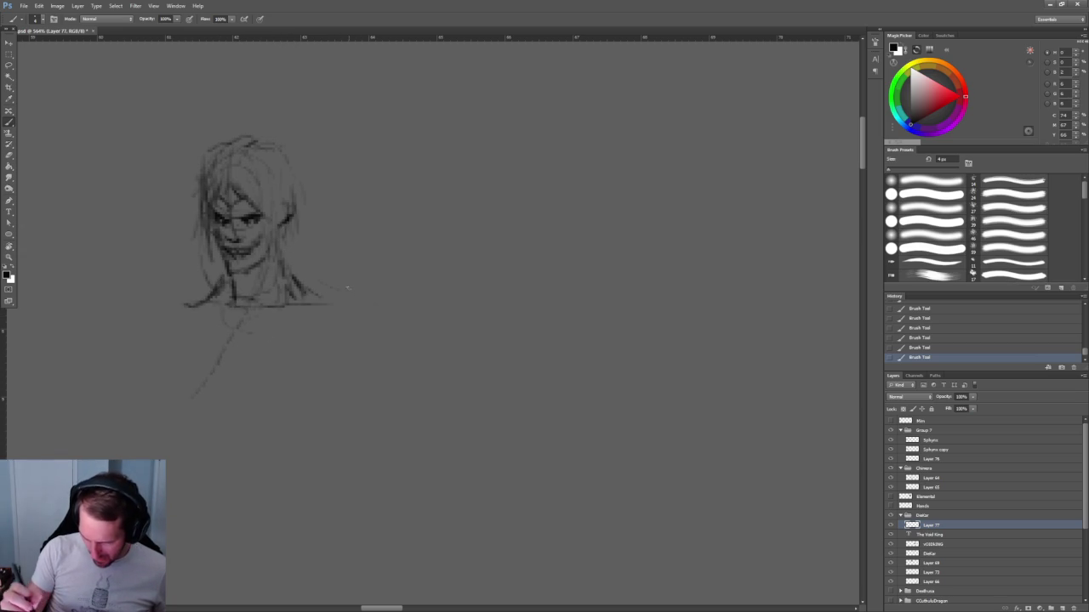
Sketch both sides of the head with flaring lines, enlarging the brush to 5 px.
drag(317, 204, 311, 250)
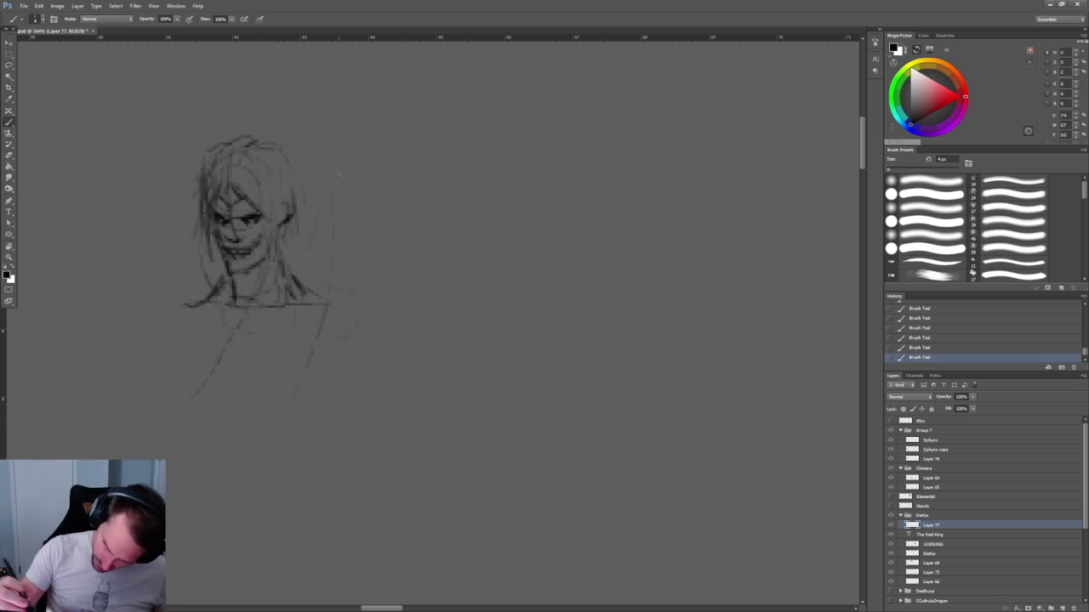
drag(334, 172, 320, 315)
drag(344, 194, 413, 322)
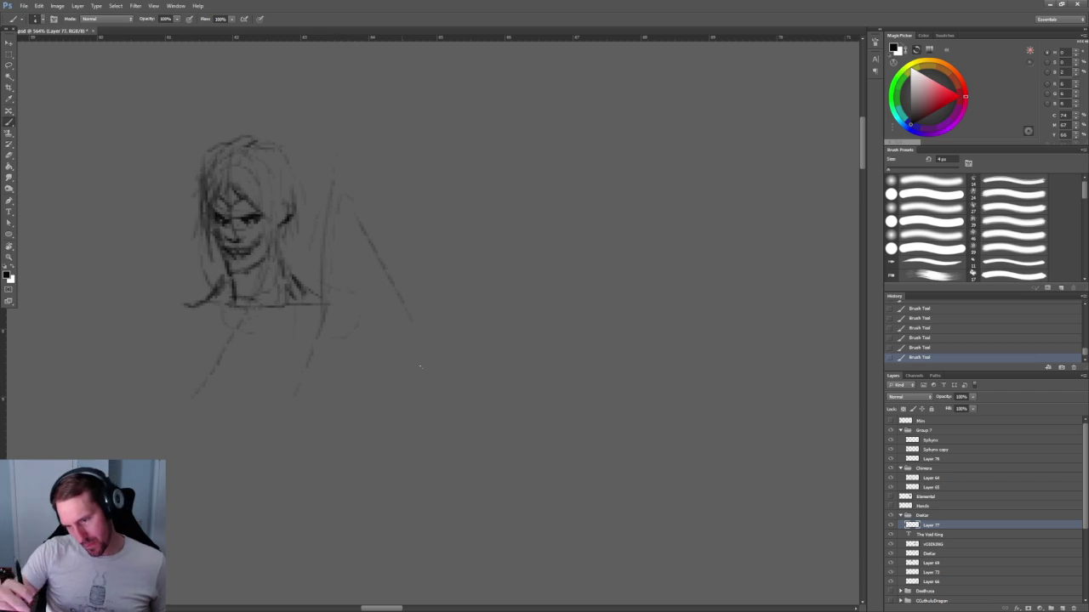
drag(115, 306, 204, 425)
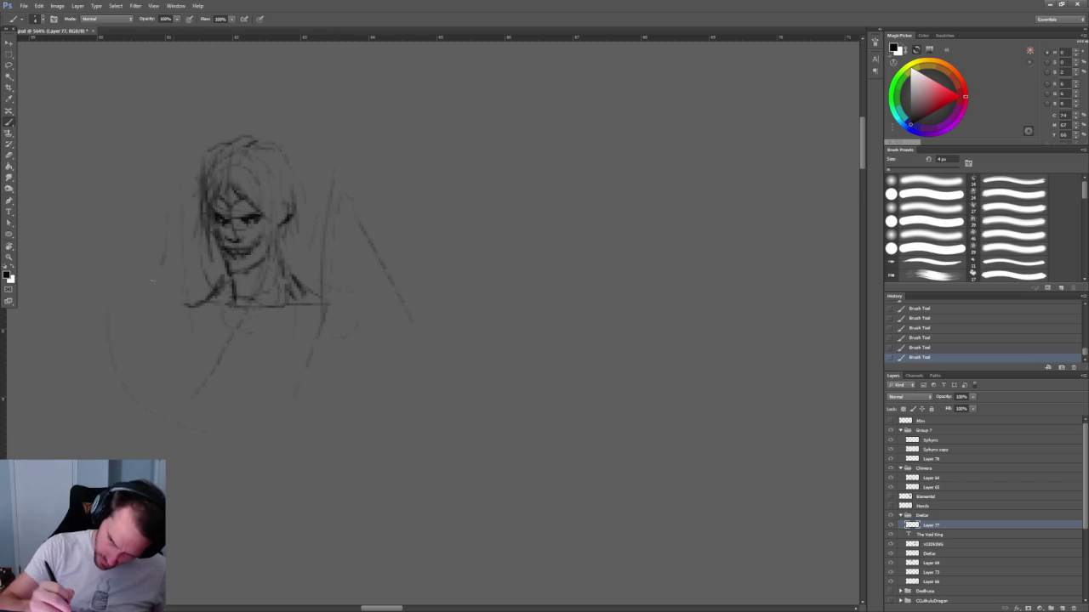
drag(173, 216, 163, 243)
key(bracketright)
drag(196, 203, 156, 315)
drag(188, 222, 202, 293)
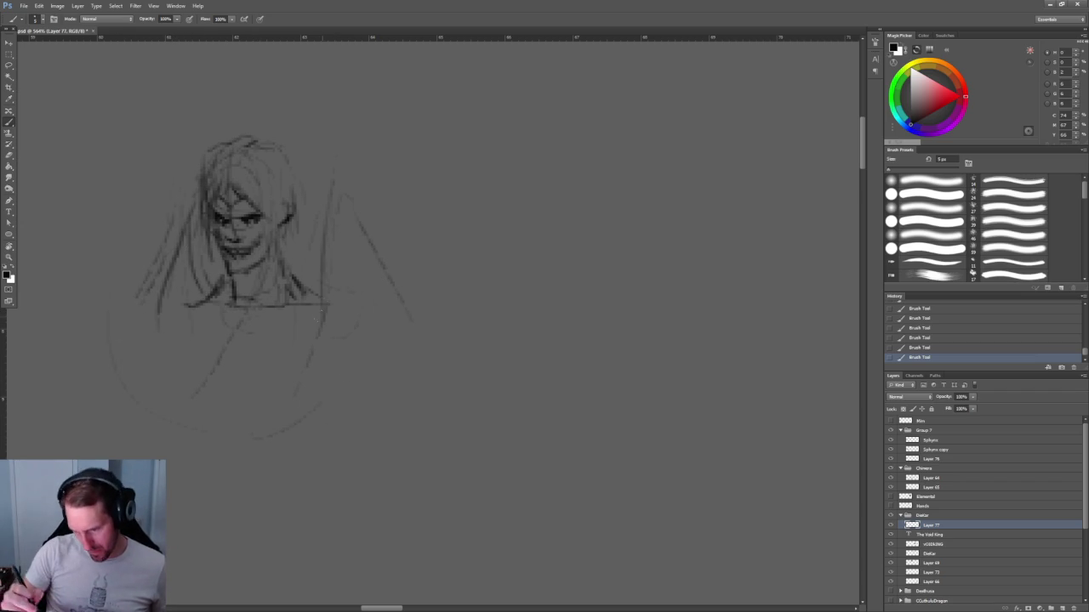
Draw crossing diagonal chest lines, shoulder diagonals and darker strokes on the face and chest.
drag(294, 243, 240, 346)
drag(223, 265, 239, 354)
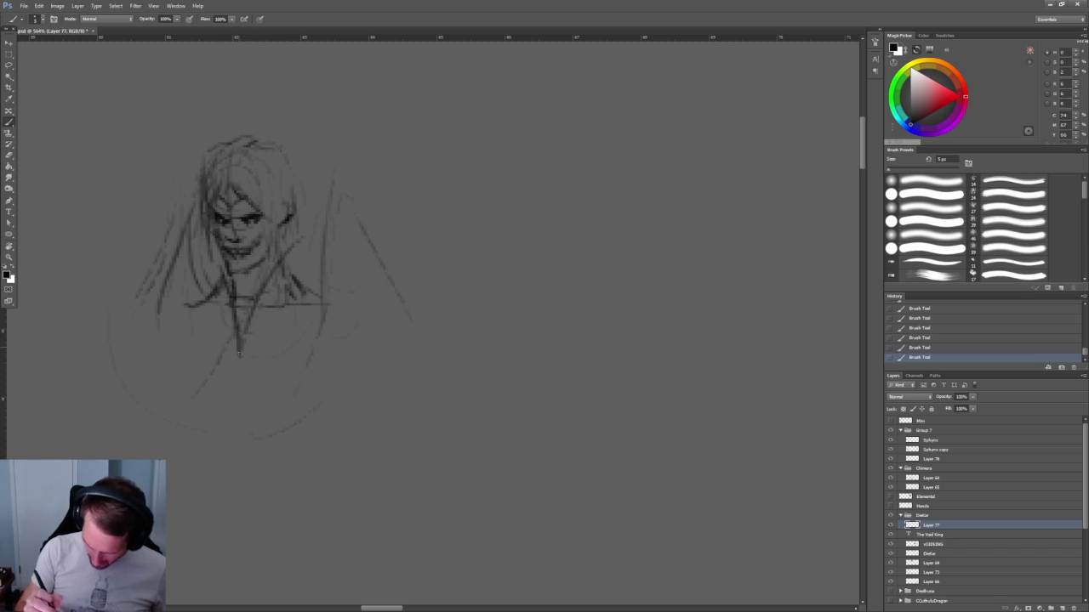
drag(320, 257, 242, 361)
drag(204, 269, 241, 369)
drag(223, 250, 198, 315)
mouse_move(315, 255)
mouse_down()
mouse_move(323, 317)
mouse_move(316, 296)
mouse_up()
drag(204, 219, 190, 357)
drag(180, 209, 124, 321)
drag(138, 397, 143, 424)
drag(398, 325, 413, 356)
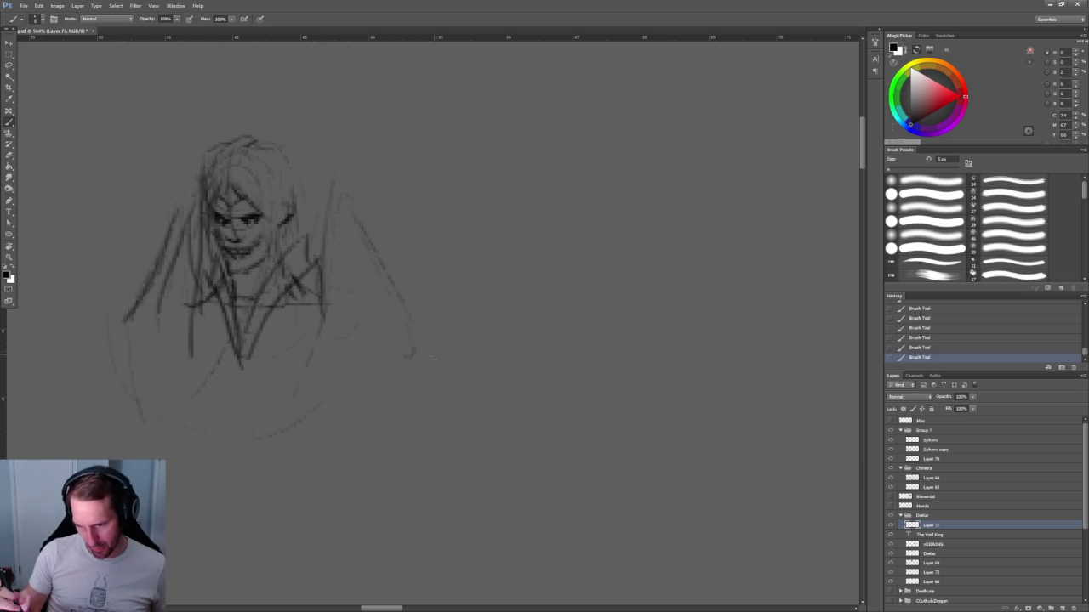
Add strokes right of the head and hatch dark shading on the face's and hair's left side.
drag(511, 329, 439, 316)
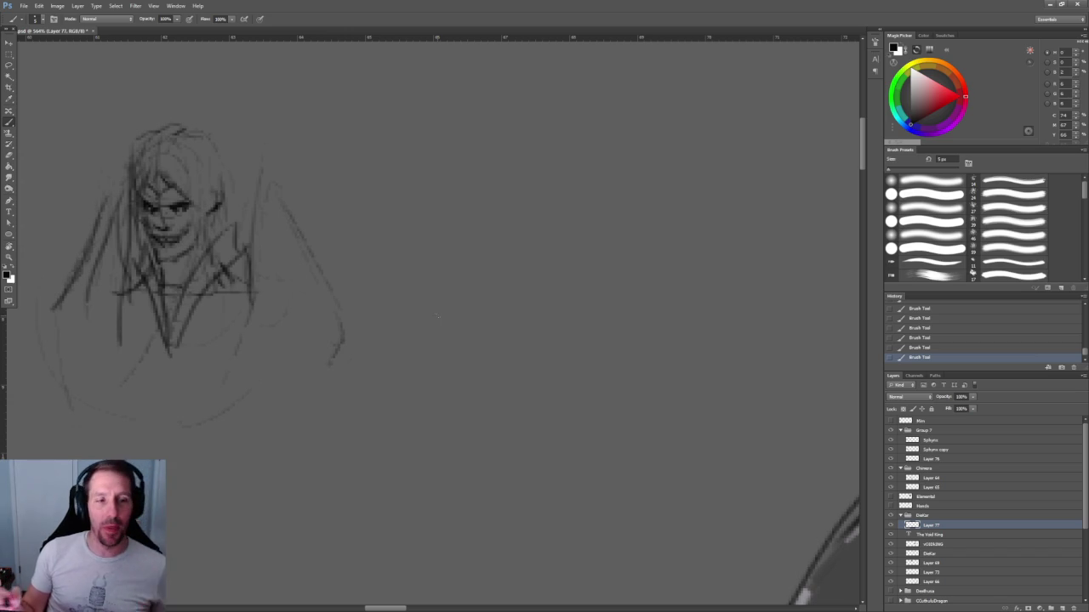
drag(320, 268, 346, 255)
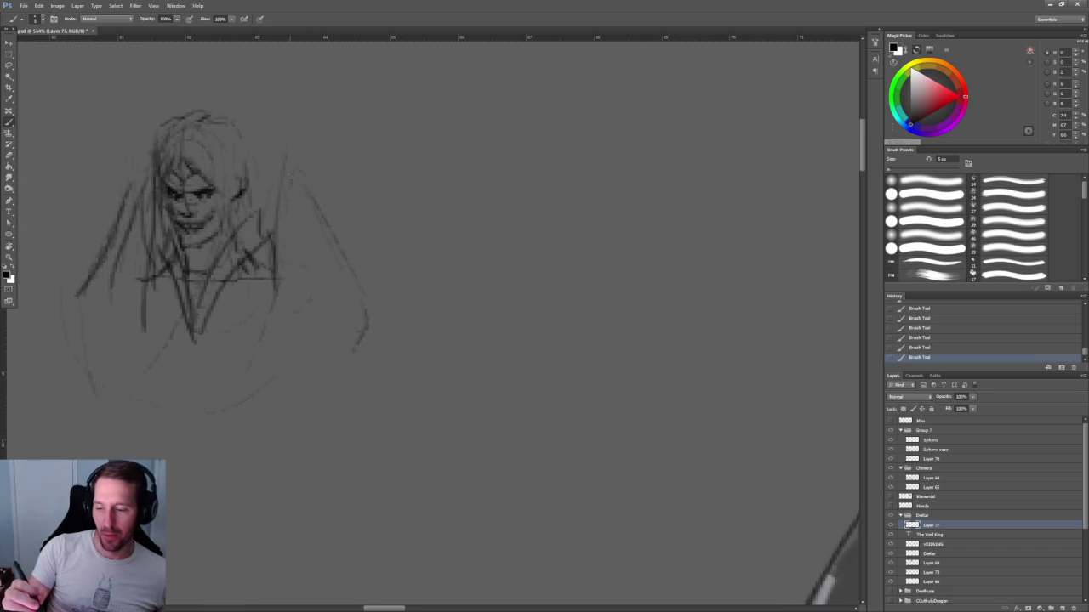
drag(284, 172, 281, 277)
drag(294, 149, 300, 198)
drag(299, 194, 353, 259)
drag(303, 304, 439, 384)
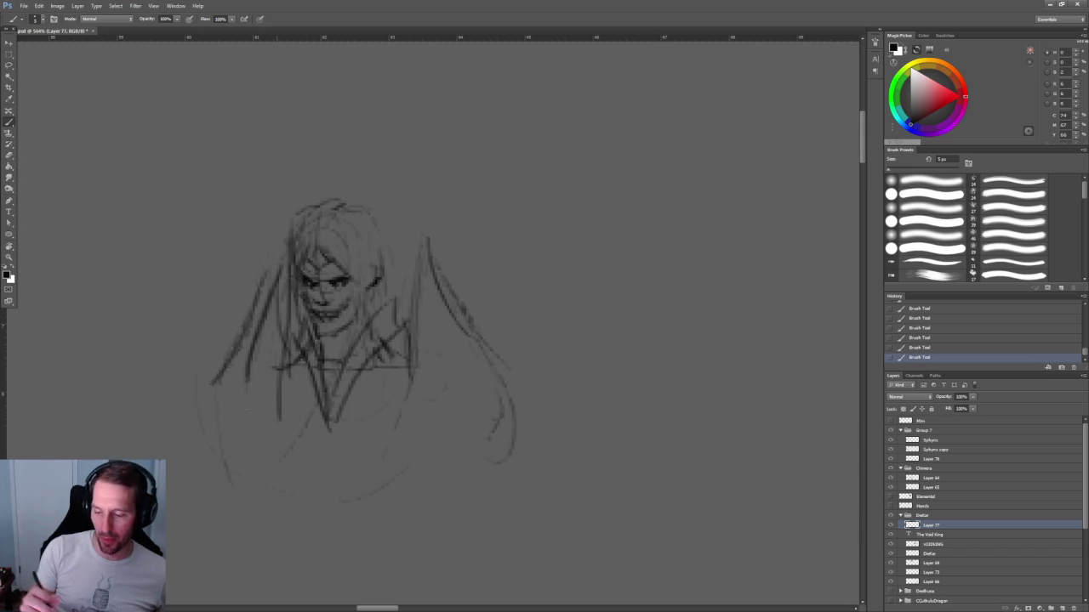
drag(280, 281, 249, 356)
mouse_move(281, 324)
mouse_down()
mouse_move(252, 369)
mouse_move(271, 395)
mouse_up()
mouse_move(286, 260)
mouse_down()
mouse_move(271, 332)
mouse_move(286, 339)
mouse_up()
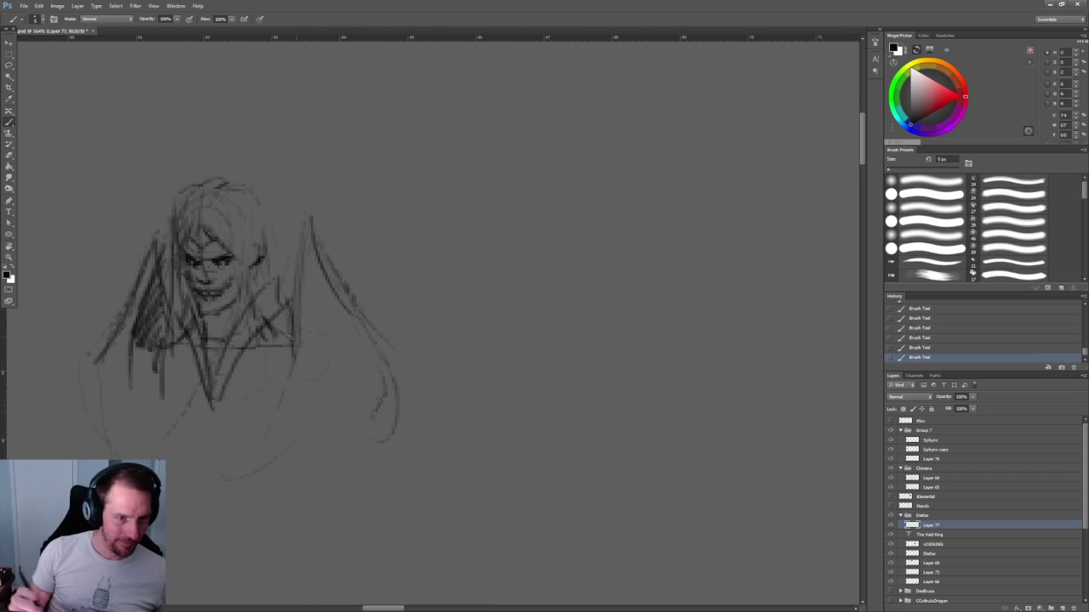
Zoom out to show several sketches on the canvas at once.
drag(400, 325, 362, 325)
drag(630, 306, 323, 251)
drag(459, 255, 400, 102)
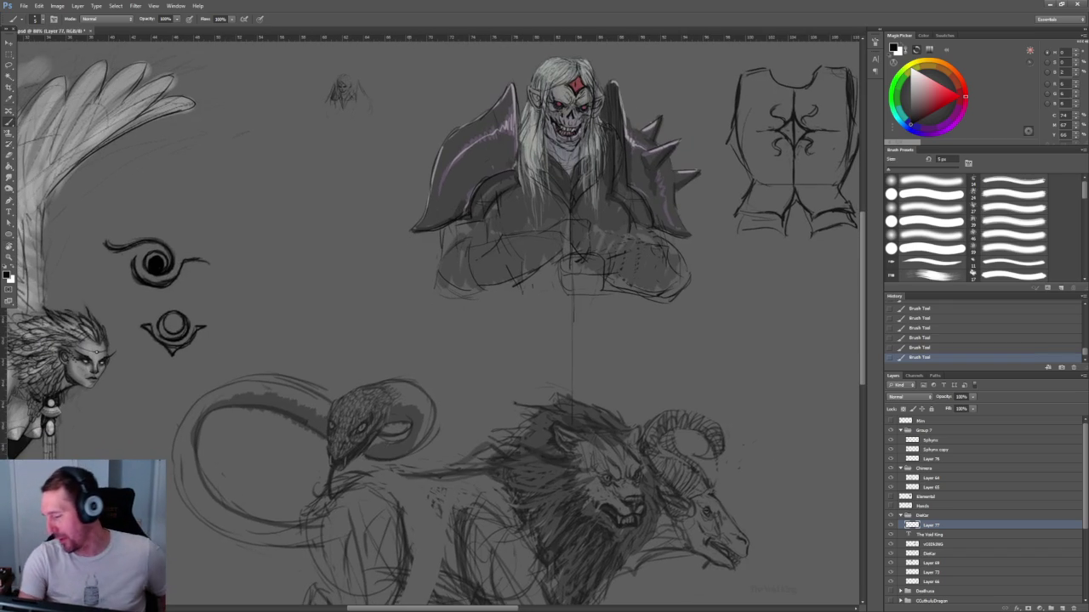
Collapse and hide the Group 7, Chimera and DieKar layer groups.
scroll(472, 272, down, 2)
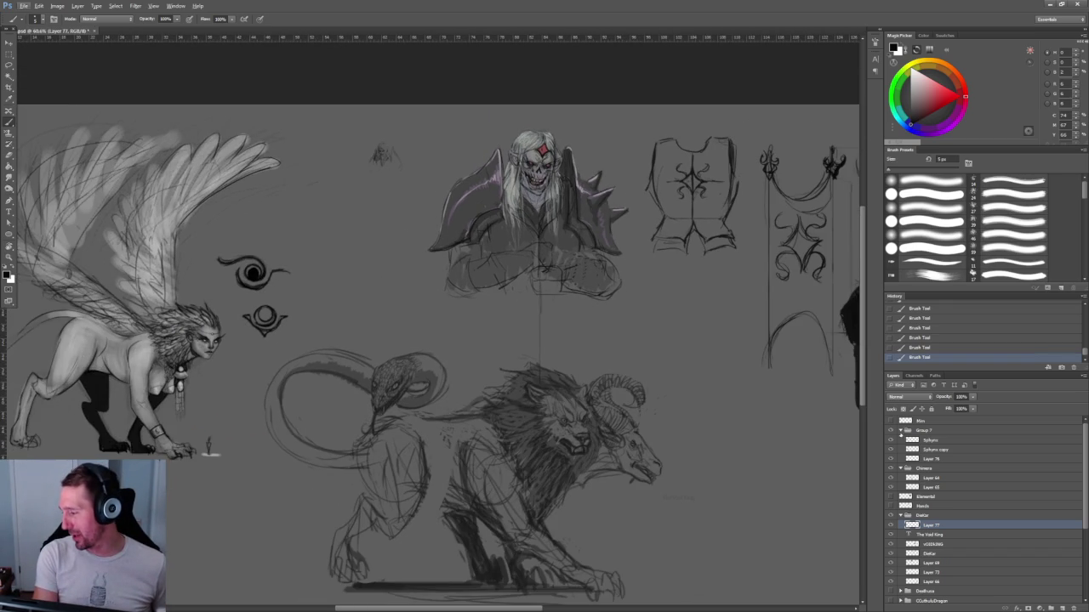
click(900, 431)
click(900, 440)
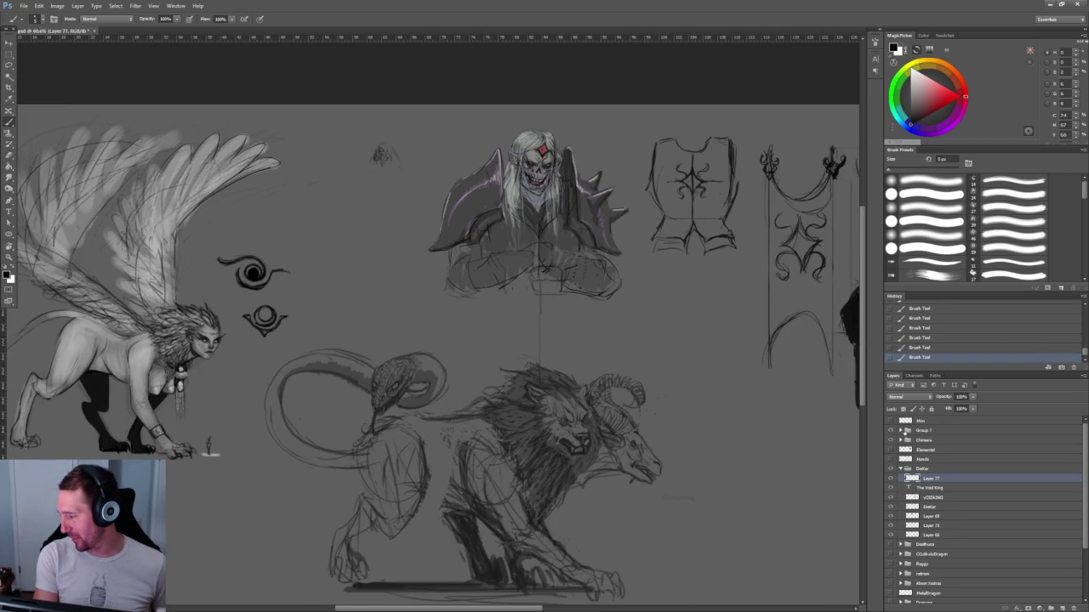
click(900, 431)
click(901, 431)
click(891, 431)
click(891, 440)
click(900, 468)
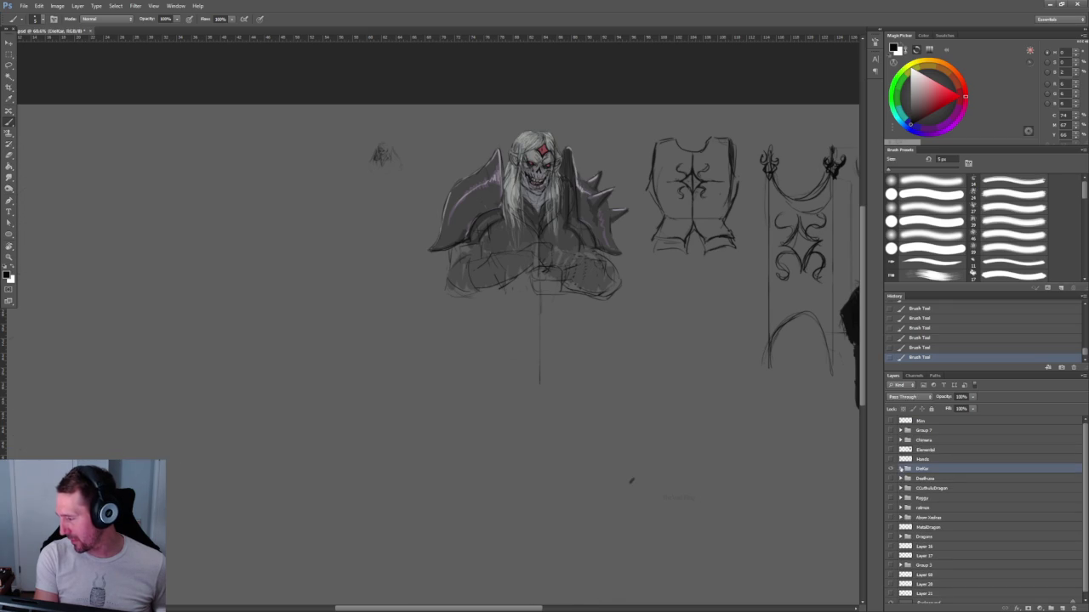
click(891, 469)
Select the Mim layer and add a new empty layer above it.
click(946, 430)
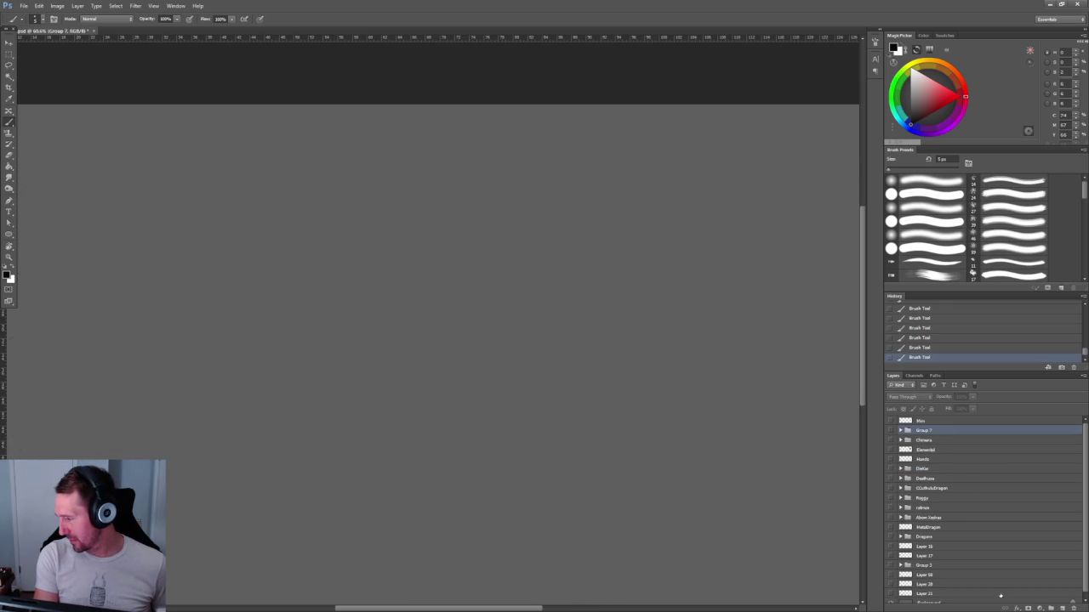
click(956, 421)
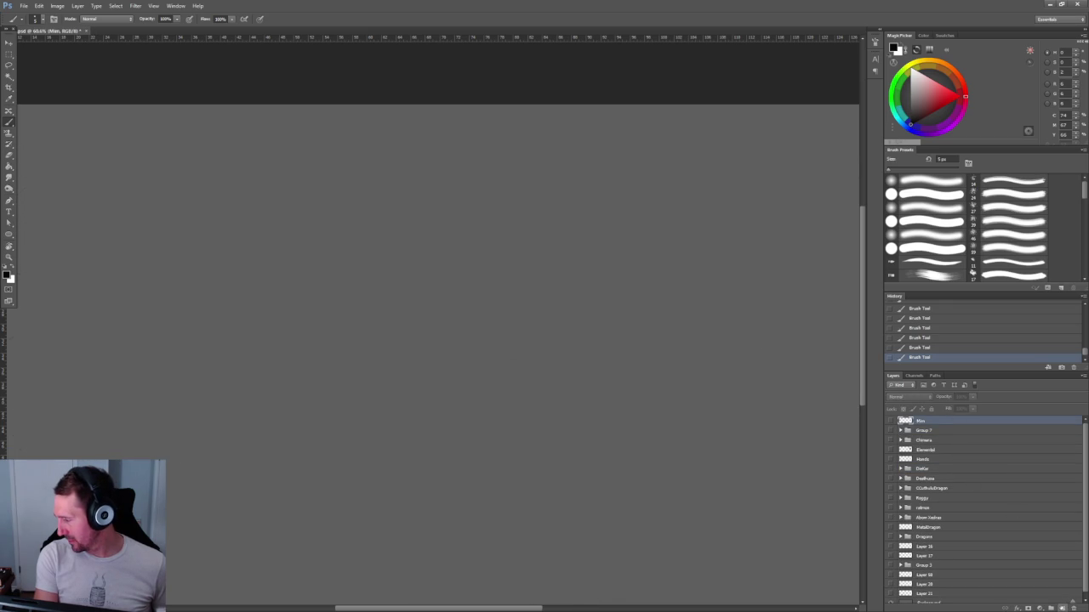
click(1062, 608)
double_click(925, 421)
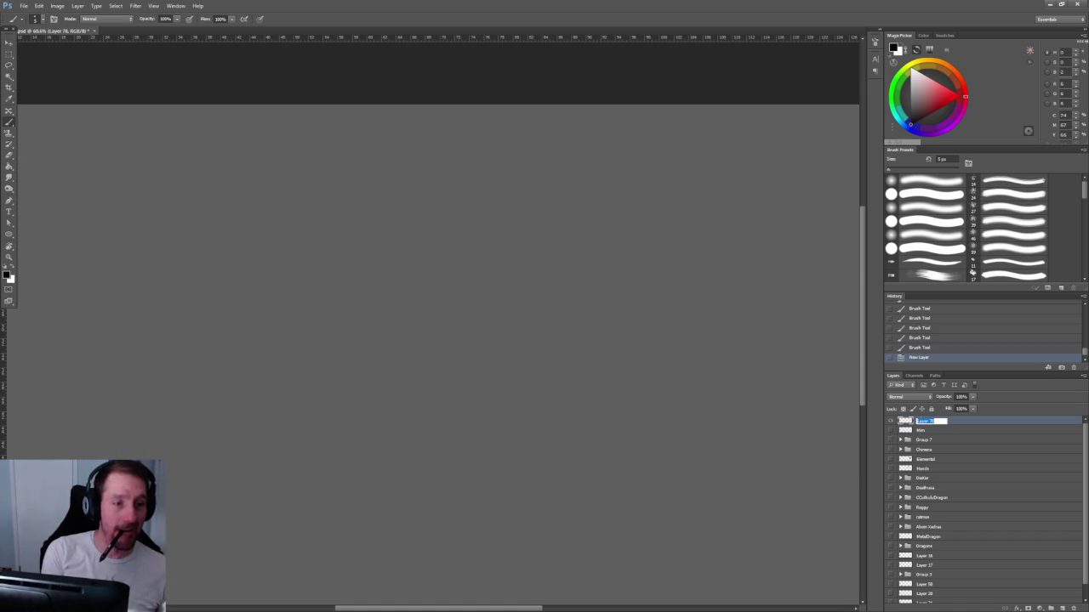
Name the new layer Fangalore, reduce the brush to 4 px and zoom in.
text(Fungaloid)
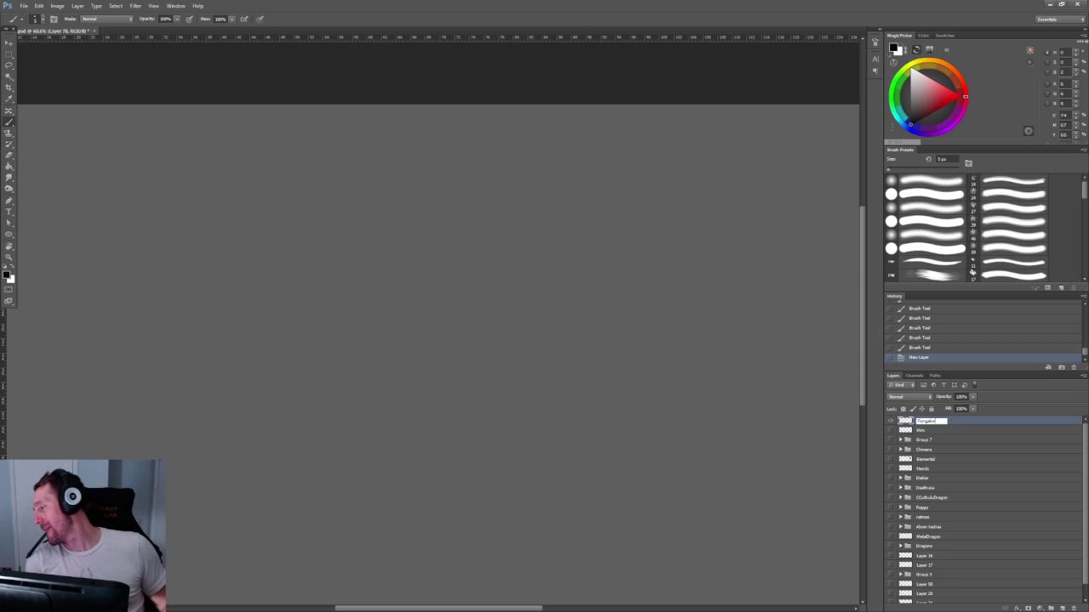
key(Return)
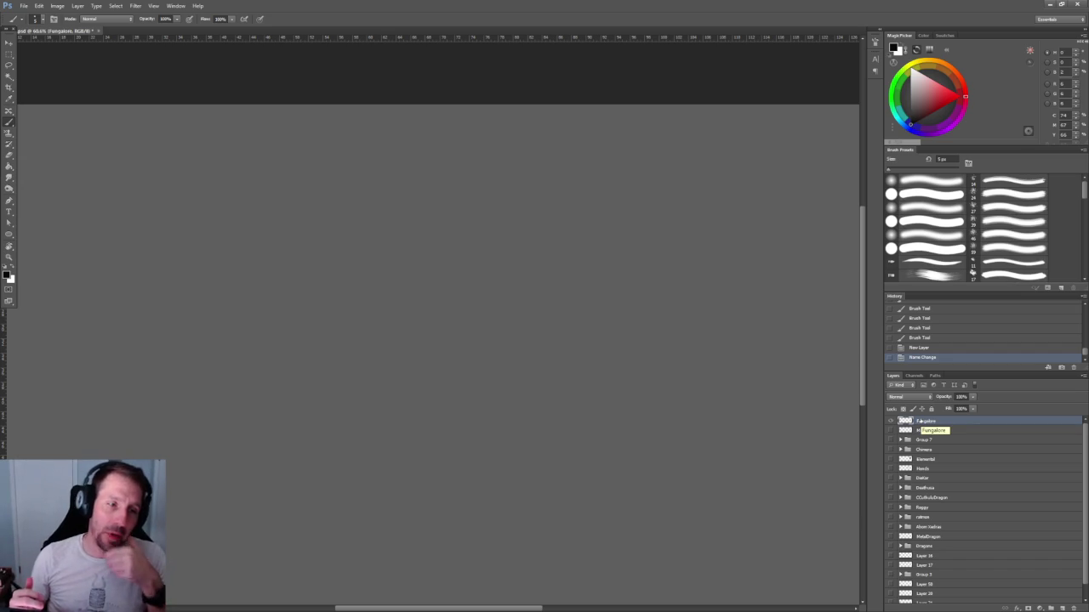
key(bracketleft)
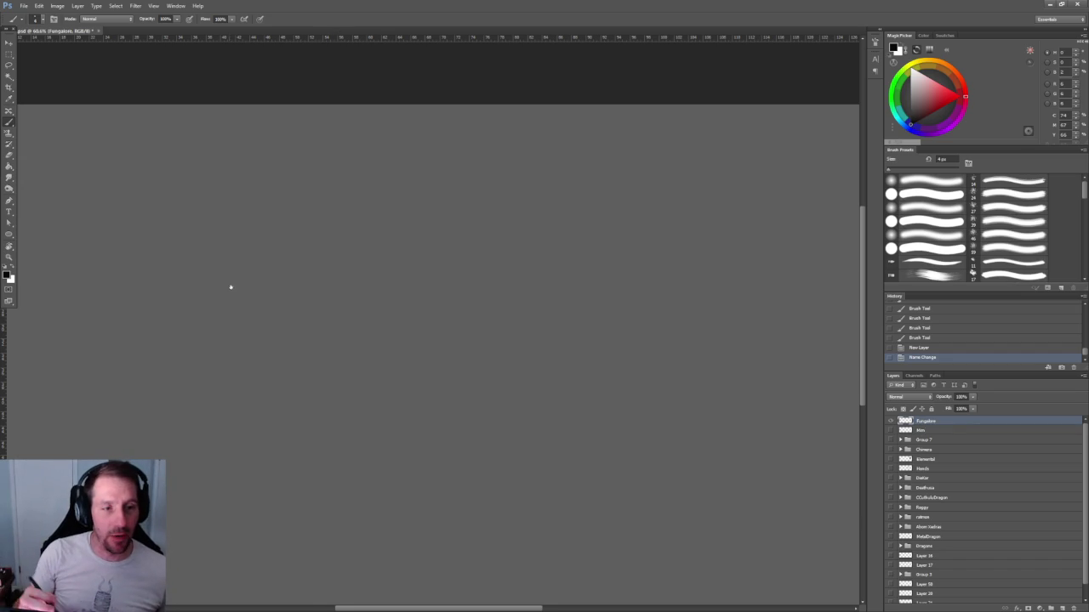
scroll(399, 345, up, 2)
mouse_move(399, 346)
mouse_down()
mouse_move(245, 347)
mouse_move(245, 358)
mouse_up()
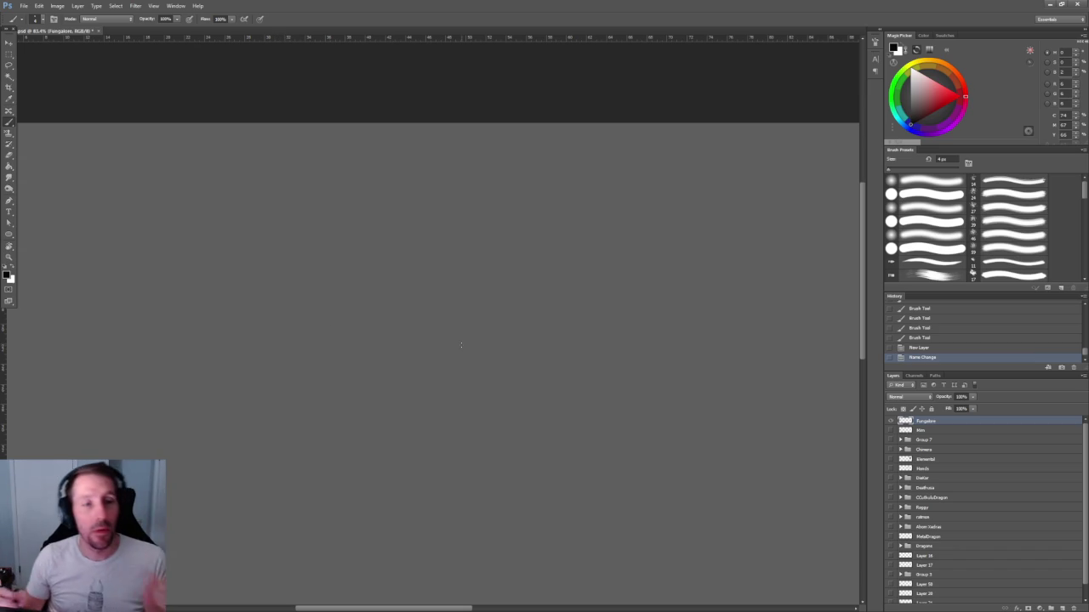
drag(272, 347, 273, 352)
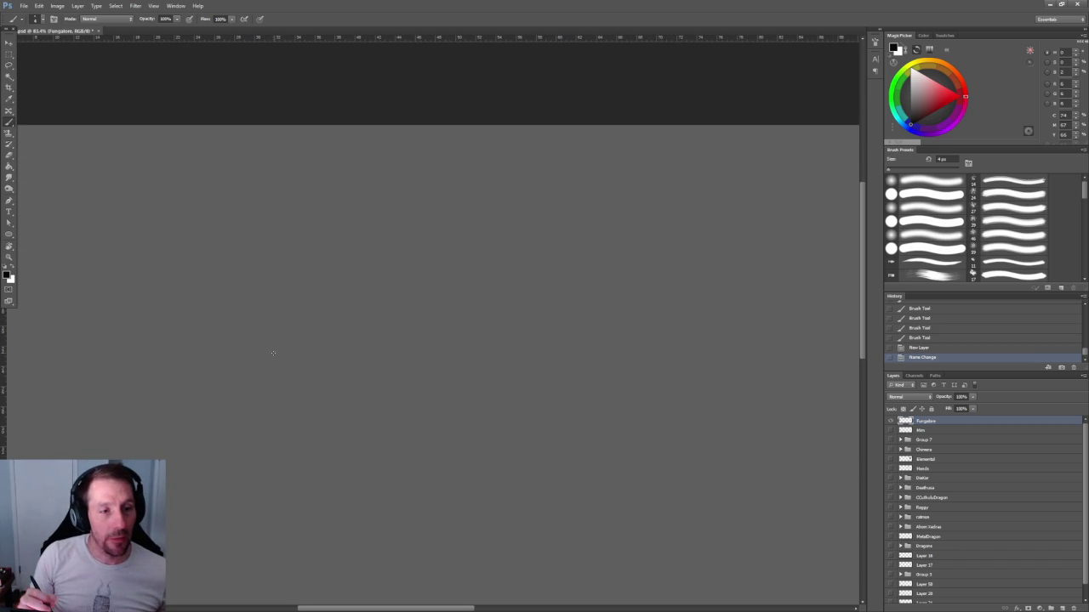
click(294, 399)
drag(327, 308, 328, 374)
drag(255, 299, 327, 375)
key(bracketright)
mouse_move(226, 312)
mouse_down()
mouse_move(302, 294)
mouse_move(264, 378)
mouse_up()
mouse_move(220, 332)
mouse_down()
mouse_move(255, 374)
mouse_move(301, 384)
mouse_up()
drag(225, 340, 282, 351)
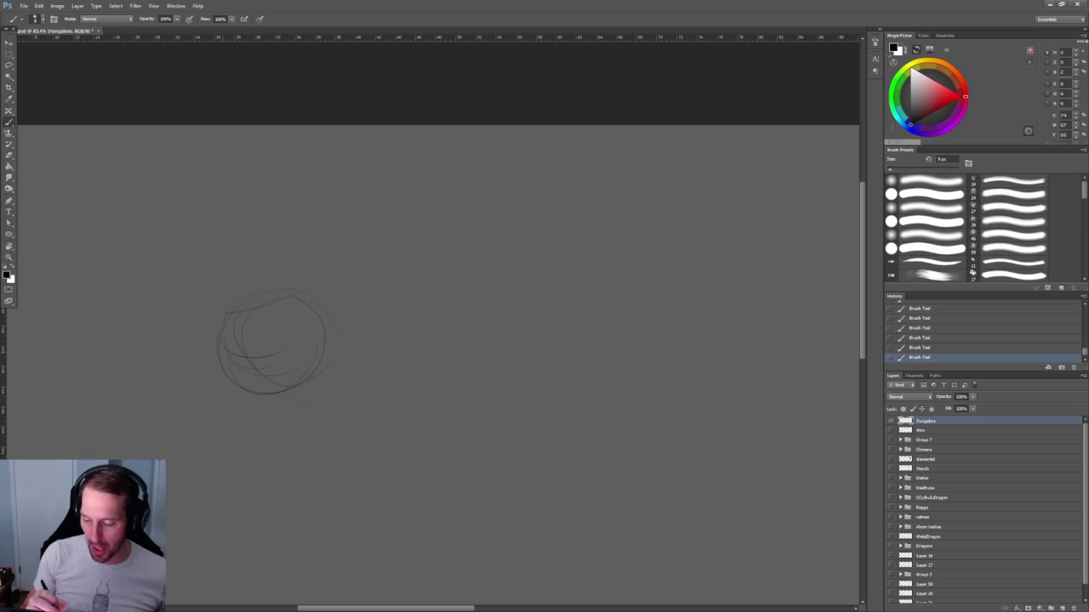
key(bracketright)
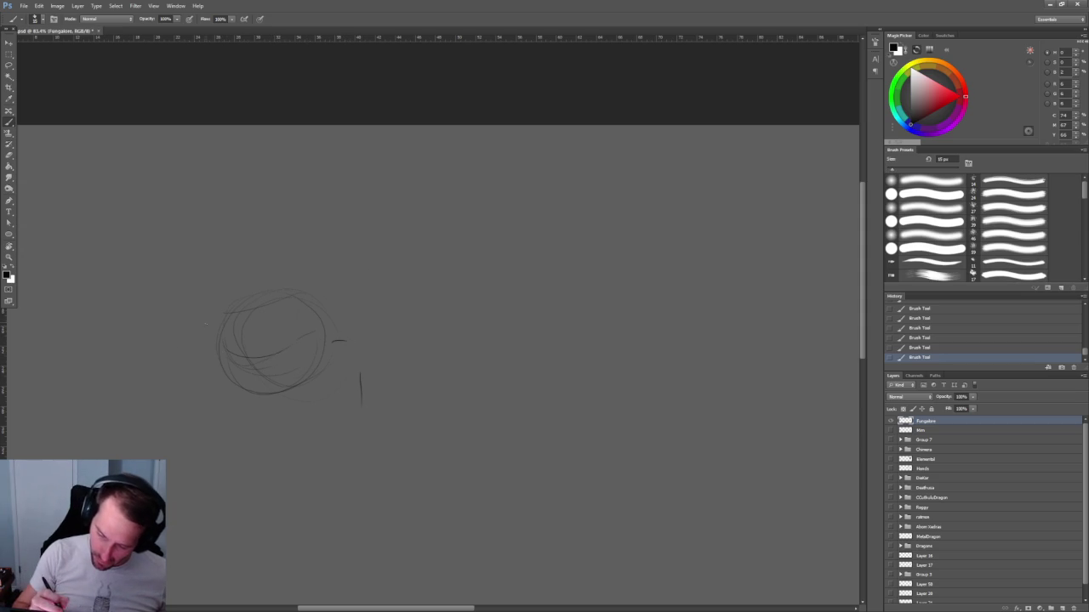
drag(177, 342, 171, 418)
drag(356, 305, 372, 307)
drag(426, 331, 430, 374)
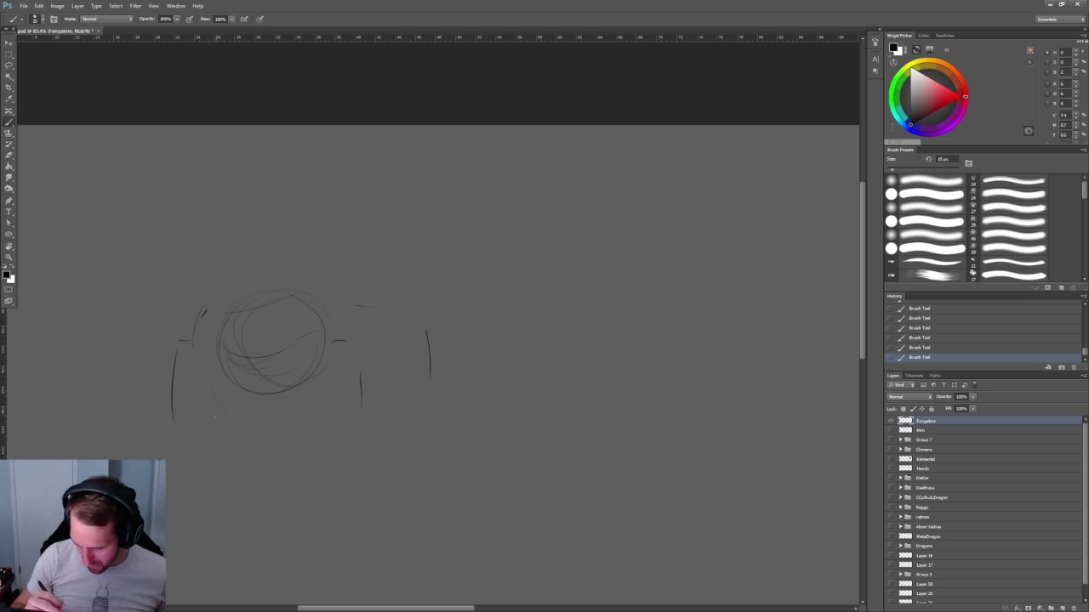
drag(230, 356, 273, 368)
mouse_move(222, 327)
mouse_down()
mouse_move(274, 306)
mouse_move(319, 311)
mouse_up()
key(ctrl+z)
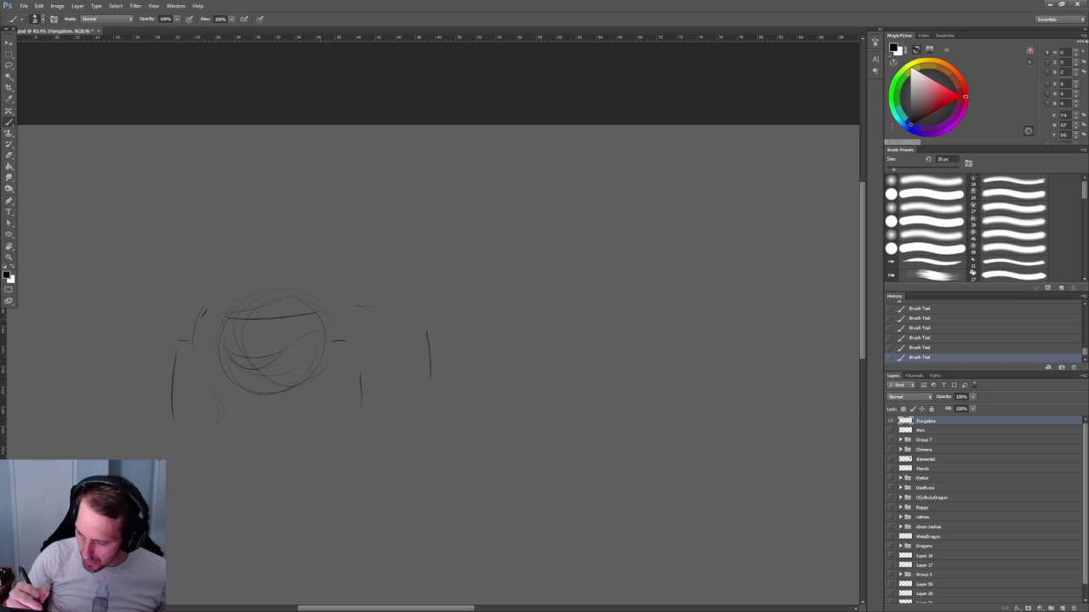
drag(204, 300, 502, 285)
key(ctrl+z)
mouse_move(102, 307)
mouse_down()
mouse_move(256, 282)
mouse_move(410, 289)
mouse_up()
drag(497, 318, 440, 282)
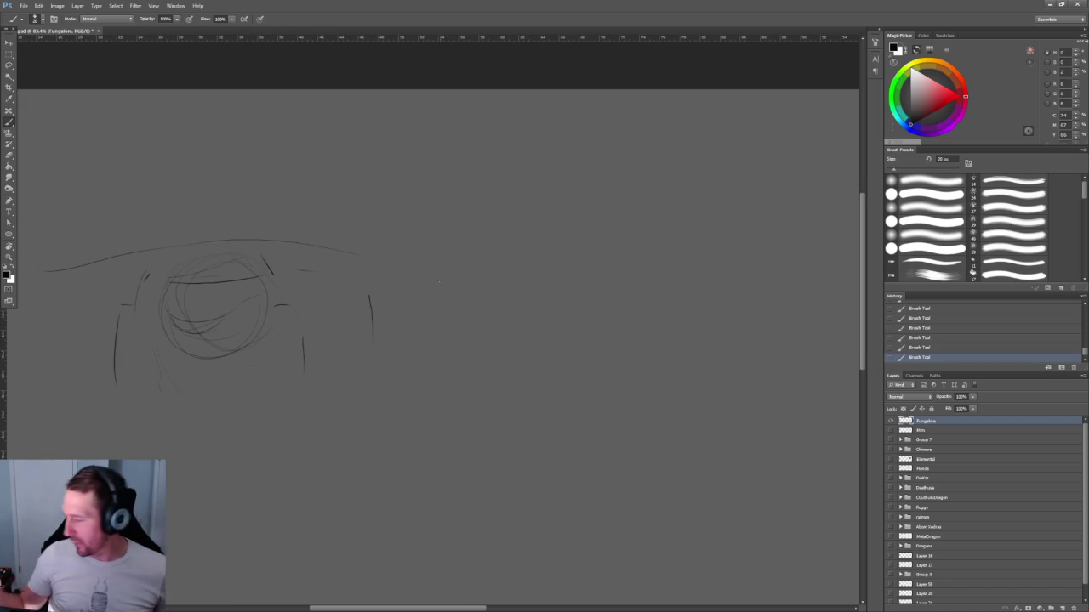
key(ctrl+a)
key(Delete)
key(ctrl+d)
Drop the selection and sketch the mouth's top line and bowl-shaped curve.
key(ctrl+plus)
key(ctrl+plus)
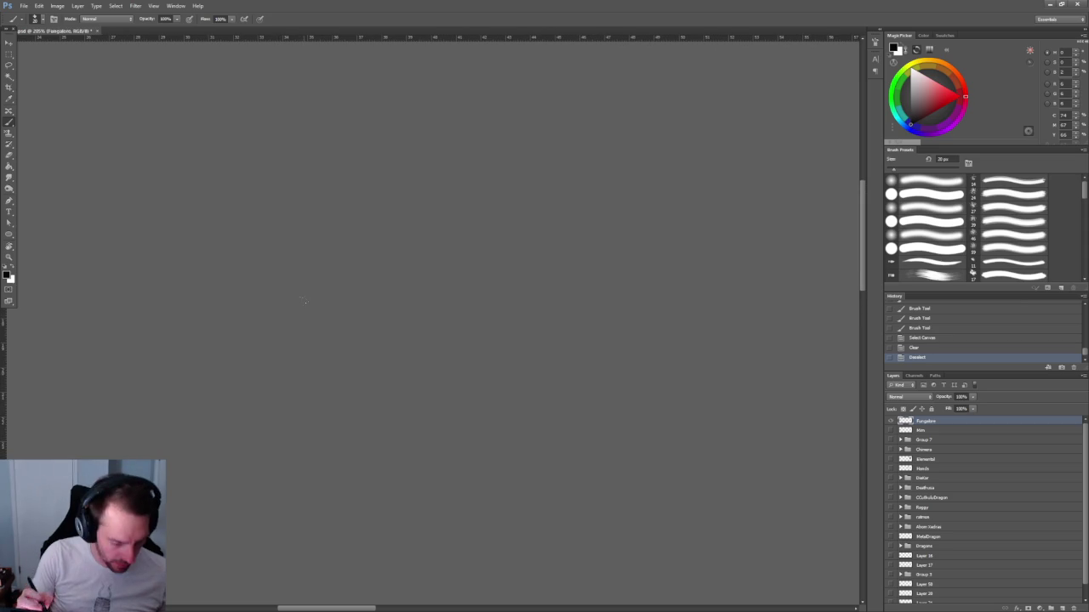
mouse_move(222, 317)
mouse_down()
mouse_move(296, 316)
mouse_move(263, 314)
mouse_move(245, 338)
mouse_move(266, 355)
mouse_up()
mouse_move(309, 316)
mouse_down()
mouse_move(297, 344)
mouse_move(297, 330)
mouse_up()
drag(194, 310, 328, 325)
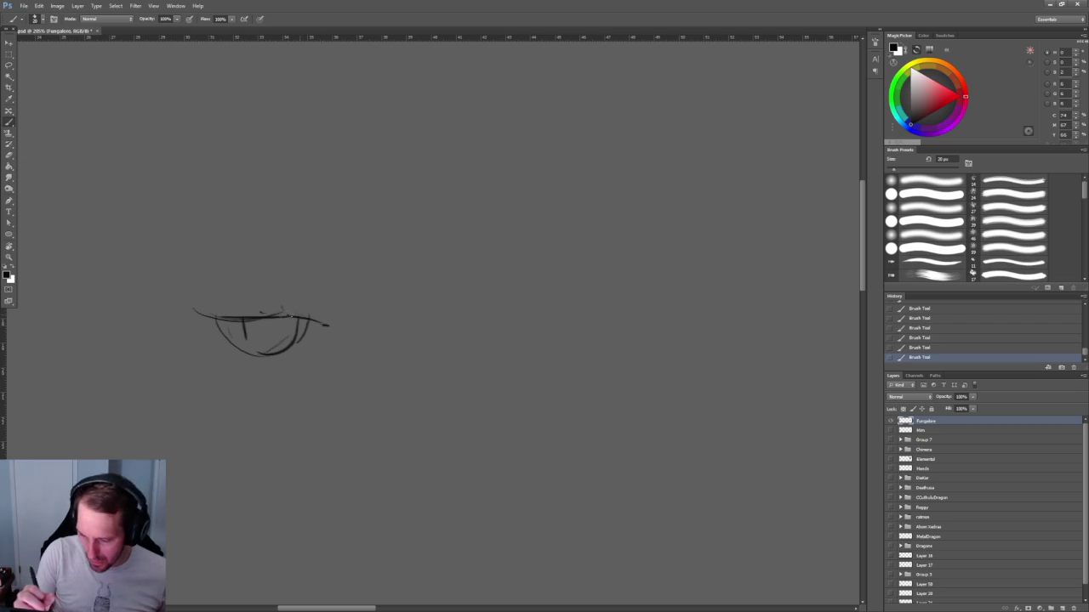
mouse_move(244, 320)
mouse_down()
mouse_move(199, 328)
mouse_move(211, 330)
mouse_up()
Draw vertical lines on both sides of the mouth plus a curve and line beneath it.
drag(348, 235, 333, 322)
key(ctrl+z)
drag(342, 216, 347, 304)
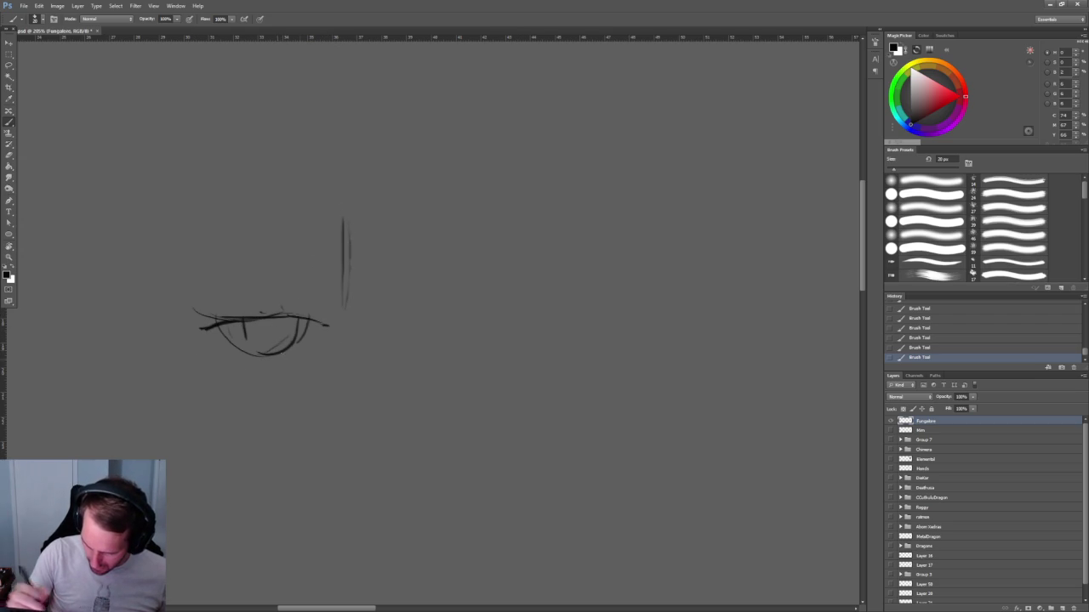
drag(190, 228, 180, 292)
drag(187, 351, 217, 393)
drag(282, 402, 348, 395)
drag(359, 290, 389, 320)
Add sweeping curves left and right of the mouth, a chin curve and cheek strokes.
mouse_move(357, 256)
mouse_down()
mouse_move(396, 303)
mouse_move(473, 343)
mouse_move(485, 379)
mouse_up()
mouse_move(182, 256)
mouse_down()
mouse_move(147, 311)
mouse_move(92, 347)
mouse_move(77, 405)
mouse_up()
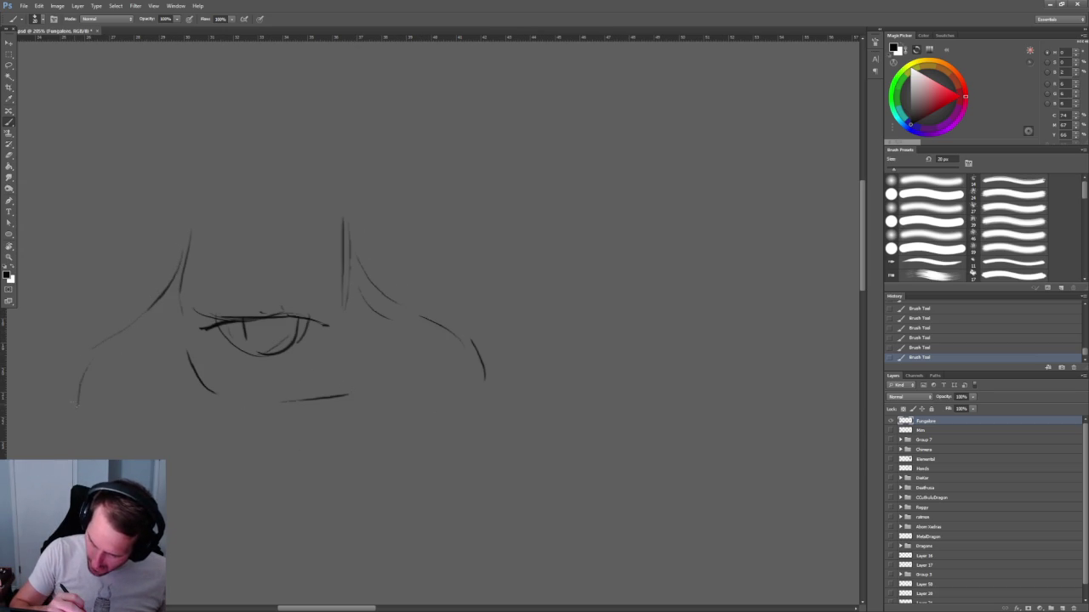
drag(143, 442, 194, 415)
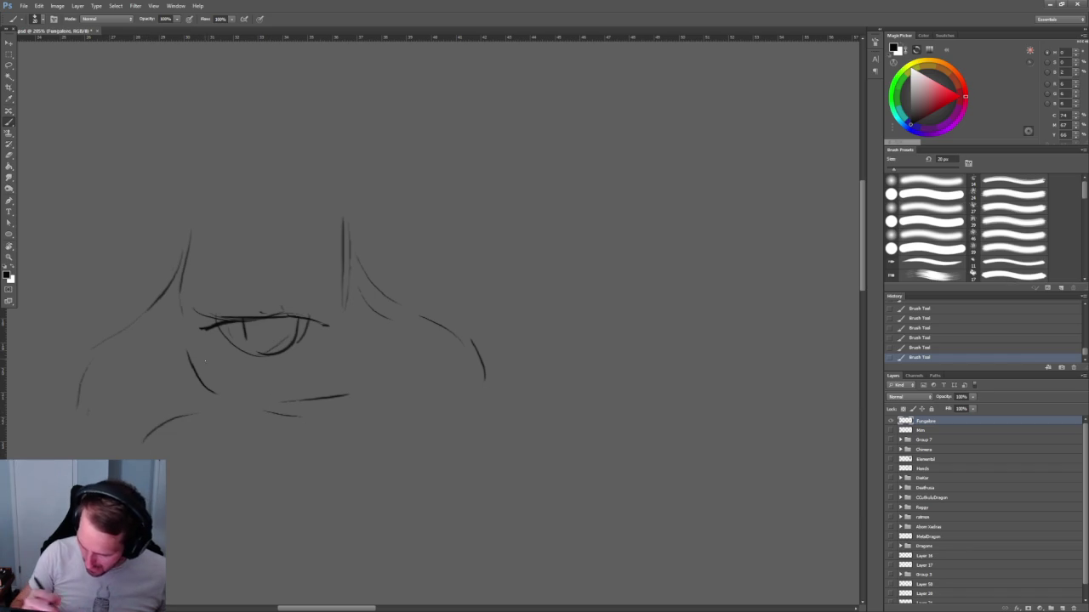
mouse_move(200, 356)
mouse_down()
mouse_move(231, 372)
mouse_move(170, 385)
mouse_move(218, 390)
mouse_move(245, 375)
mouse_up()
drag(360, 396, 406, 330)
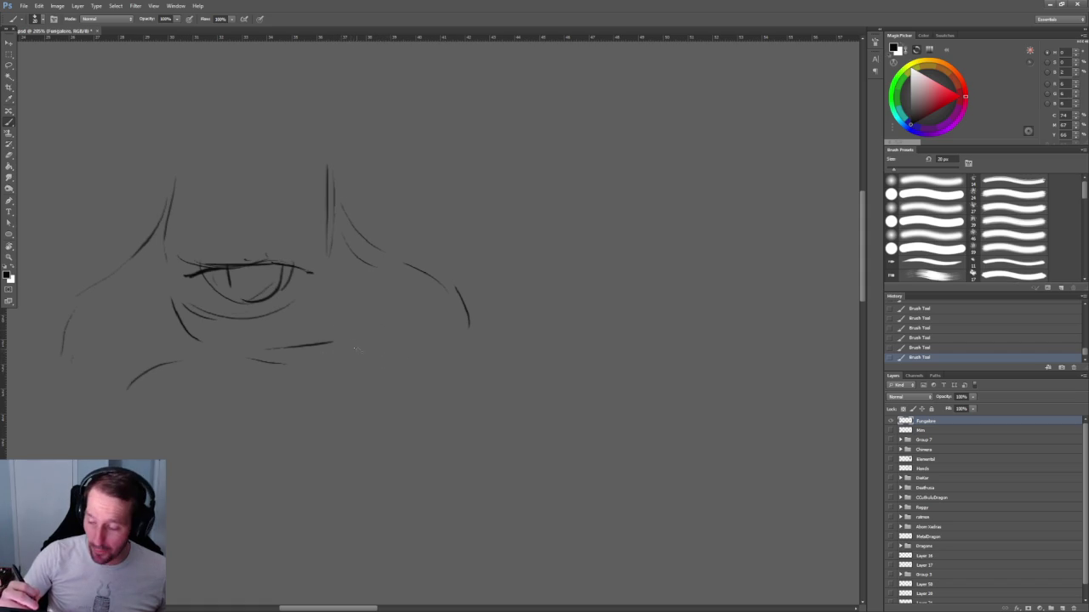
drag(345, 346, 381, 368)
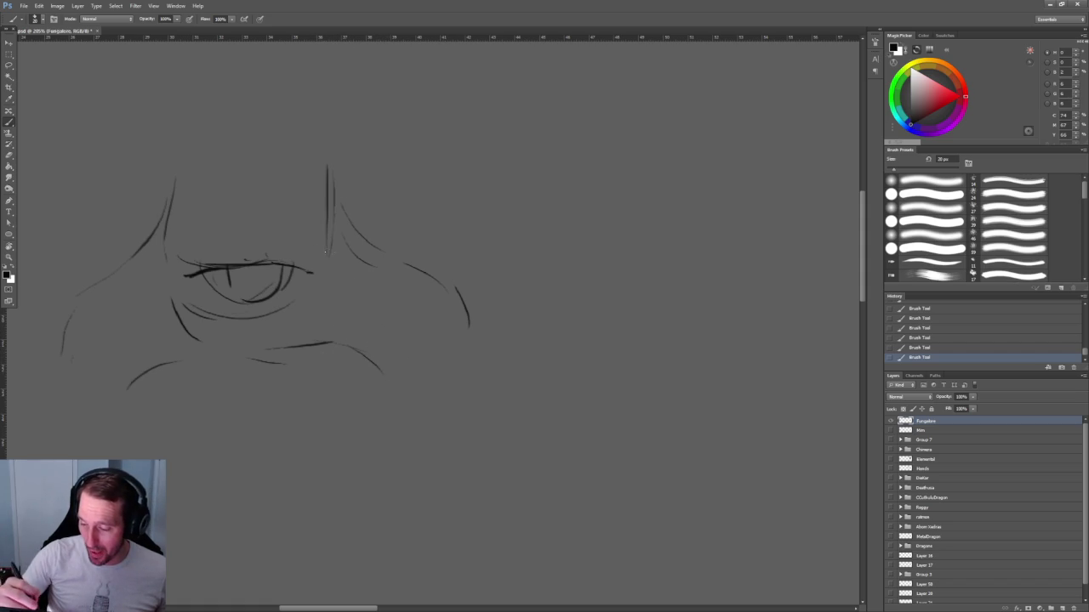
mouse_move(344, 241)
mouse_down()
mouse_move(380, 257)
mouse_move(415, 344)
mouse_up()
drag(302, 340, 397, 374)
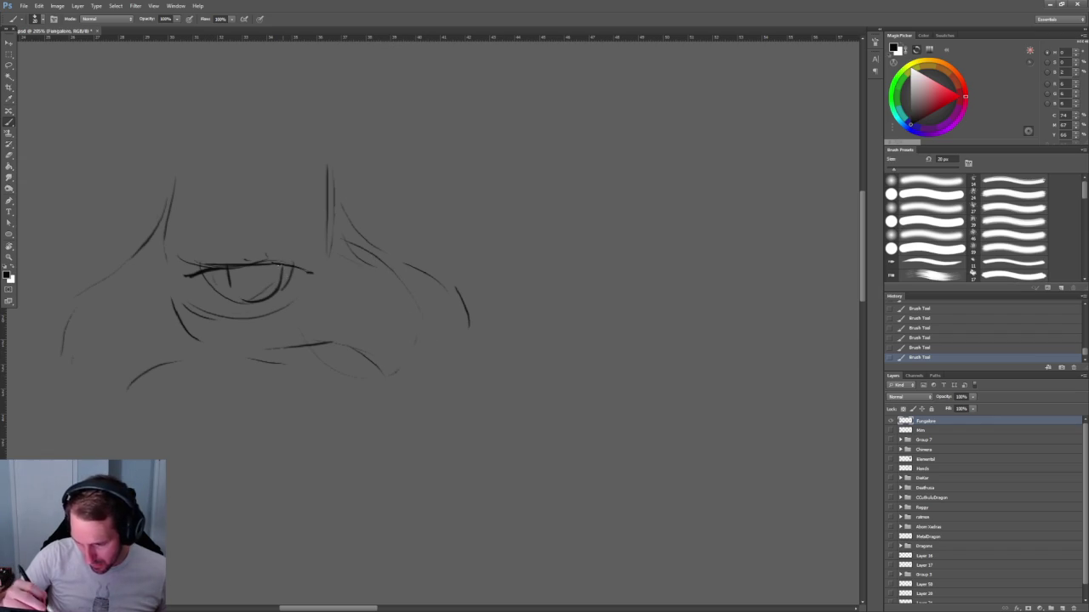
Zoom in and add a short stroke inside the mouth.
scroll(183, 189, up, 2)
scroll(183, 189, up, 1)
scroll(183, 189, up, 1)
key(e)
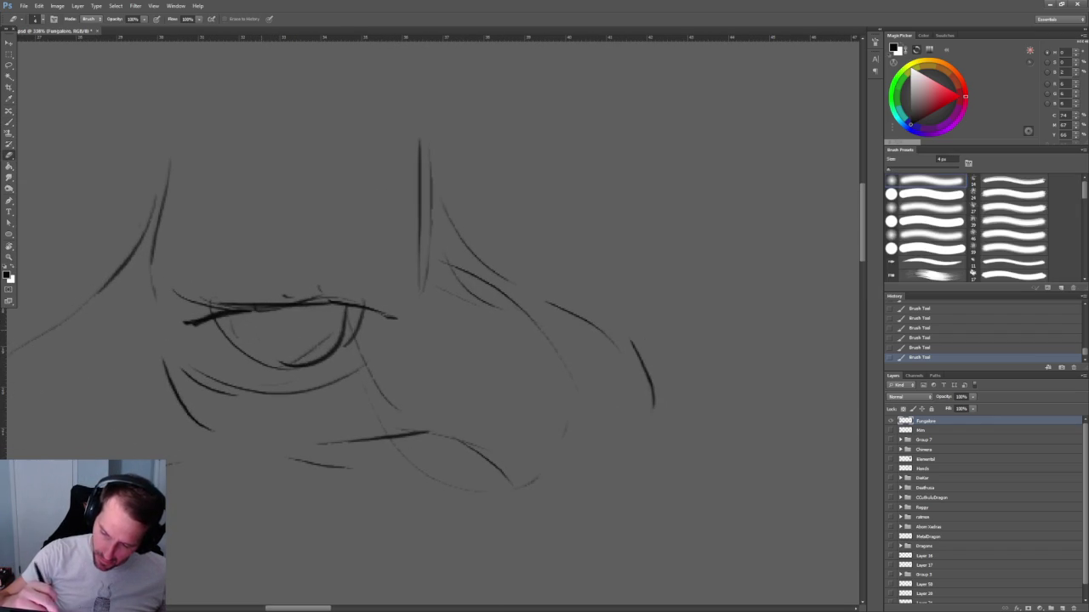
key(b)
mouse_move(230, 308)
mouse_down()
mouse_move(257, 342)
mouse_move(306, 347)
mouse_move(344, 326)
mouse_move(347, 340)
mouse_move(327, 357)
mouse_move(317, 335)
mouse_move(270, 348)
mouse_move(260, 327)
mouse_move(238, 340)
mouse_up()
scroll(477, 255, down, 5)
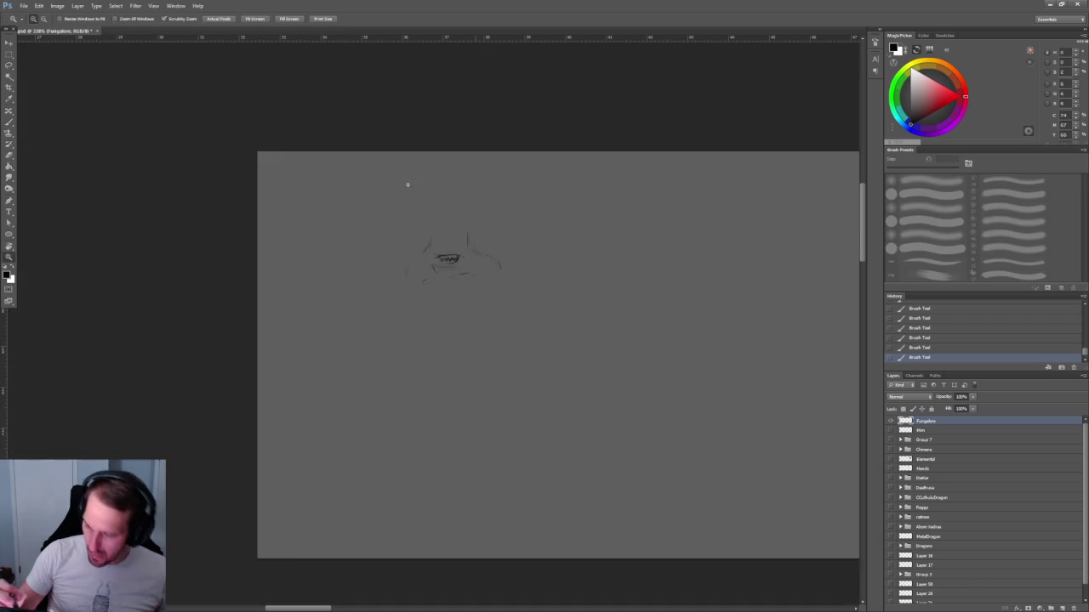
Draw the long cap brim line across the mouth, redrawing it until it fits.
scroll(476, 256, up, 6)
scroll(270, 287, down, 3)
scroll(270, 287, down, 3)
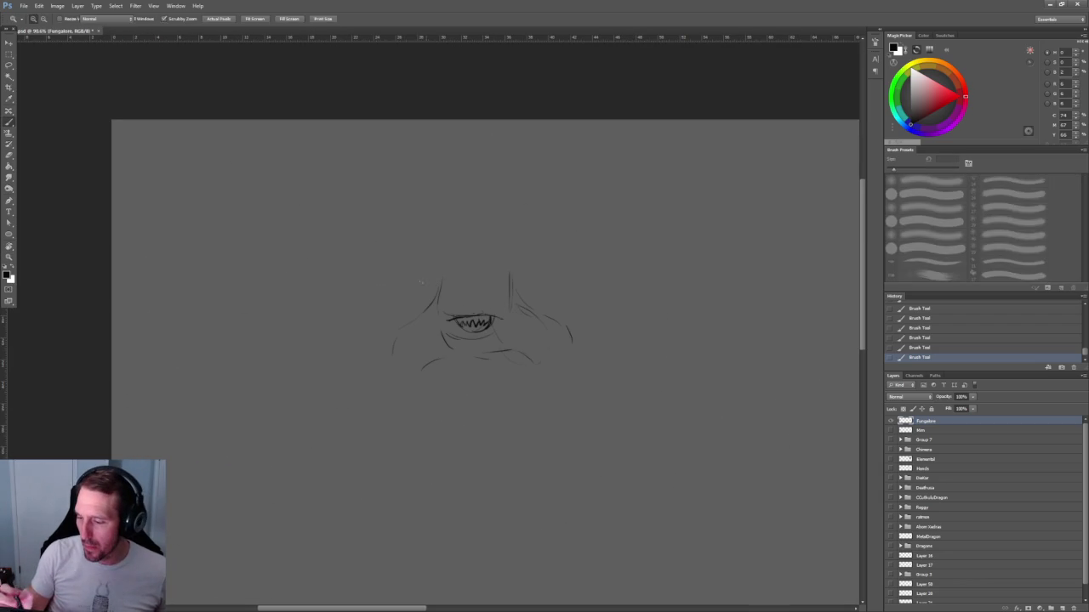
drag(300, 319, 425, 303)
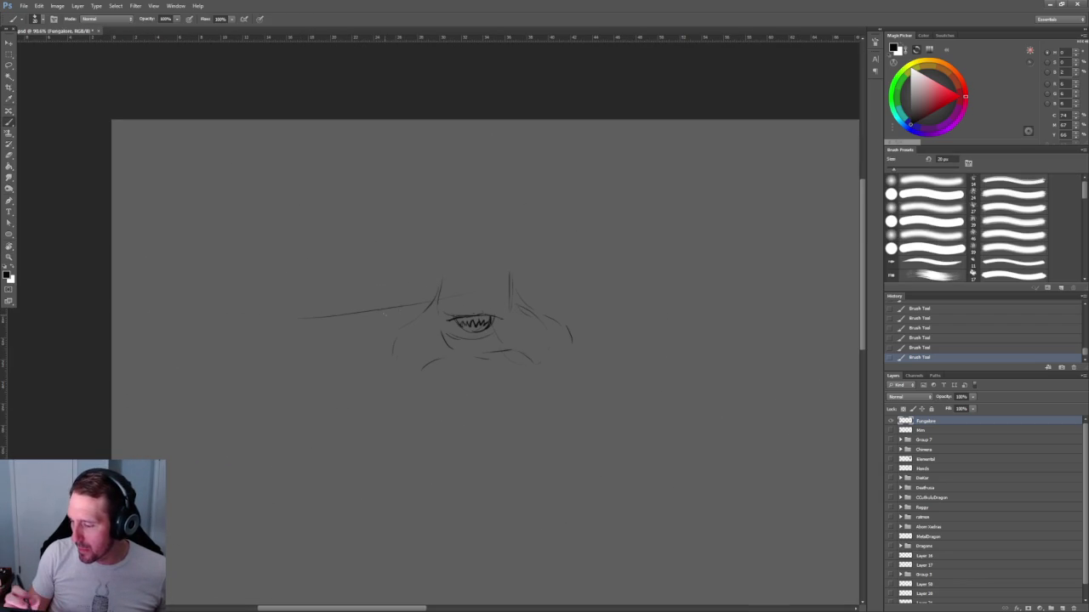
key(ctrl+z)
mouse_move(286, 315)
mouse_down()
mouse_move(590, 294)
mouse_move(467, 325)
mouse_up()
key(ctrl+z)
mouse_move(264, 325)
mouse_down()
mouse_move(383, 294)
mouse_move(572, 335)
mouse_up()
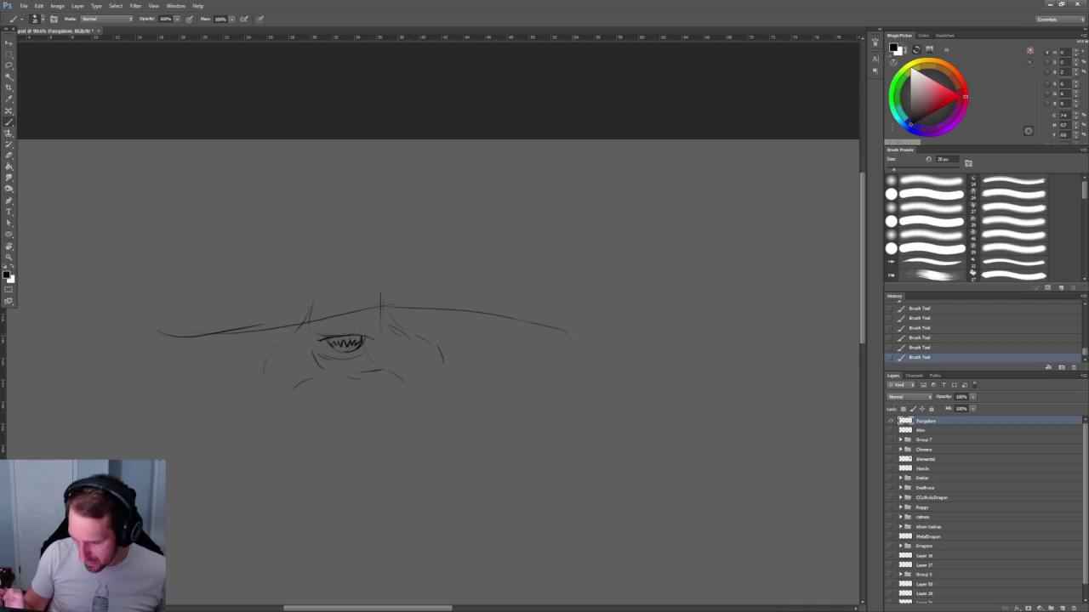
drag(393, 311, 463, 322)
key(ctrl+z)
mouse_move(398, 313)
mouse_down()
mouse_move(462, 328)
mouse_move(485, 350)
mouse_up()
Sketch body curves below and on both sides of the mouth.
drag(390, 323, 435, 386)
key(ctrl+z)
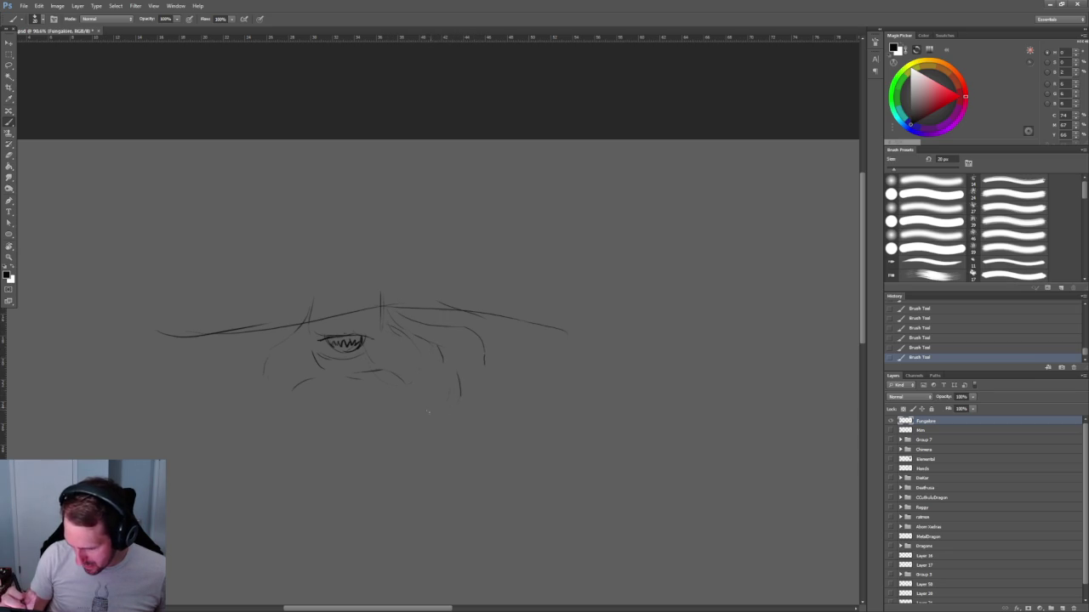
mouse_move(316, 383)
mouse_down()
mouse_move(344, 377)
mouse_move(252, 423)
mouse_move(308, 333)
mouse_up()
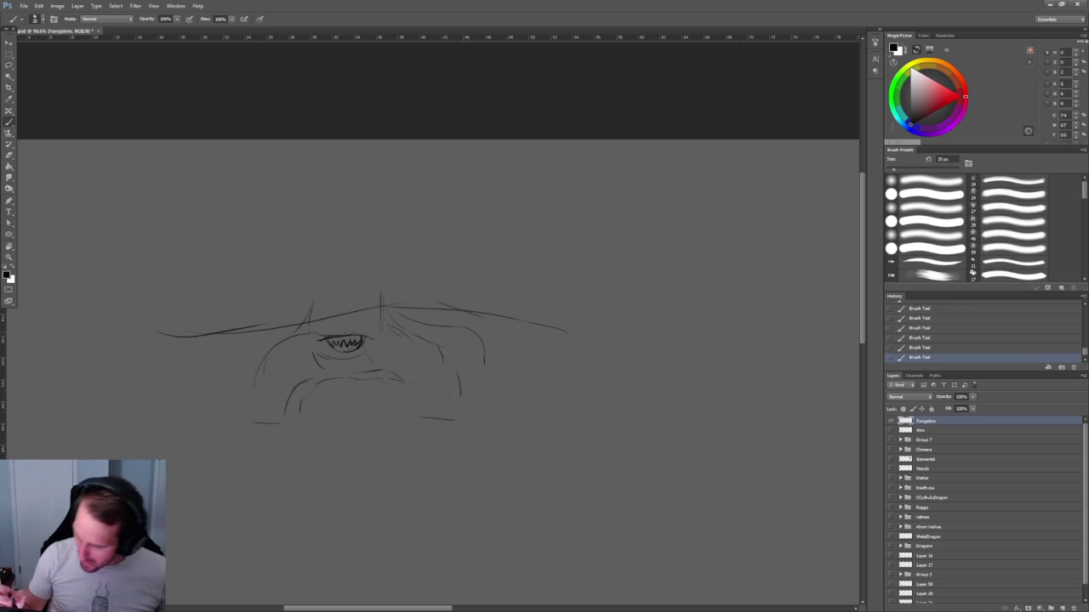
drag(427, 344, 505, 388)
drag(468, 332, 486, 359)
drag(157, 334, 169, 299)
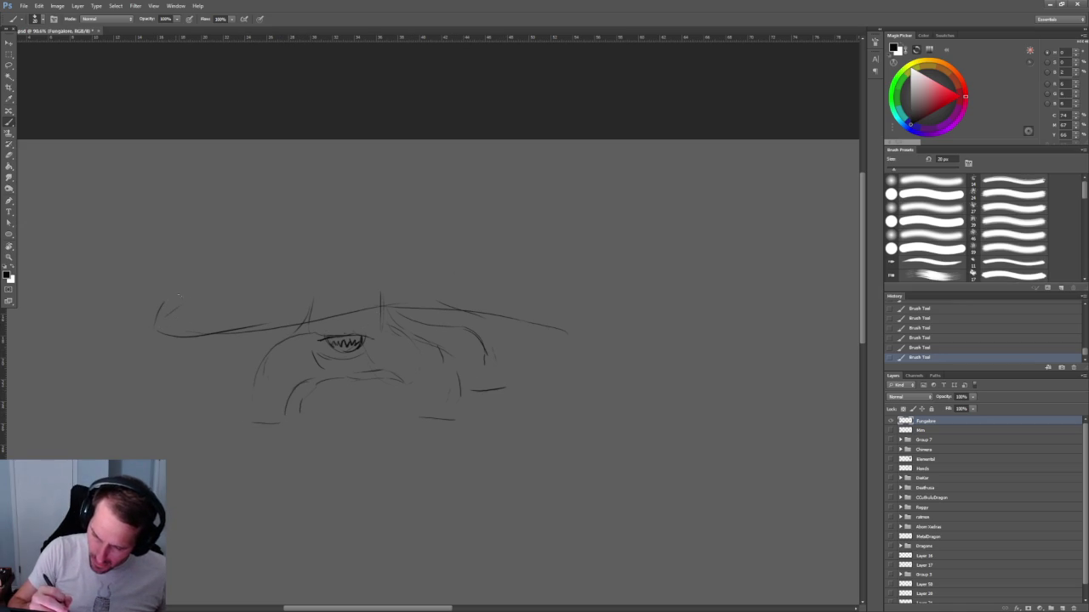
Draw the cap's domed top and thicken the brim's underside line.
drag(270, 252, 299, 232)
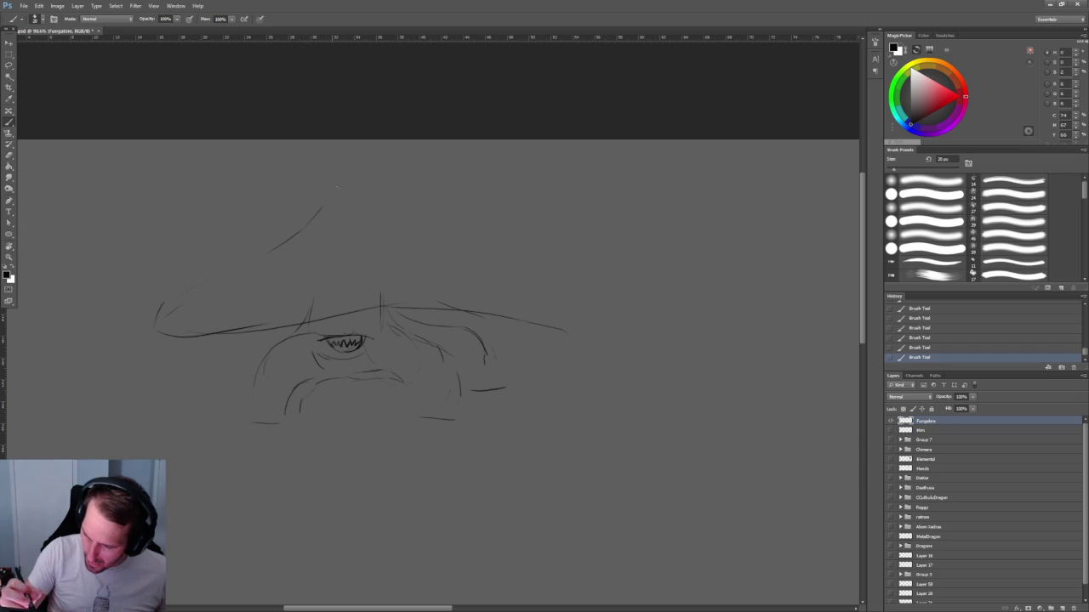
drag(417, 218, 490, 266)
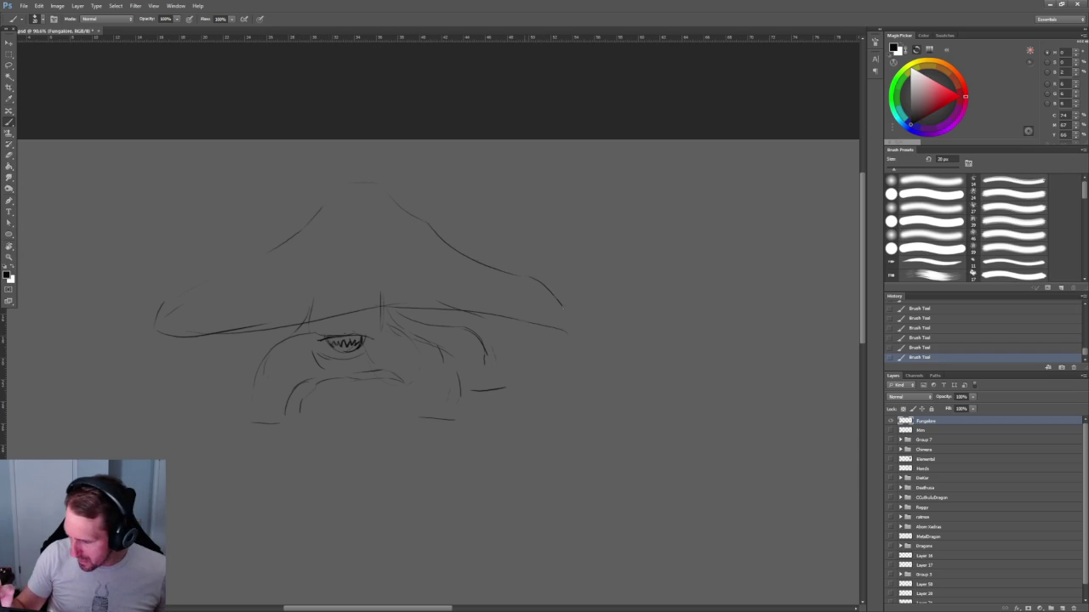
drag(497, 338, 566, 331)
mouse_move(188, 339)
mouse_down()
mouse_move(274, 337)
mouse_move(223, 336)
mouse_move(237, 333)
mouse_up()
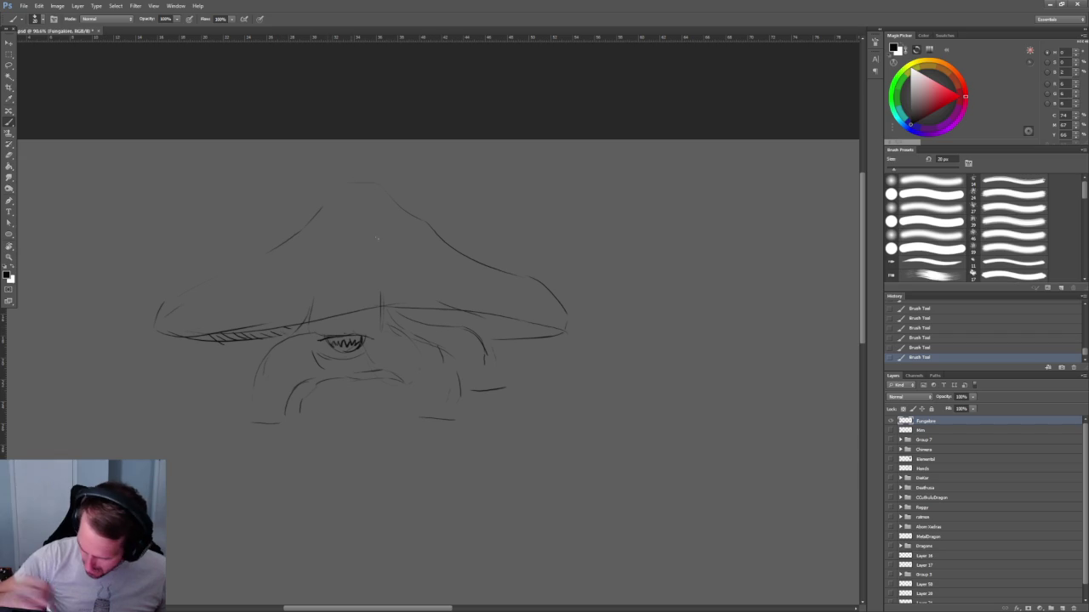
Hatch short dark strokes along the right underside of the brim.
drag(407, 310, 411, 321)
drag(419, 312, 427, 323)
mouse_move(435, 310)
mouse_down()
mouse_move(435, 326)
mouse_move(474, 327)
mouse_up()
drag(485, 316, 490, 334)
drag(504, 319, 497, 337)
drag(514, 322, 515, 338)
drag(533, 325, 526, 338)
Hatch the left underside of the brim after zooming out and back in.
key(z)
mouse_move(597, 328)
mouse_down()
mouse_move(453, 244)
mouse_move(486, 236)
mouse_move(547, 304)
mouse_up()
key(b)
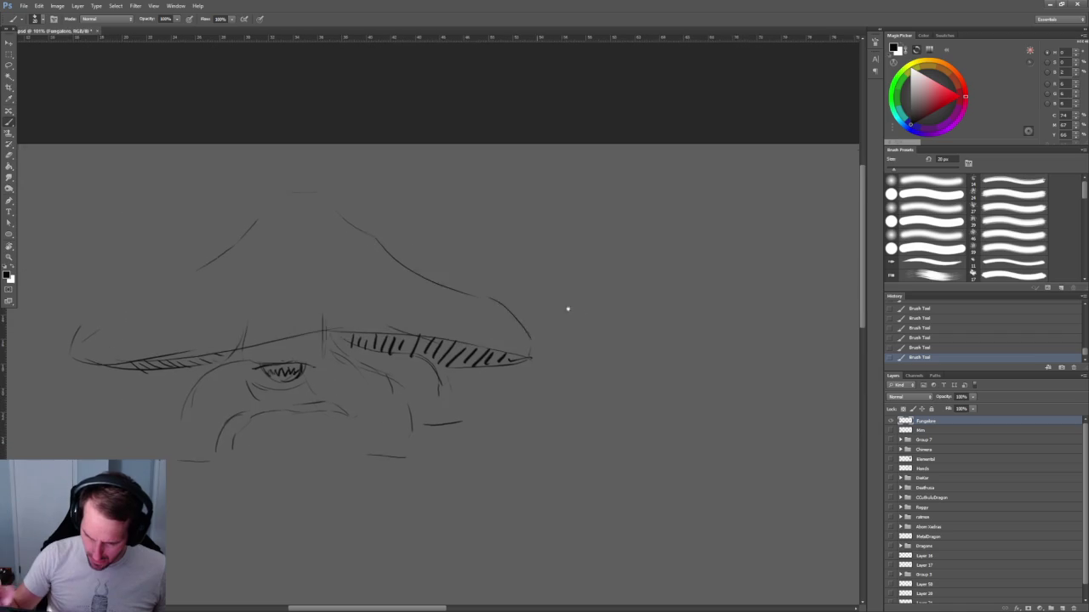
mouse_move(286, 449)
mouse_down()
mouse_move(321, 448)
mouse_move(362, 424)
mouse_up()
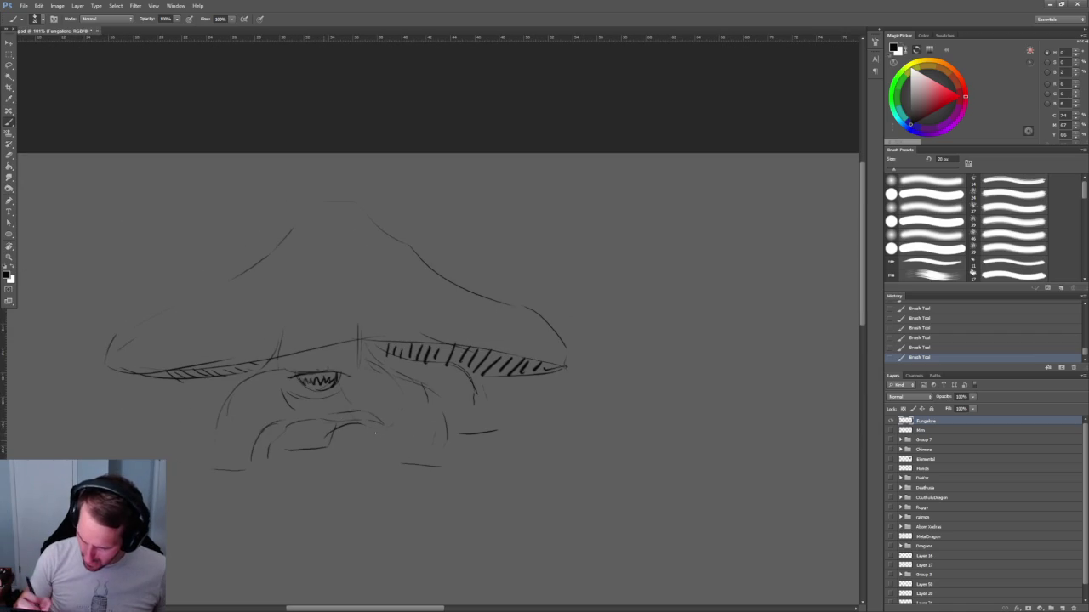
drag(702, 442, 535, 392)
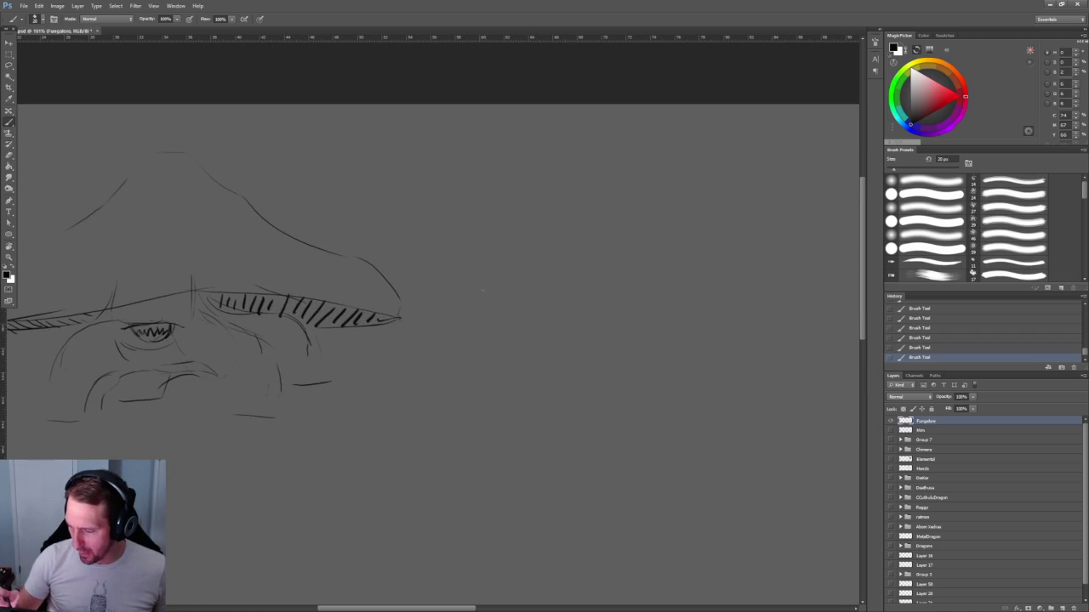
Sketch an arched shape with inner arch line to the right of the mushroom.
mouse_move(559, 283)
mouse_down()
mouse_move(578, 327)
mouse_move(616, 335)
mouse_up()
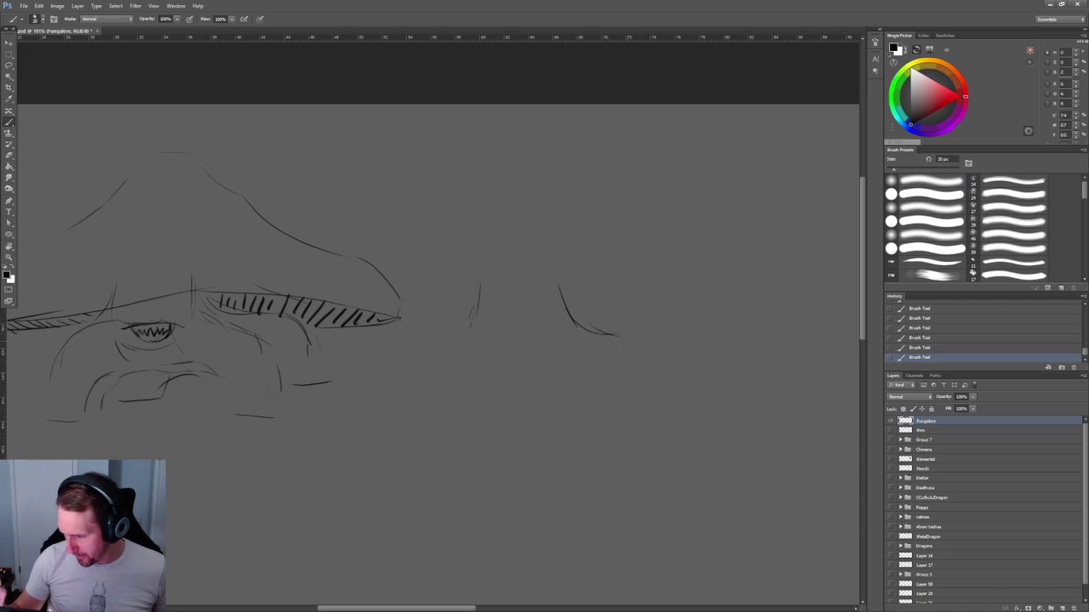
drag(478, 305, 427, 350)
mouse_move(493, 399)
mouse_down()
mouse_move(532, 369)
mouse_move(583, 393)
mouse_up()
mouse_move(599, 333)
mouse_down()
mouse_move(645, 349)
mouse_move(660, 421)
mouse_up()
mouse_move(498, 397)
mouse_down()
mouse_move(565, 388)
mouse_move(481, 437)
mouse_up()
mouse_move(420, 359)
mouse_down()
mouse_move(409, 425)
mouse_move(461, 438)
mouse_up()
mouse_move(524, 377)
mouse_down()
mouse_move(578, 384)
mouse_move(657, 430)
mouse_move(656, 371)
mouse_up()
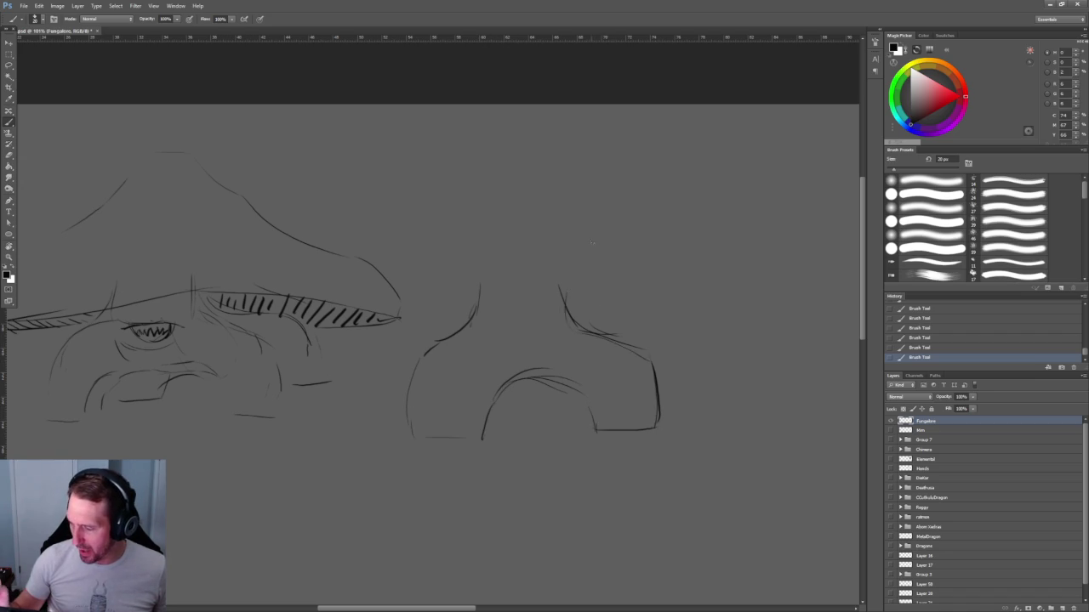
Sketch a four-lobed shape below the mushroom and darken its left curve.
drag(575, 349, 603, 250)
drag(371, 382, 373, 415)
mouse_move(306, 383)
mouse_down()
mouse_move(305, 417)
mouse_move(347, 359)
mouse_up()
drag(317, 434, 354, 434)
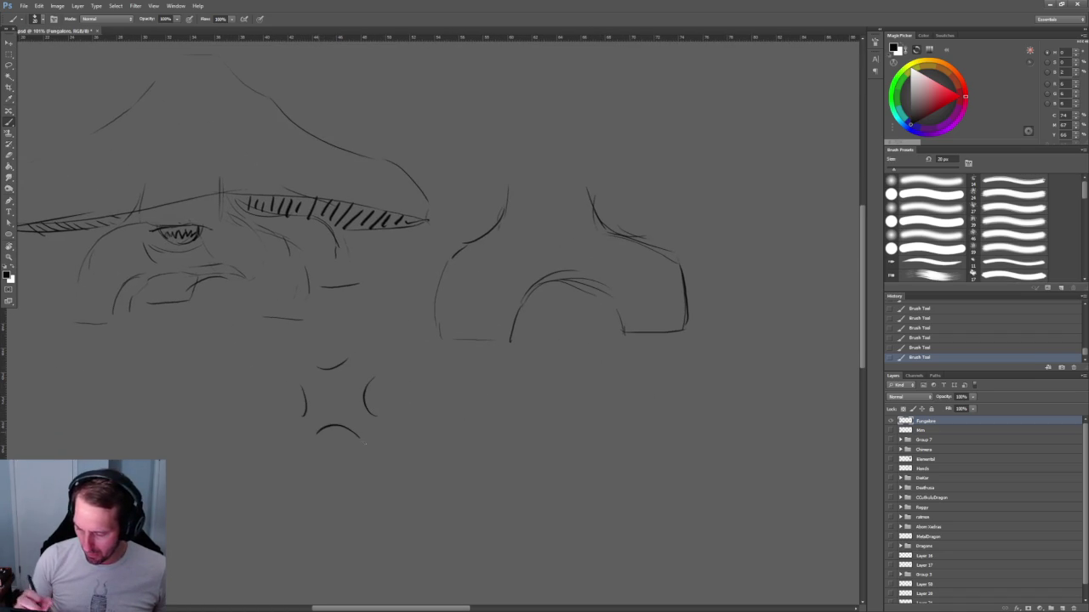
drag(304, 398, 290, 423)
mouse_move(298, 359)
mouse_down()
mouse_move(286, 374)
mouse_move(357, 347)
mouse_up()
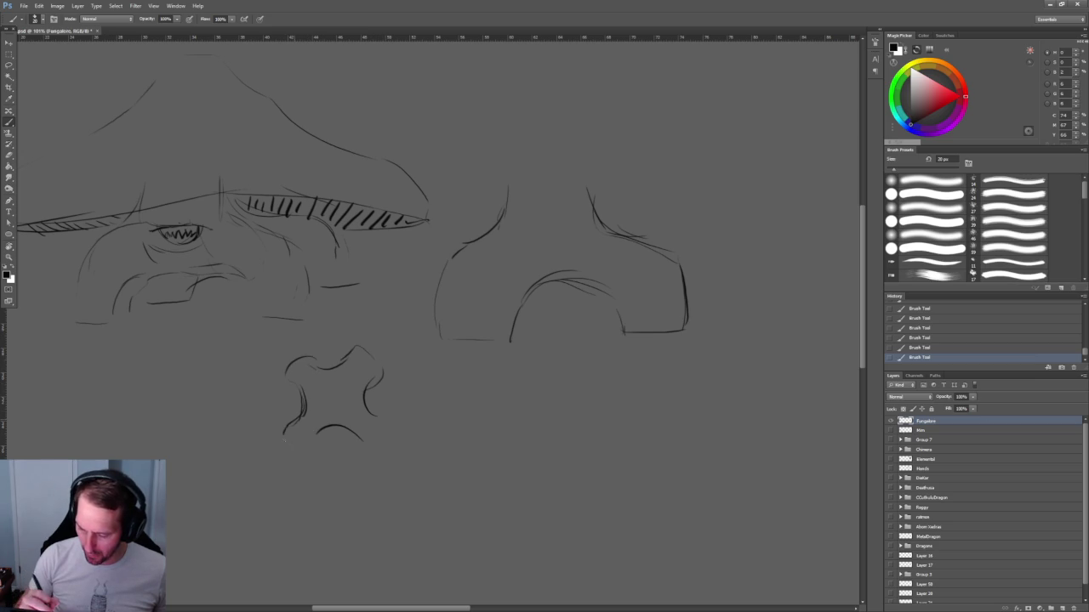
scroll(707, 294, up, 1)
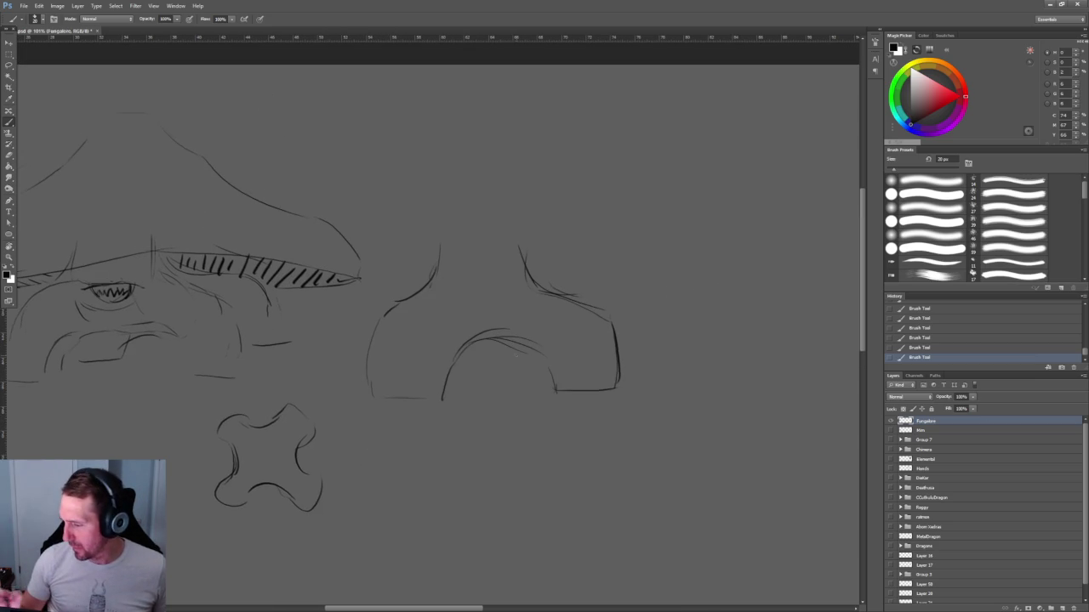
Add small strokes to the arch shape and redraw its left edge.
drag(531, 380, 549, 386)
drag(523, 347, 531, 364)
drag(387, 309, 373, 356)
drag(304, 488, 470, 523)
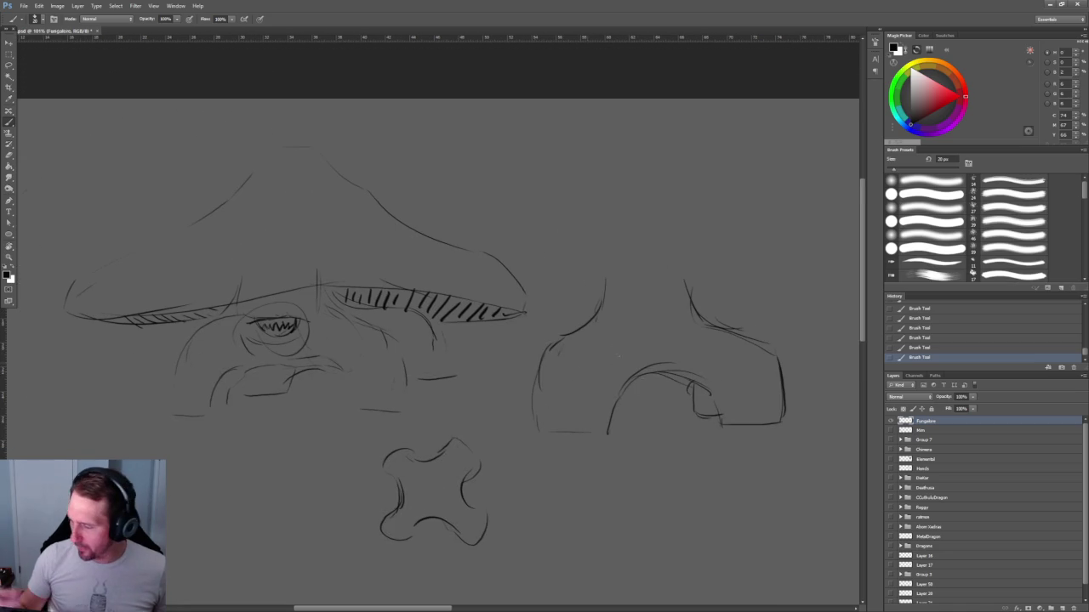
mouse_move(612, 319)
mouse_down()
mouse_move(476, 325)
mouse_move(422, 359)
mouse_up()
drag(464, 325, 395, 408)
key(ctrl+z)
drag(432, 344, 401, 393)
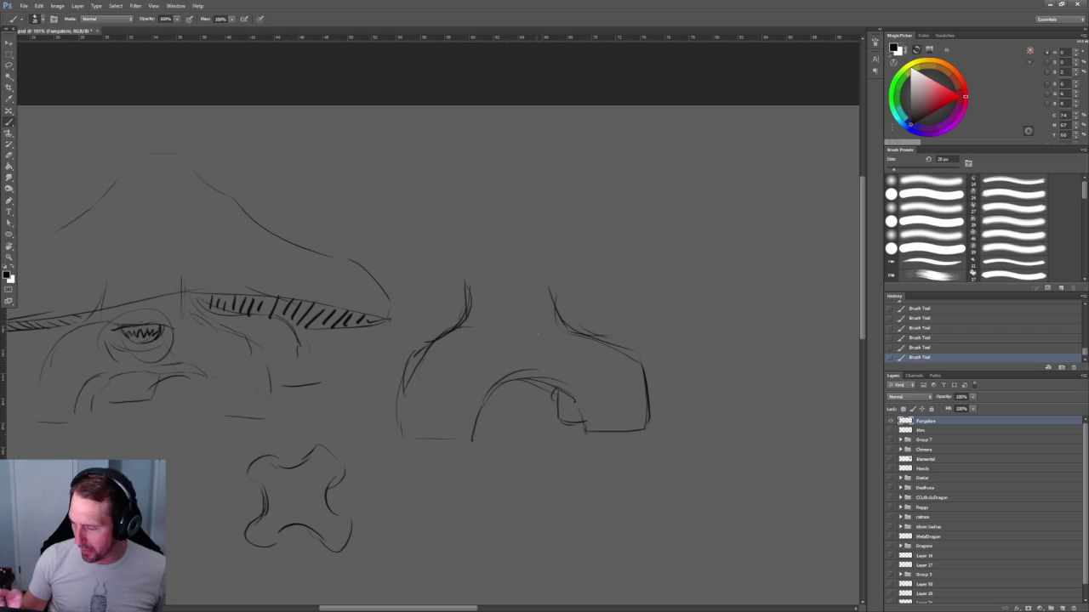
Draw a long top line across the sketches and a second small eye on the face.
drag(389, 268, 678, 277)
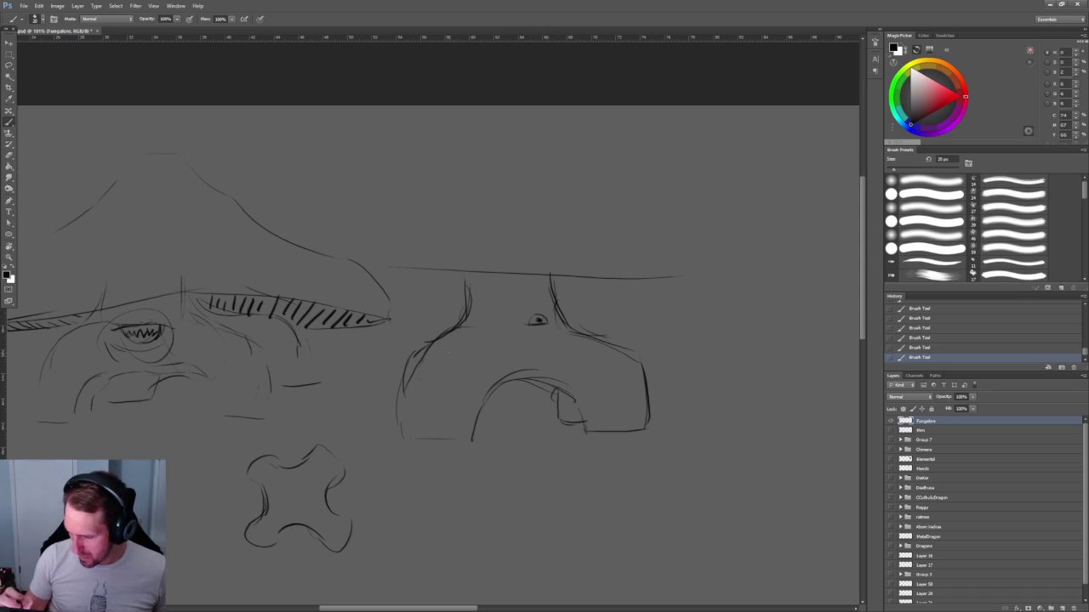
drag(448, 346, 464, 342)
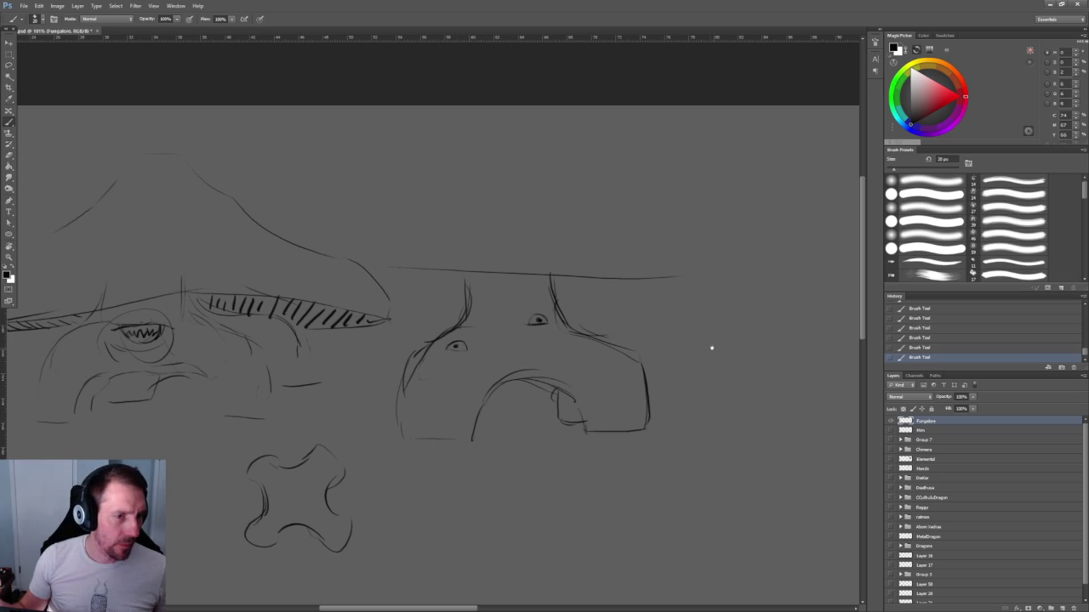
drag(712, 348, 601, 337)
scroll(601, 337, up, 3)
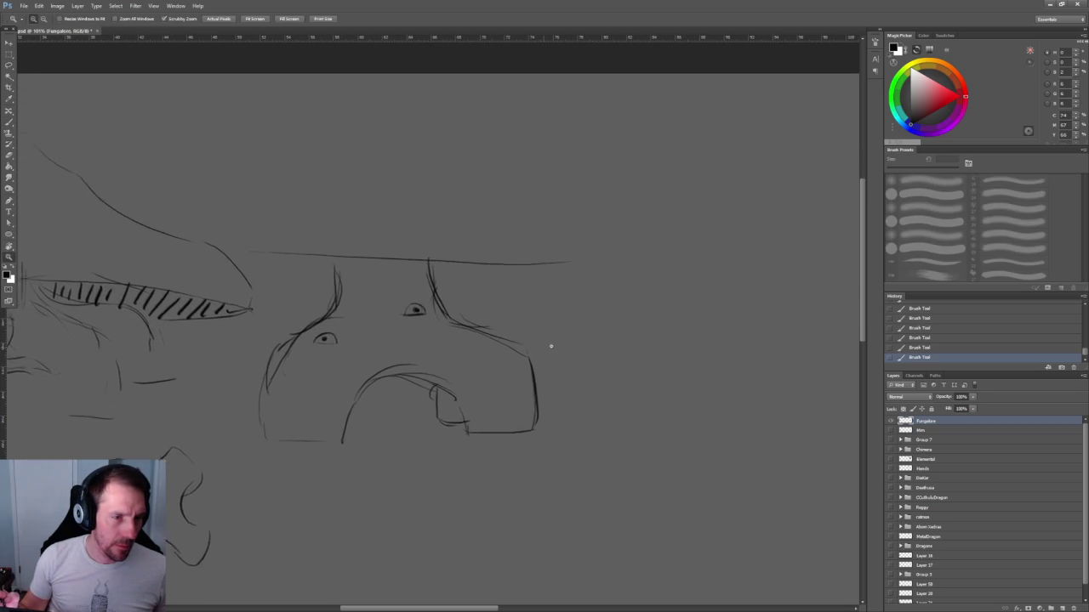
Touch up both of the creature's eyes and reinforce the mouth arch line.
scroll(553, 346, up, 3)
key(b)
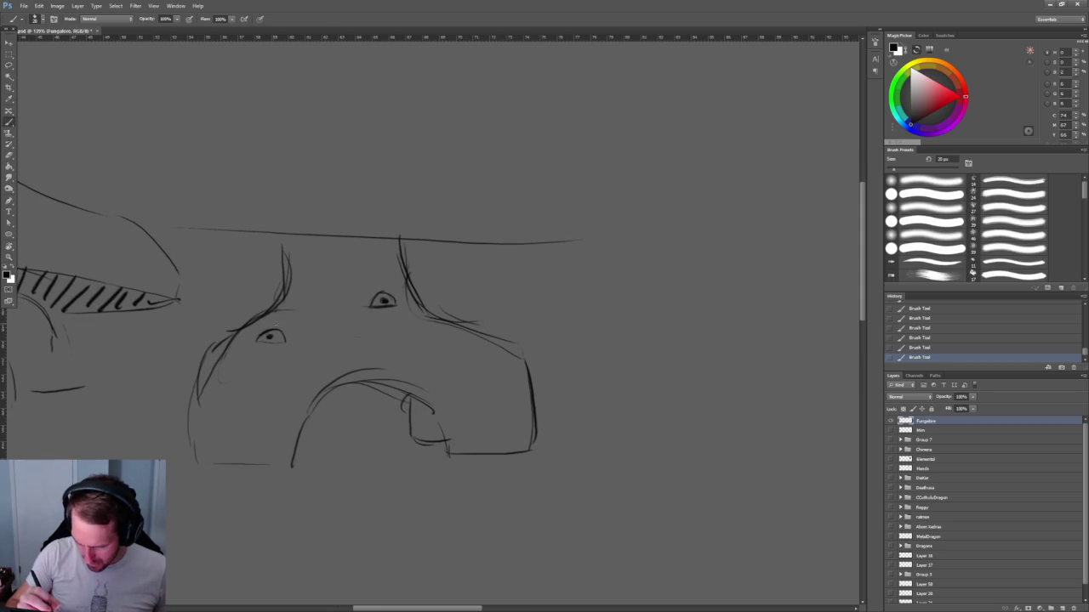
drag(278, 328, 284, 335)
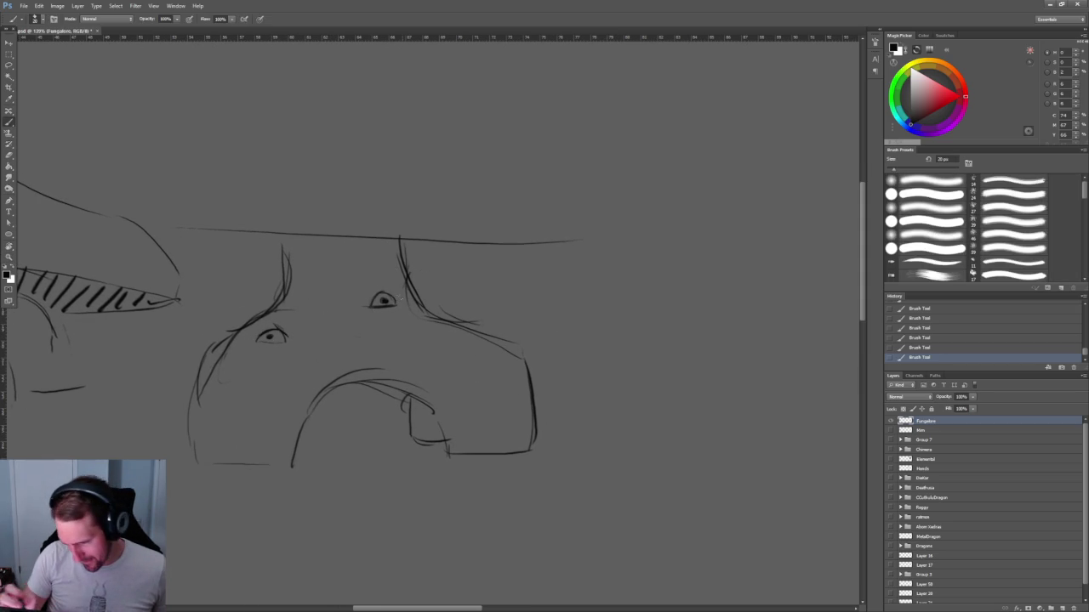
drag(370, 302, 383, 293)
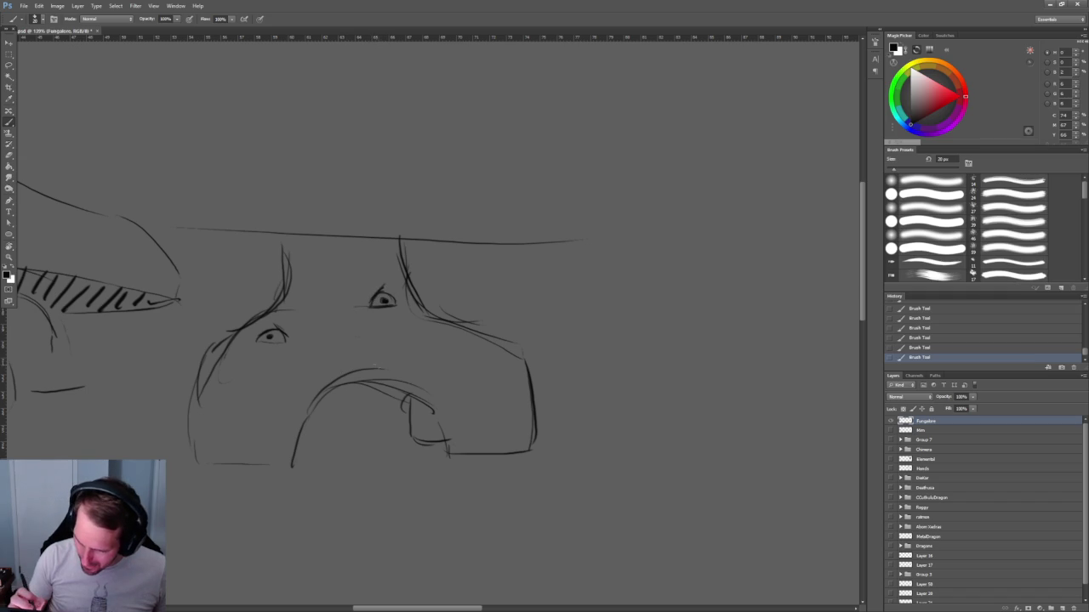
drag(326, 396, 391, 380)
Add a flared right root, the lower arch's left side, lower-left body contour, and root feet.
mouse_move(449, 420)
mouse_down()
mouse_move(450, 454)
mouse_move(547, 451)
mouse_up()
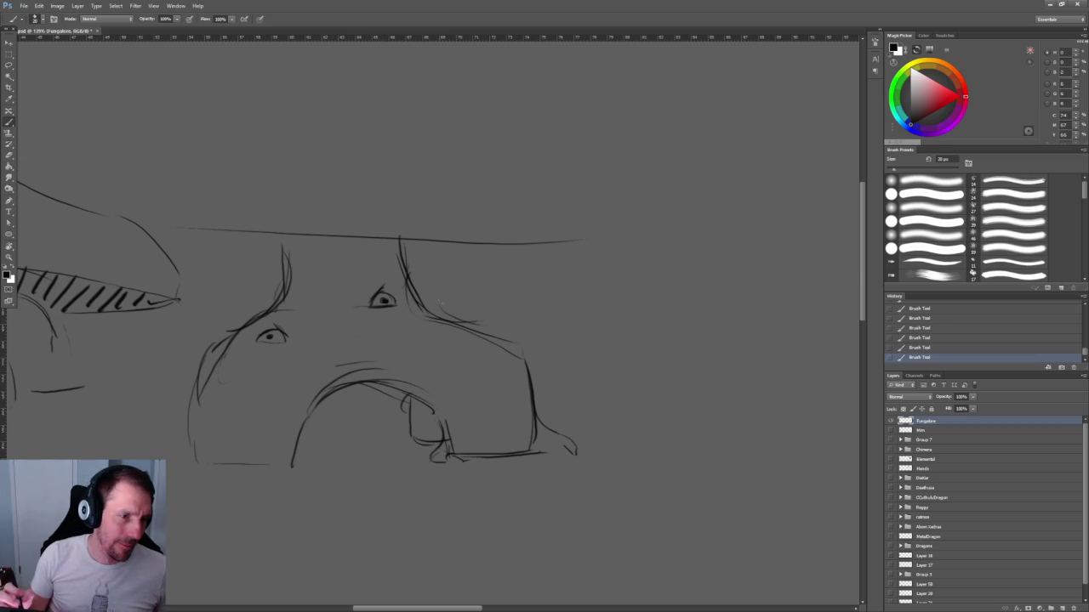
drag(439, 302, 523, 292)
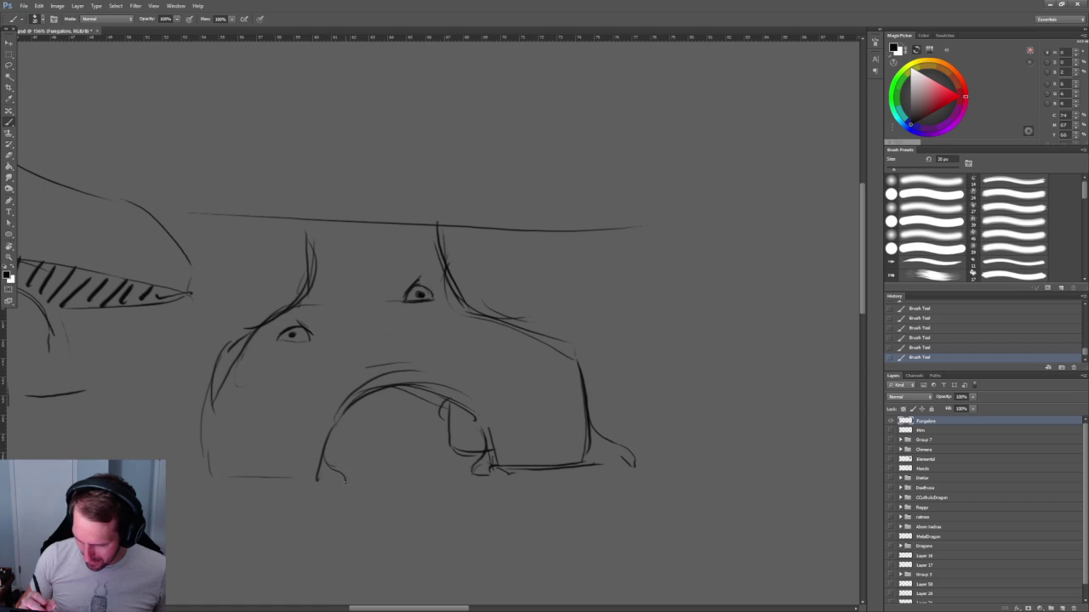
drag(341, 415, 323, 458)
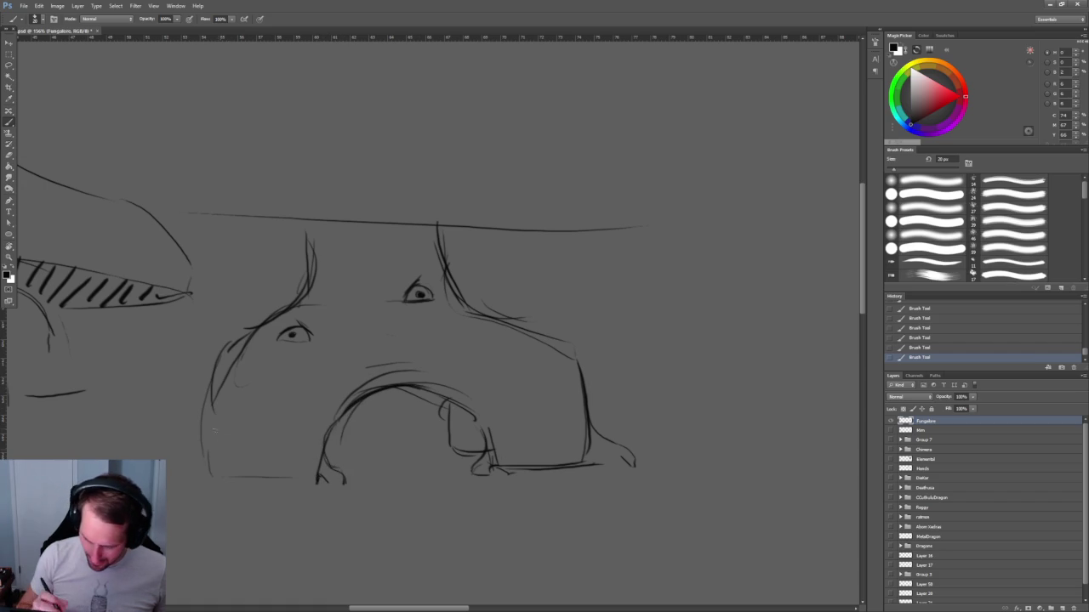
mouse_move(202, 442)
mouse_down()
mouse_move(180, 478)
mouse_move(285, 480)
mouse_move(267, 464)
mouse_move(281, 477)
mouse_move(267, 487)
mouse_move(288, 500)
mouse_up()
drag(211, 429, 264, 333)
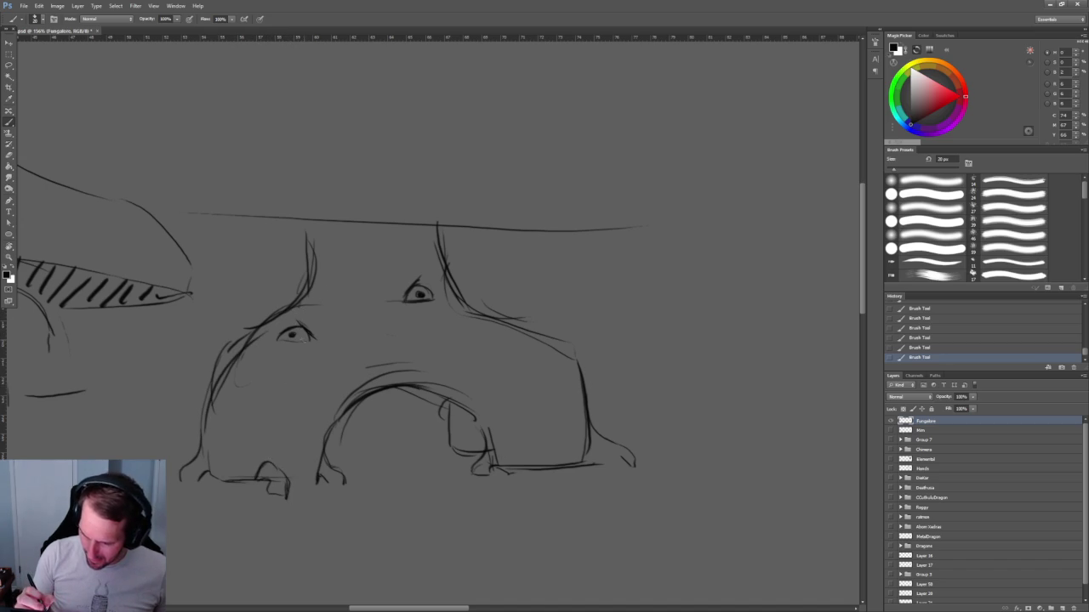
Darken the creature's left neck line with two brush strokes.
key(e)
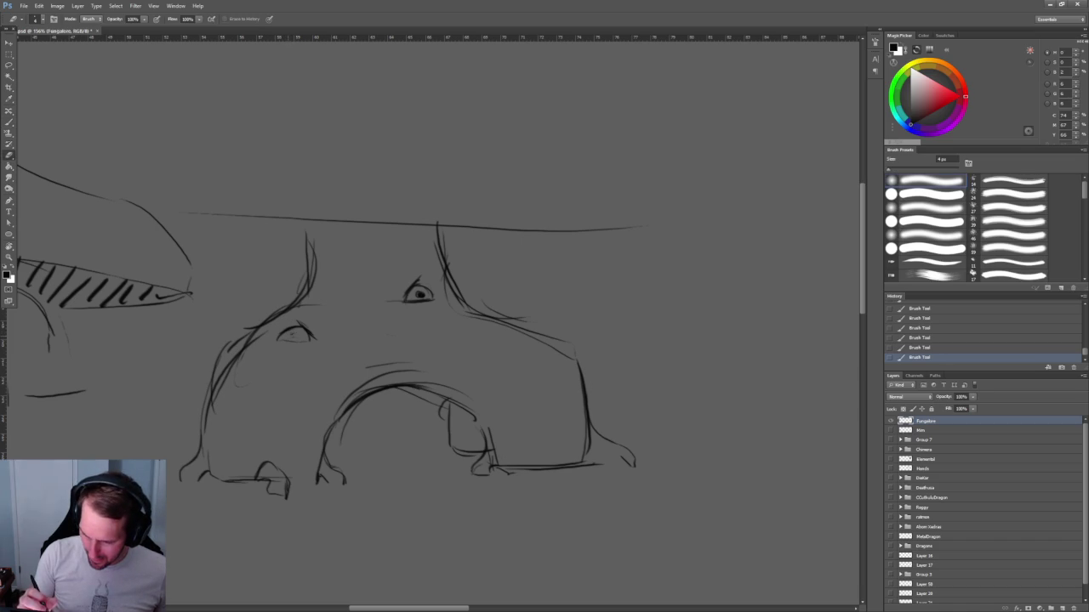
key(b)
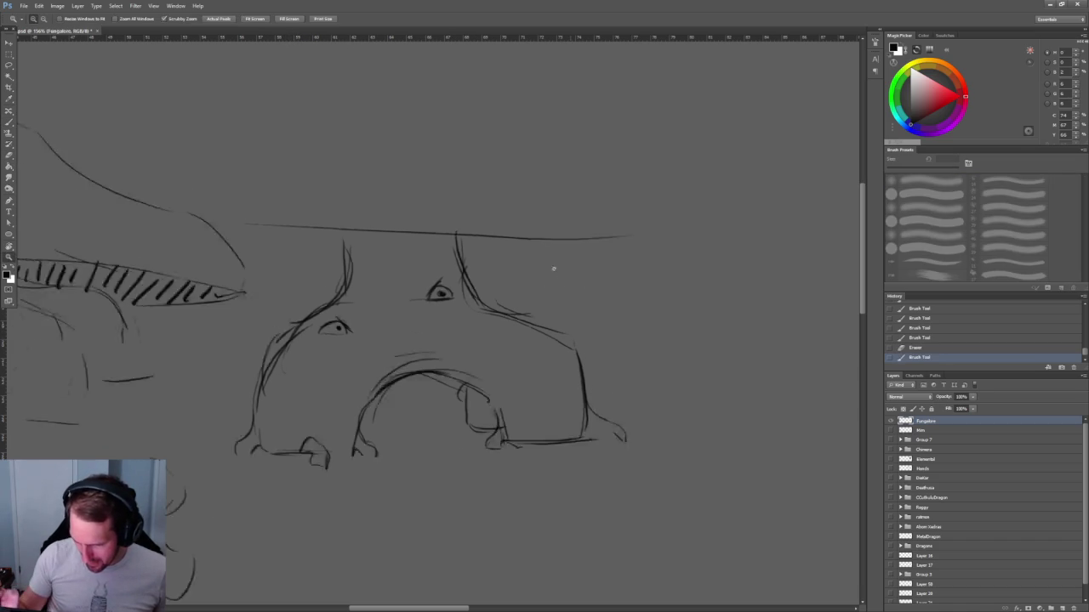
drag(559, 274, 563, 245)
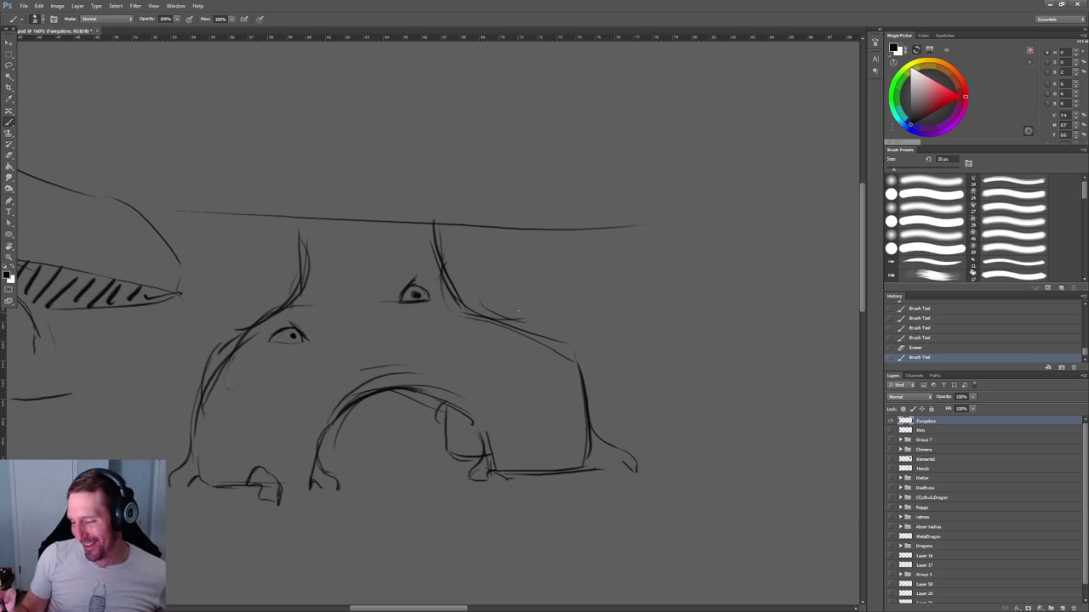
scroll(522, 322, up, 1)
scroll(521, 322, up, 2)
drag(434, 255, 441, 298)
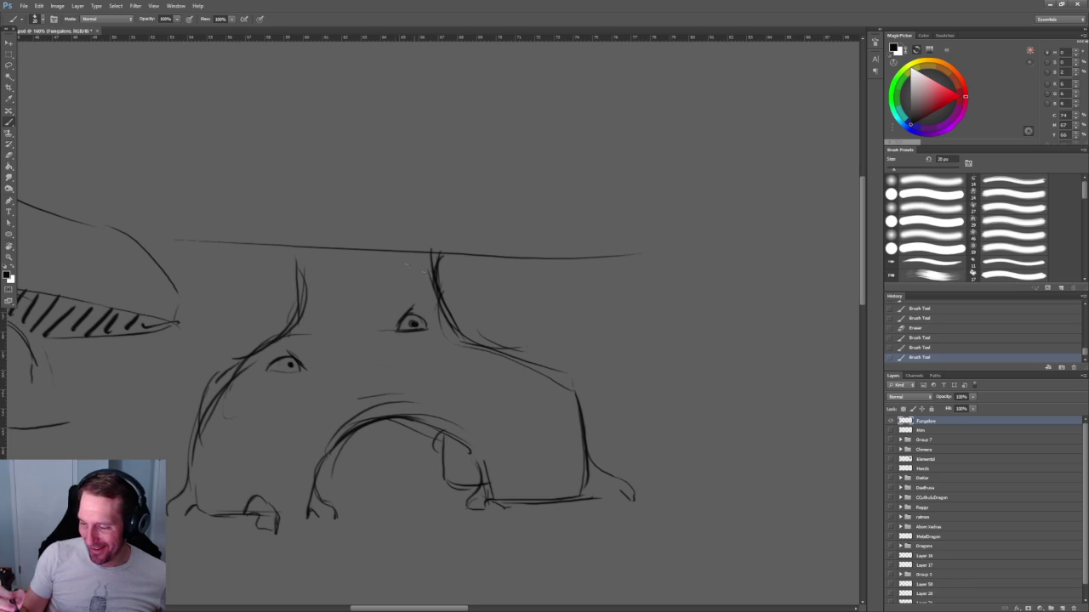
mouse_move(287, 246)
mouse_down()
mouse_move(301, 276)
mouse_move(272, 339)
mouse_up()
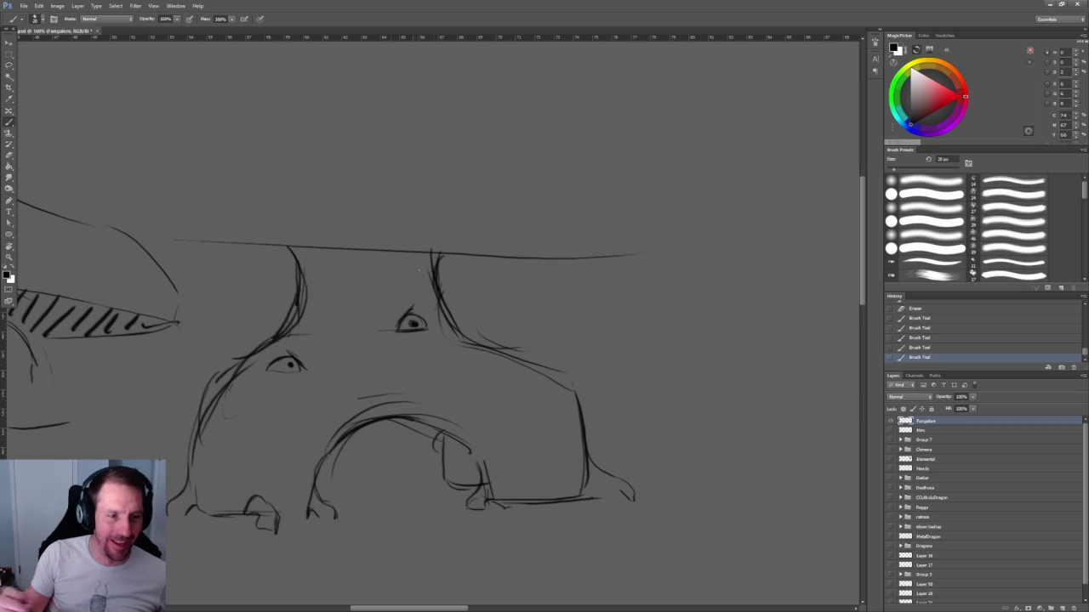
Darken the right neck top, draw a long pointed brim rightward, and extend the cap's top line left.
scroll(452, 274, right, 2)
scroll(460, 281, down, 3)
scroll(472, 285, up, 2)
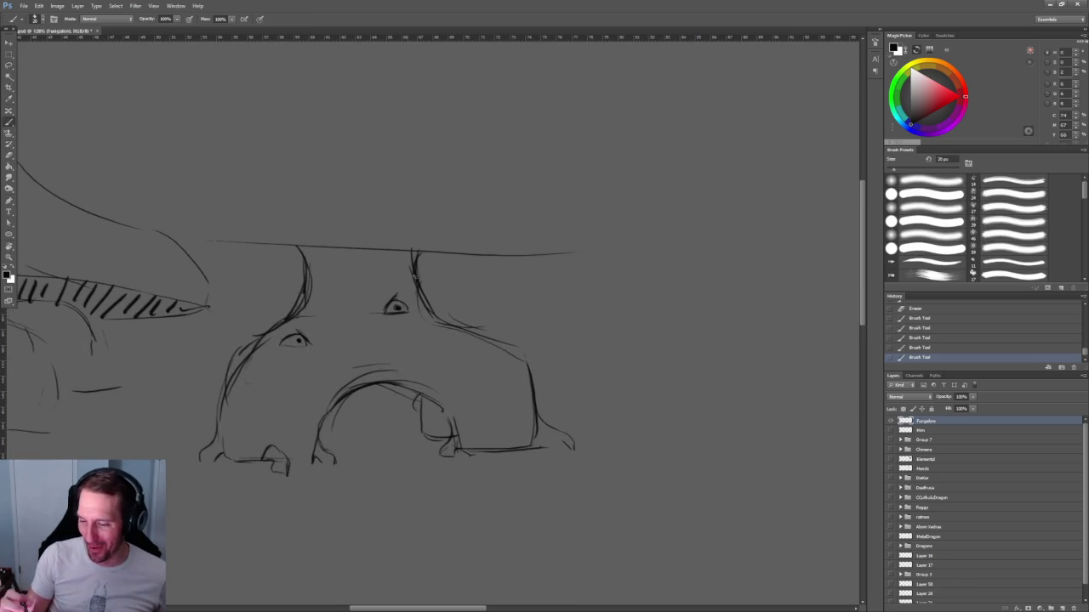
scroll(479, 287, down, 2)
drag(408, 276, 398, 272)
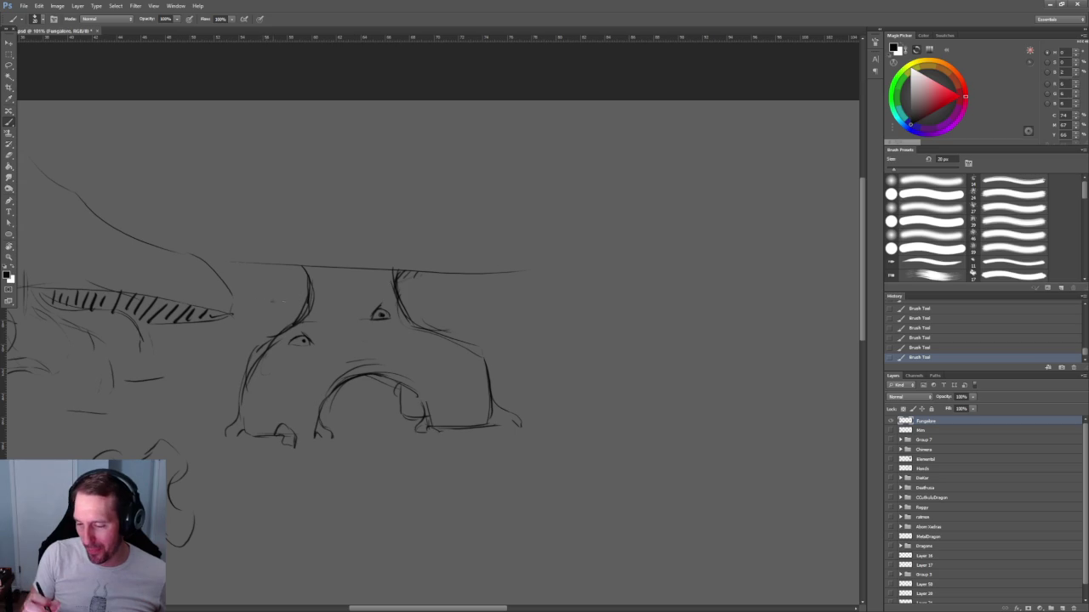
mouse_move(410, 301)
mouse_down()
mouse_move(614, 283)
mouse_move(442, 269)
mouse_up()
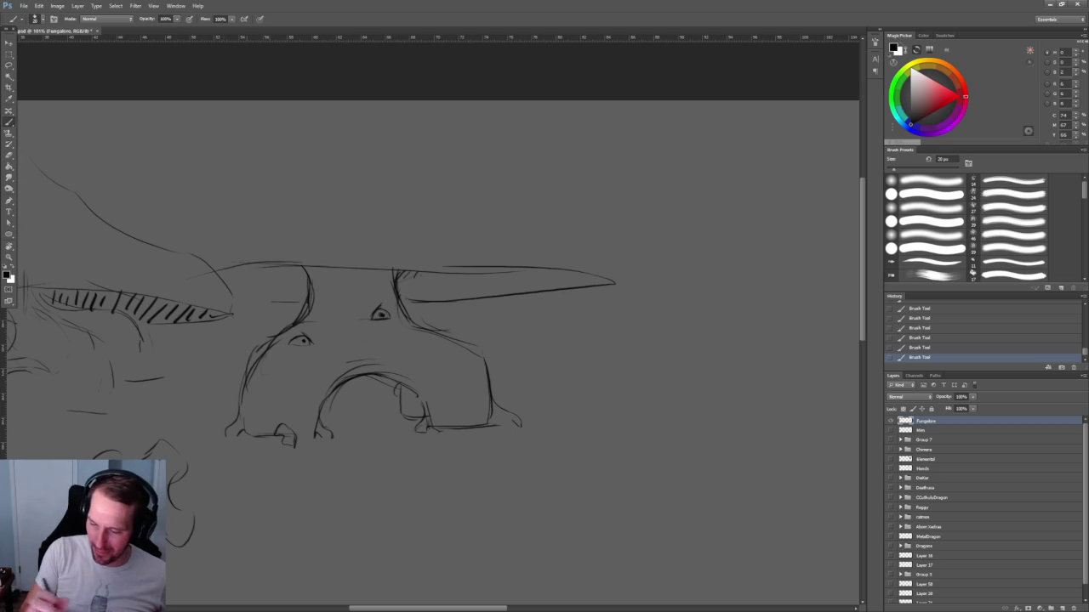
mouse_move(349, 259)
mouse_down()
mouse_move(170, 271)
mouse_move(224, 297)
mouse_move(245, 322)
mouse_move(192, 418)
mouse_up()
Erase both eyes with a slightly larger eraser, then touch up the line near the right leg.
key(e)
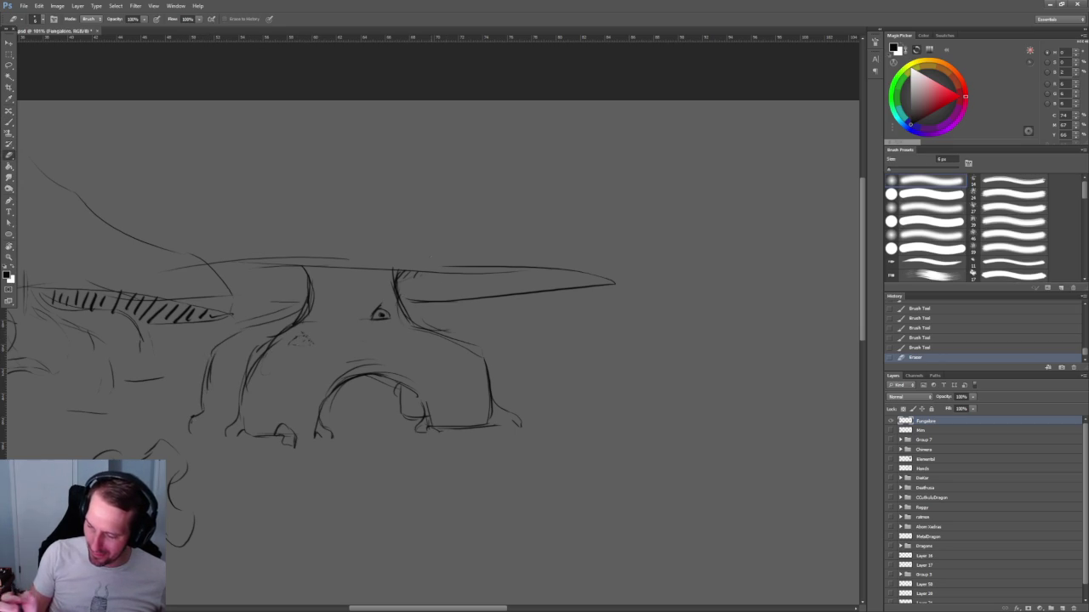
key(bracketright)
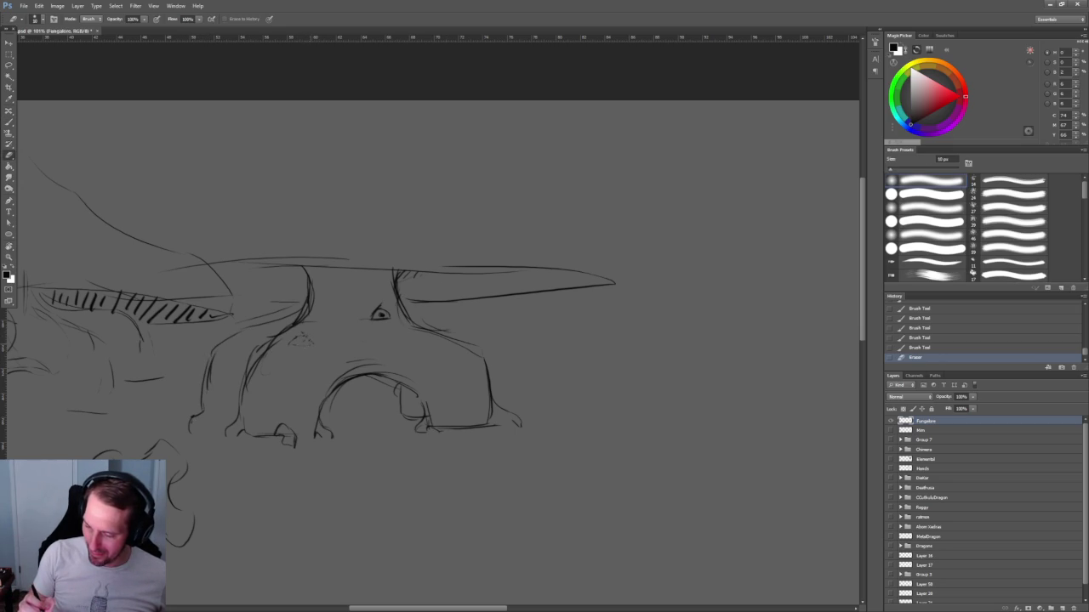
drag(291, 323, 306, 328)
drag(371, 306, 388, 320)
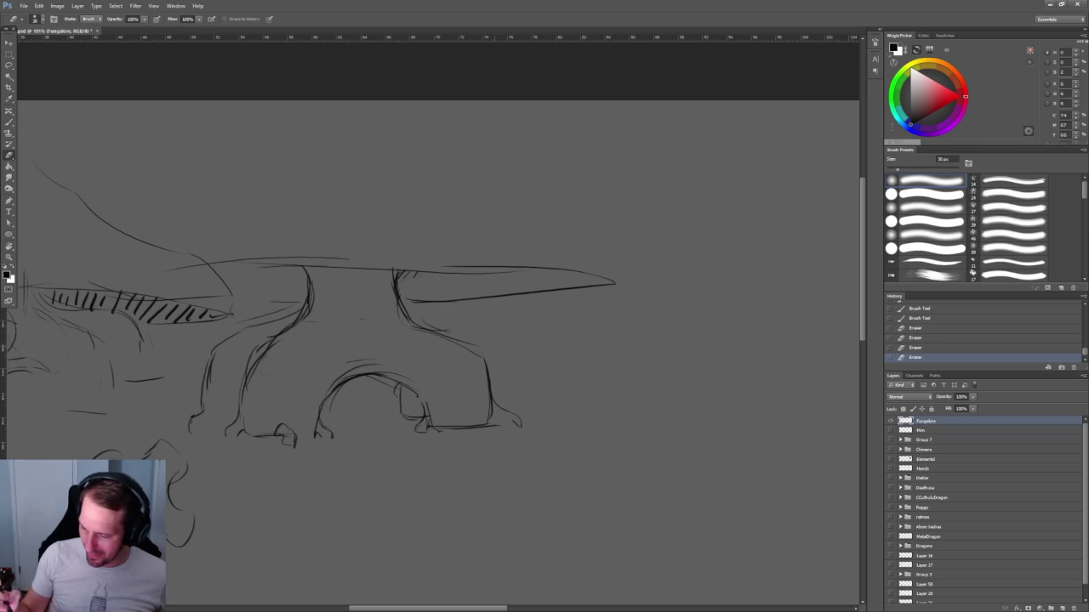
key(b)
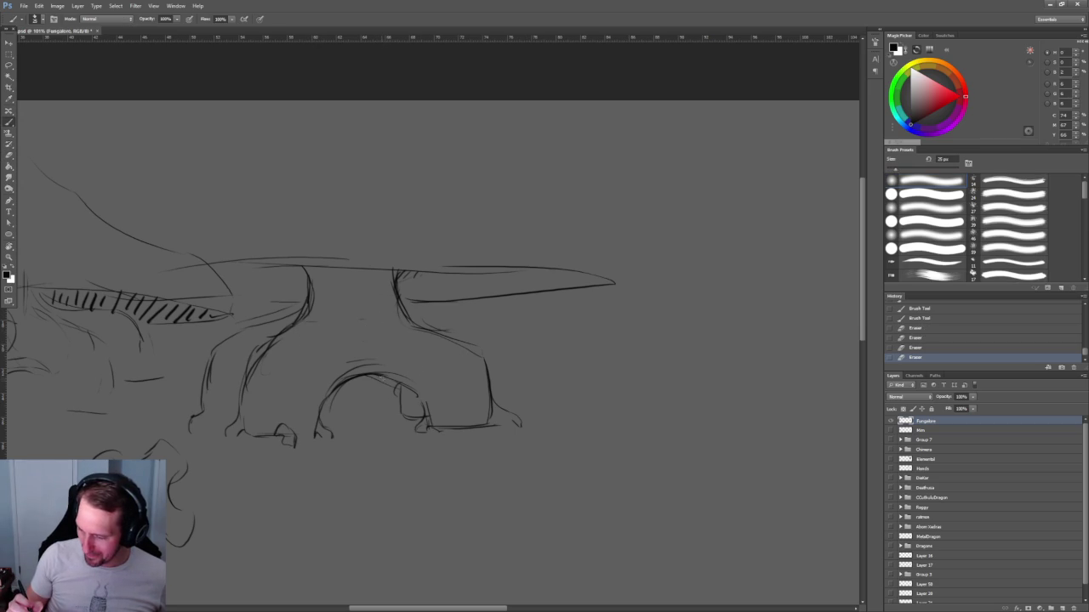
mouse_move(387, 411)
mouse_down()
mouse_move(412, 415)
mouse_move(385, 409)
mouse_move(403, 417)
mouse_up()
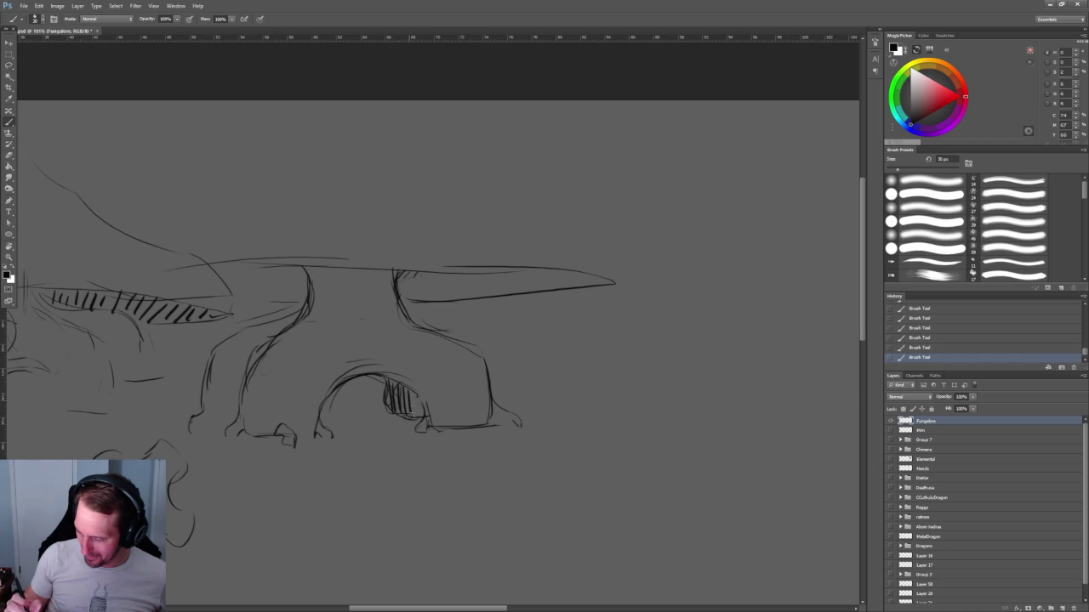
Hatch the underside of the right cap brim out to its pointed tip.
drag(572, 343, 504, 425)
drag(345, 354, 341, 379)
mouse_move(363, 355)
mouse_down()
mouse_move(347, 379)
mouse_move(357, 380)
mouse_up()
mouse_move(378, 352)
mouse_down()
mouse_move(368, 380)
mouse_move(392, 383)
mouse_up()
drag(408, 359, 410, 385)
mouse_move(430, 356)
mouse_down()
mouse_move(423, 379)
mouse_move(448, 379)
mouse_up()
mouse_move(467, 354)
mouse_down()
mouse_move(461, 380)
mouse_move(510, 372)
mouse_up()
drag(481, 338, 563, 332)
Hatch the underside of the left brim with diagonal strokes extending far left.
drag(323, 349, 315, 380)
drag(317, 349, 301, 374)
mouse_move(303, 344)
mouse_down()
mouse_move(292, 373)
mouse_move(280, 373)
mouse_up()
drag(283, 342, 257, 369)
mouse_move(253, 344)
mouse_down()
mouse_move(243, 369)
mouse_move(227, 368)
mouse_up()
mouse_move(222, 342)
mouse_down()
mouse_move(207, 369)
mouse_move(153, 374)
mouse_up()
mouse_move(372, 333)
mouse_down()
mouse_move(481, 332)
mouse_move(455, 310)
mouse_move(576, 287)
mouse_move(382, 301)
mouse_up()
Outline the cap's right slope and rounded dome, adding small strokes along its top.
key(b)
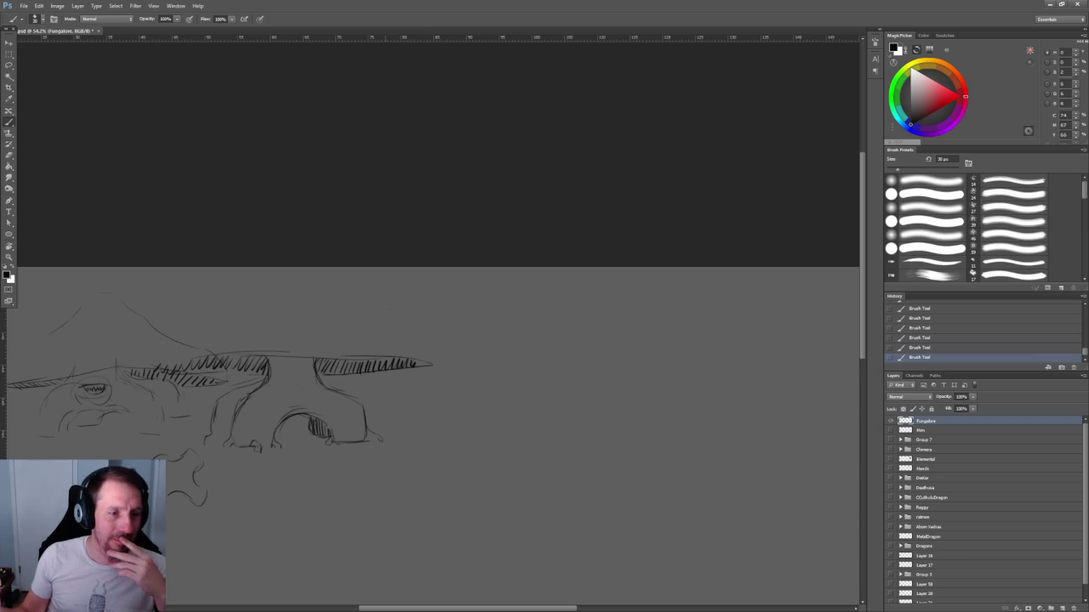
mouse_move(370, 271)
mouse_down()
mouse_move(339, 230)
mouse_move(356, 267)
mouse_up()
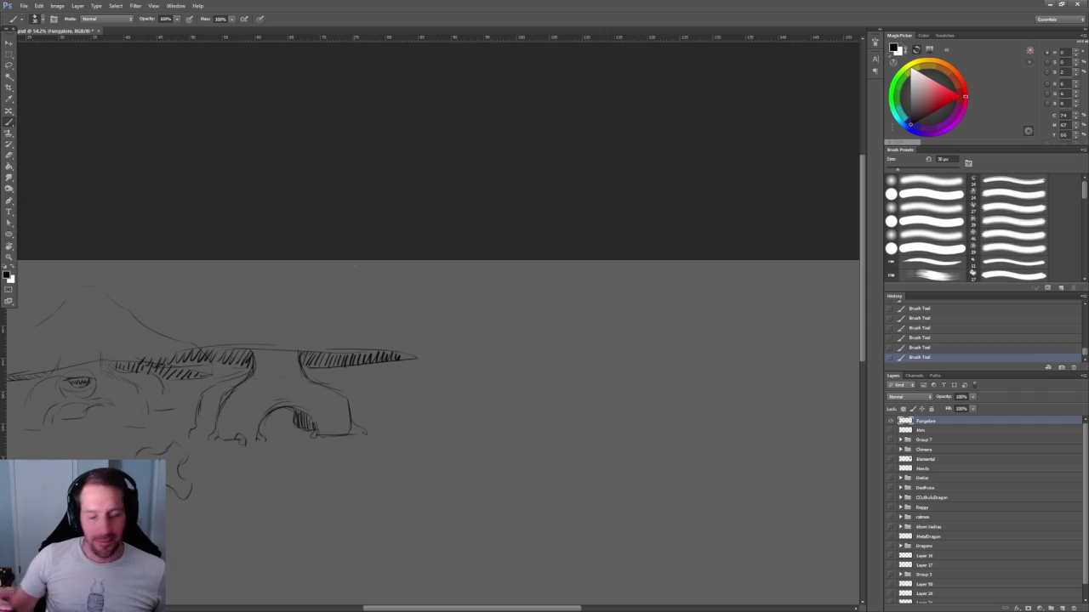
mouse_move(419, 358)
mouse_down()
mouse_move(358, 322)
mouse_move(249, 295)
mouse_up()
mouse_move(136, 357)
mouse_down()
mouse_move(223, 295)
mouse_move(261, 292)
mouse_up()
mouse_move(376, 332)
mouse_down()
mouse_move(252, 287)
mouse_move(397, 358)
mouse_move(511, 351)
mouse_up()
Zoom in on the brim and draw a long line above the left brim, redrawing it once.
key(z)
click(438, 340)
click(427, 351)
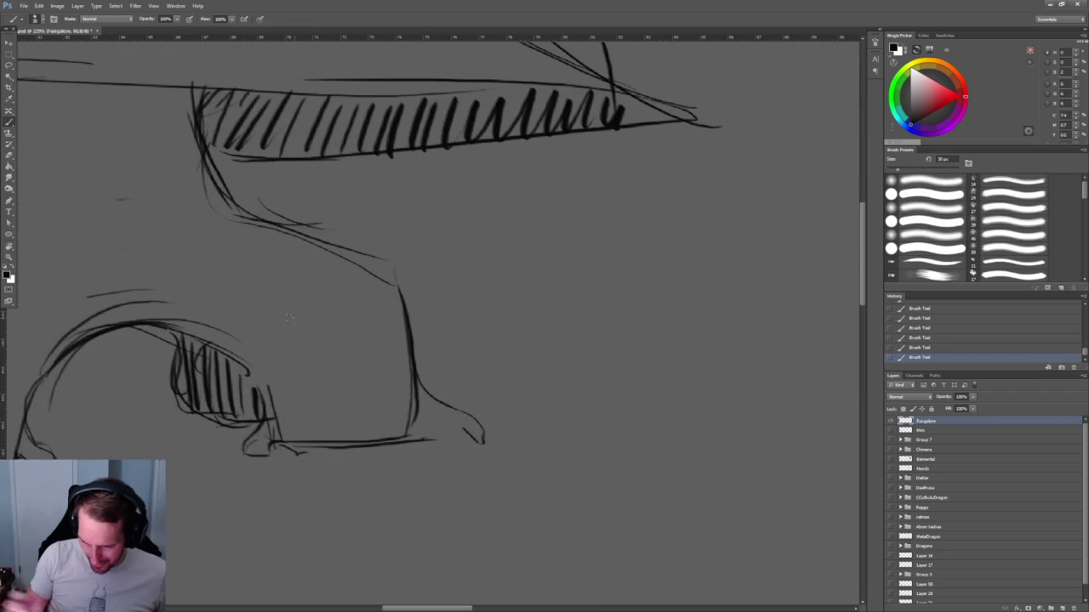
key(b)
drag(236, 378, 296, 376)
key(ctrl+z)
mouse_move(225, 375)
mouse_down()
mouse_move(387, 364)
mouse_move(388, 386)
mouse_move(376, 366)
mouse_move(298, 400)
mouse_move(222, 367)
mouse_move(271, 397)
mouse_move(387, 368)
mouse_up()
key(z)
mouse_move(595, 324)
mouse_down()
mouse_move(542, 315)
mouse_move(595, 317)
mouse_up()
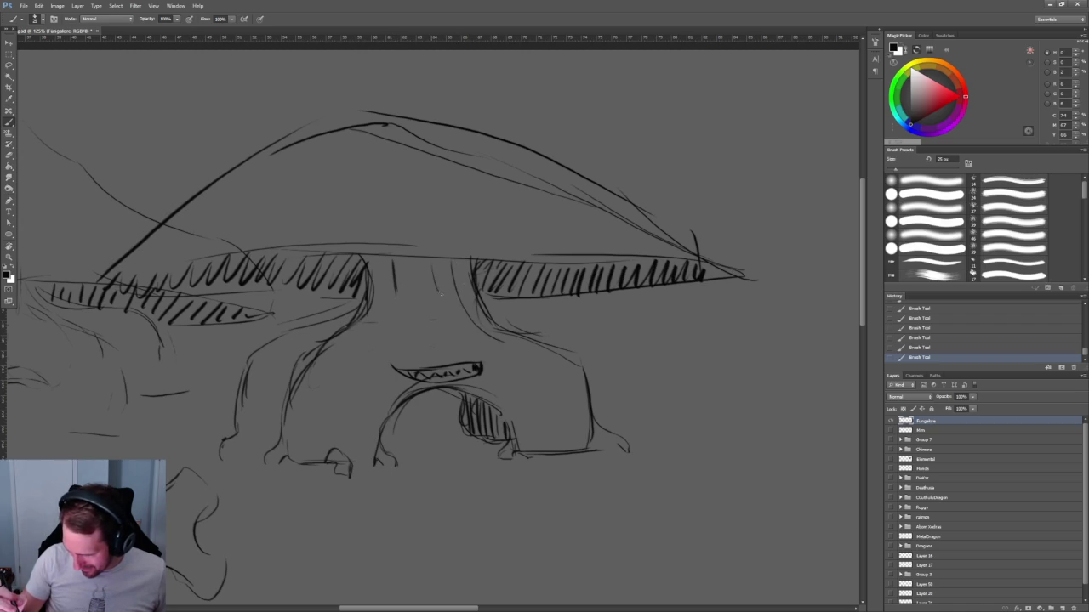
Erase faint stray strokes on the stem, on the right, and near the mouth.
key(e)
drag(395, 262, 395, 294)
drag(456, 268, 485, 336)
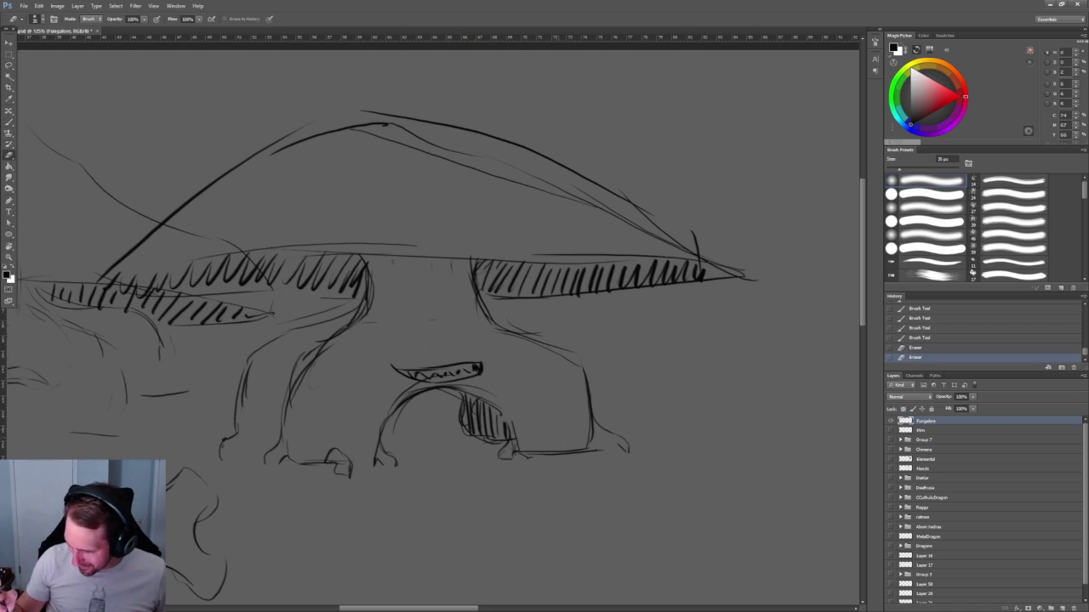
drag(425, 377, 393, 405)
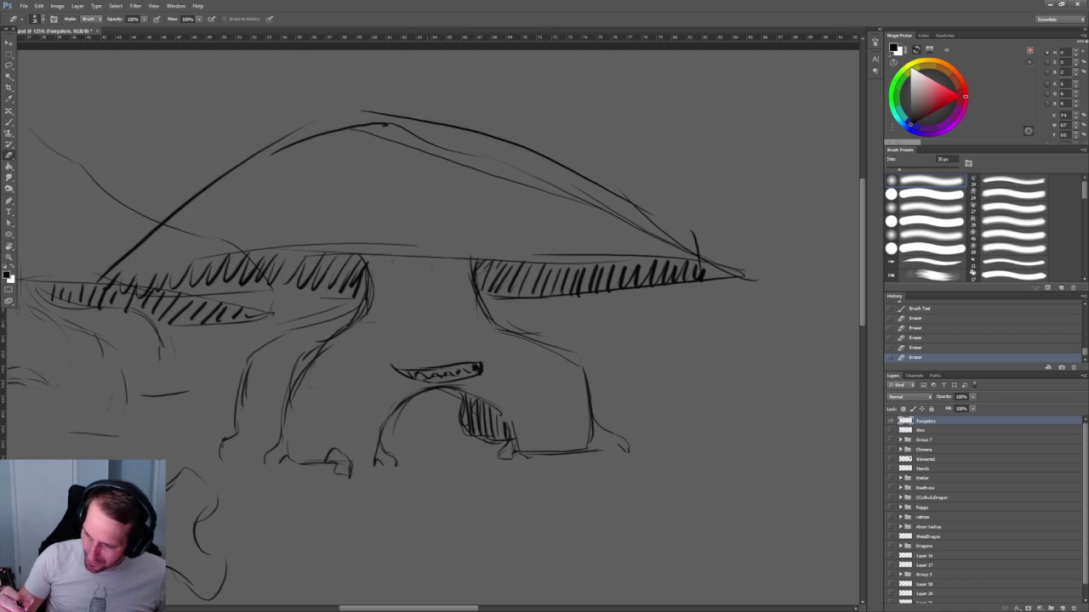
scroll(505, 364, down, 2)
scroll(502, 394, down, 1)
scroll(503, 399, down, 3)
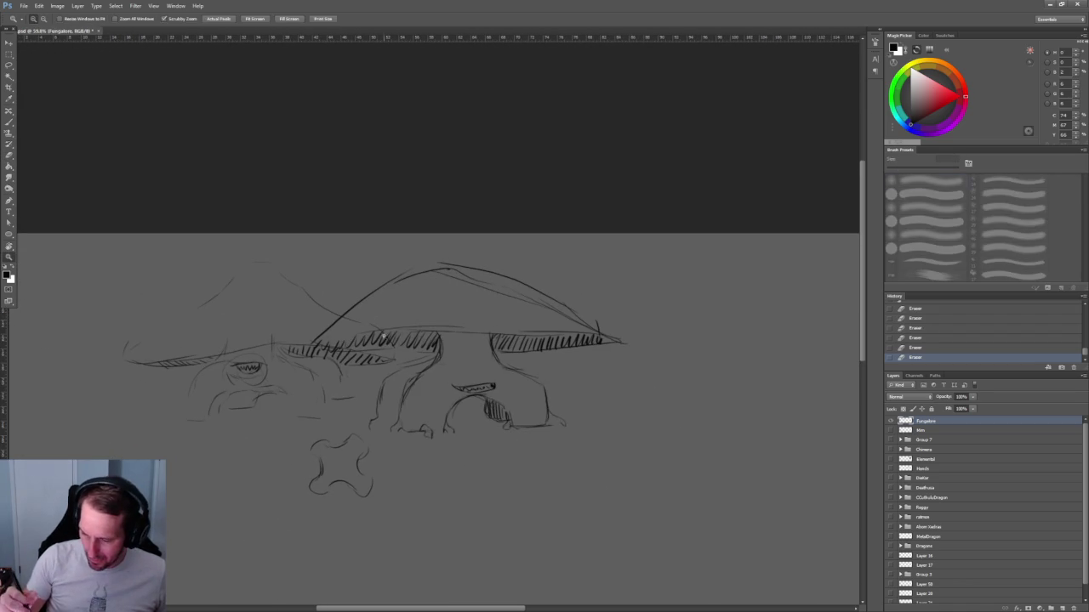
With a larger eraser, remove the faint small left mushroom sketch and the dark mouth stroke.
key(bracketright)
key(bracketright)
key(bracketright)
drag(291, 350, 247, 369)
mouse_move(299, 345)
mouse_down()
mouse_move(313, 357)
mouse_move(224, 354)
mouse_up()
drag(146, 364, 227, 352)
drag(226, 393, 208, 414)
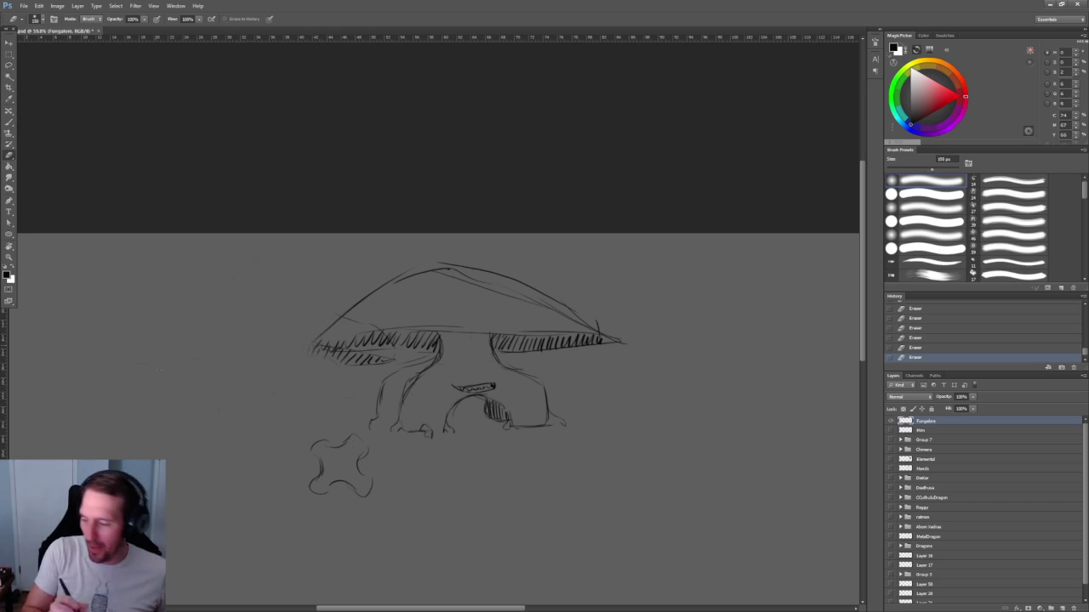
drag(558, 392, 596, 407)
drag(213, 373, 345, 367)
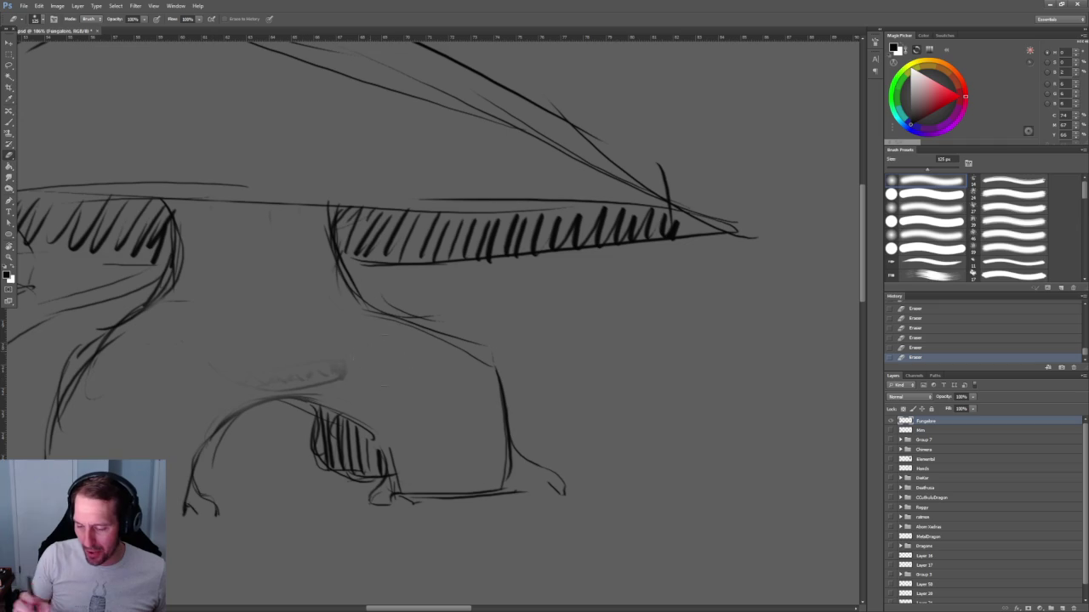
Try zigzag teeth strokes in the mouth, then brush a short stroke beside the arch.
drag(208, 378, 341, 370)
mouse_move(213, 374)
mouse_down()
mouse_move(345, 368)
mouse_move(264, 398)
mouse_up()
key(bracketleft)
key(bracketleft)
key(bracketleft)
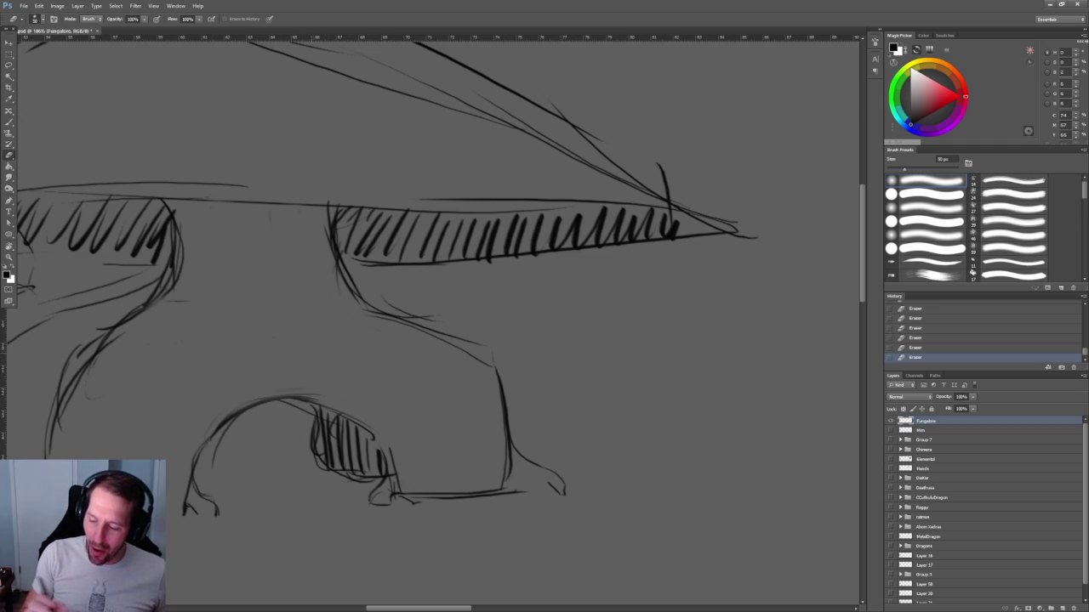
drag(437, 361, 479, 267)
key(b)
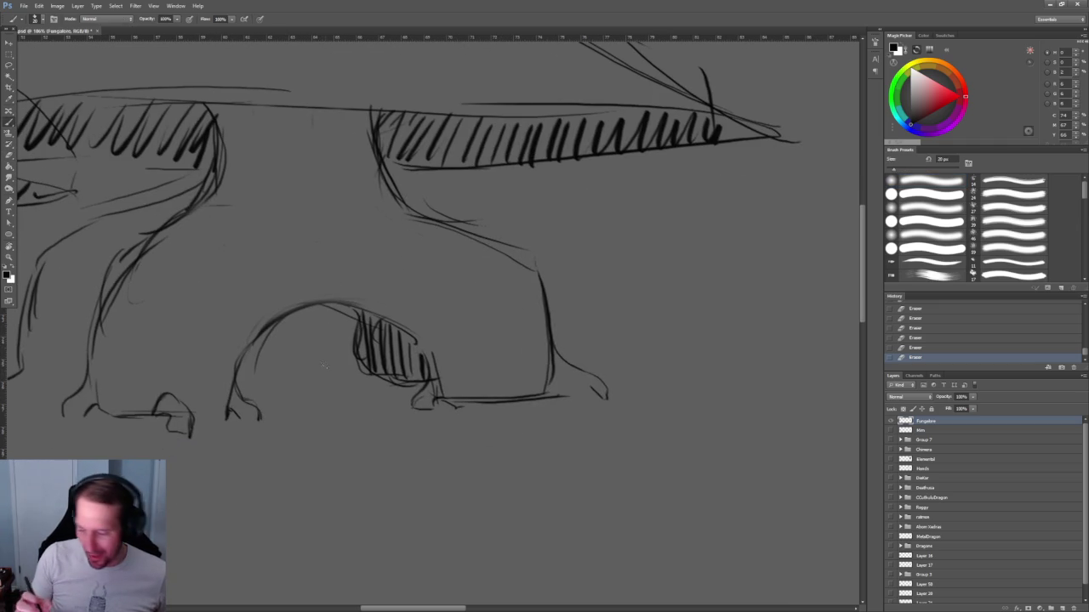
mouse_move(347, 306)
mouse_down()
mouse_move(340, 331)
mouse_move(325, 304)
mouse_move(335, 328)
mouse_move(366, 296)
mouse_move(439, 364)
mouse_up()
scroll(458, 387, down, 1)
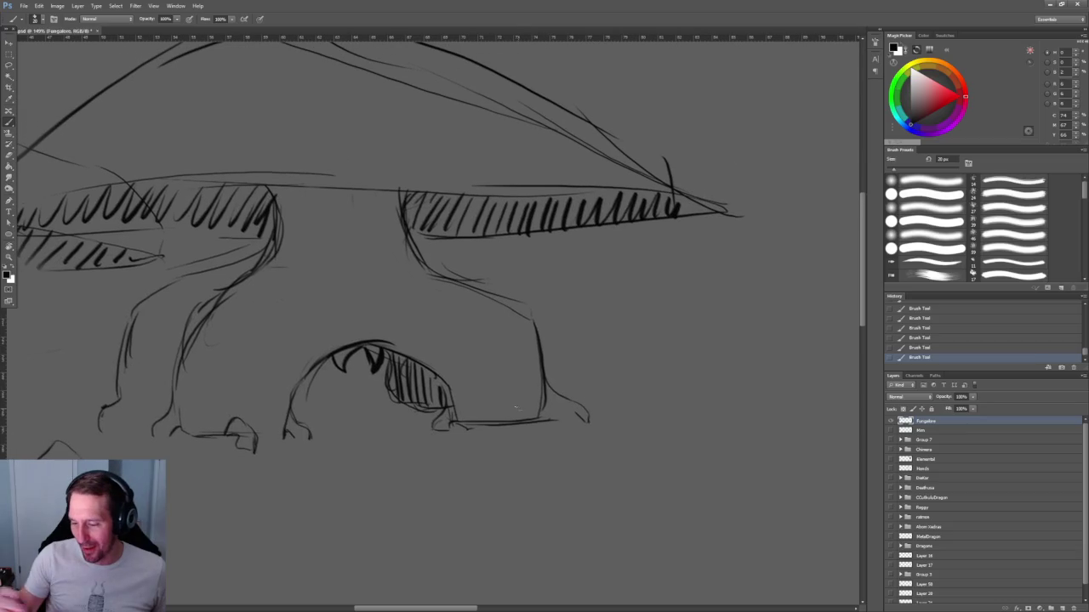
Thicken the mouth arch outline, extend its left side to the ground, and shade inside the opening.
drag(307, 382, 379, 347)
drag(460, 376, 446, 406)
drag(296, 383, 349, 344)
drag(383, 347, 413, 350)
mouse_move(299, 371)
mouse_down()
mouse_move(287, 425)
mouse_move(245, 439)
mouse_up()
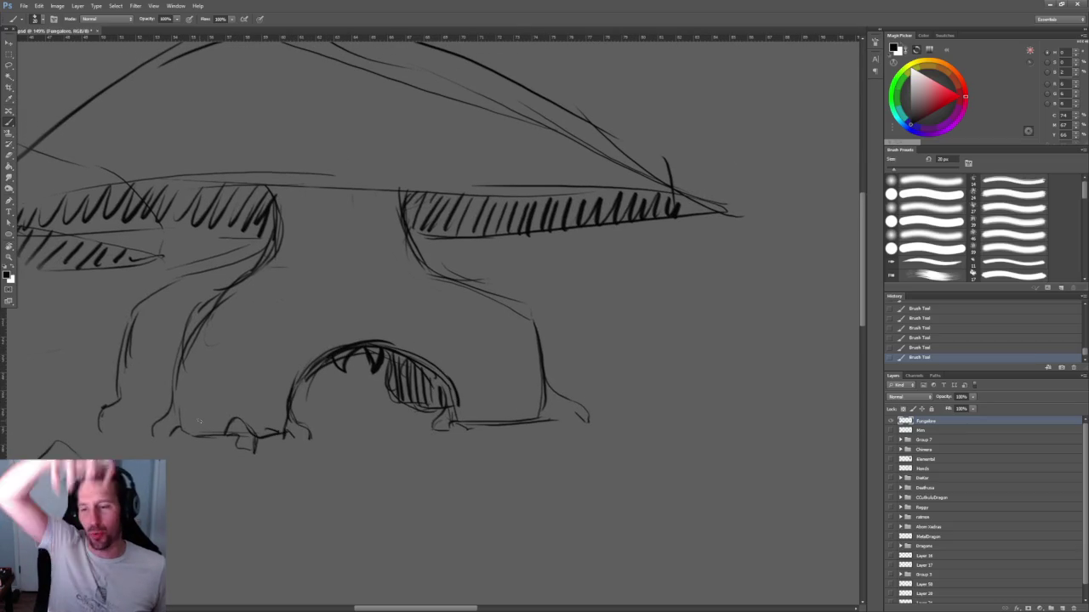
drag(329, 280, 427, 336)
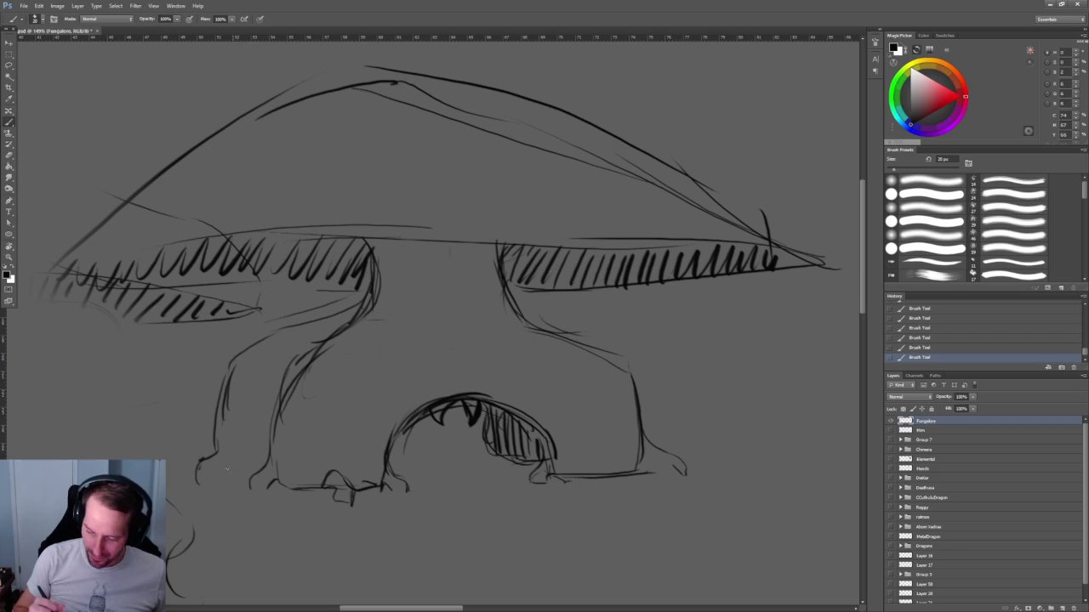
drag(214, 474, 245, 466)
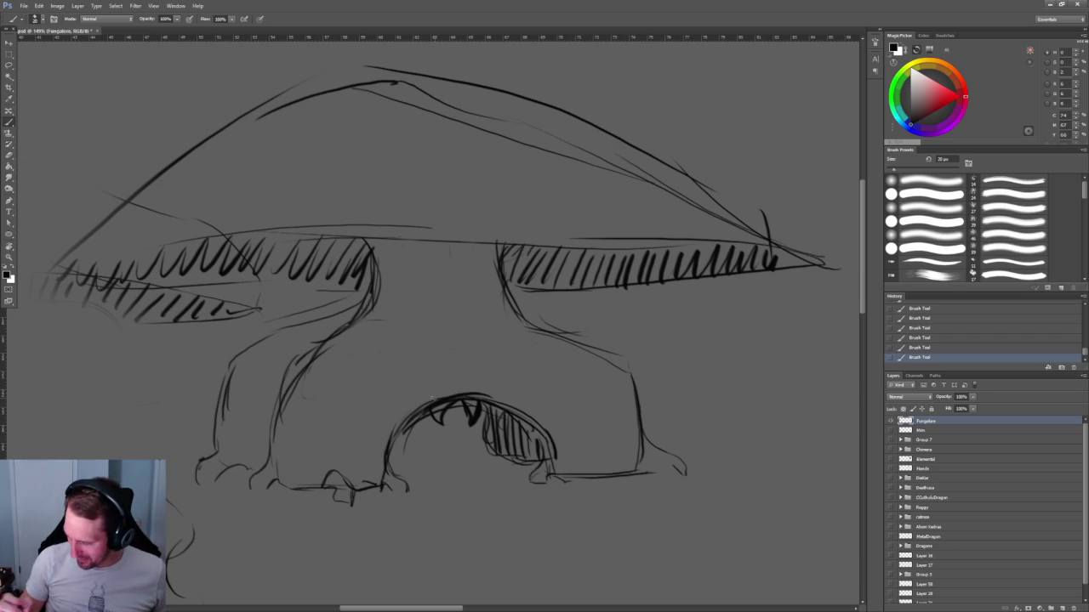
mouse_move(436, 401)
mouse_down()
mouse_move(437, 424)
mouse_move(473, 416)
mouse_up()
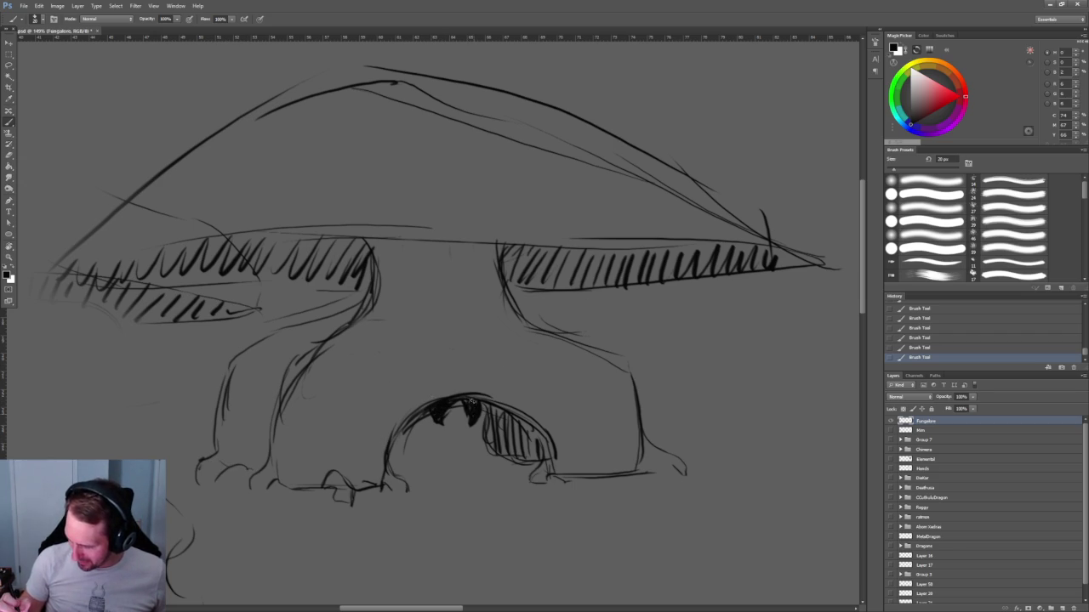
Darken the stem's left edge up to the cap and draw a long line along the cap's underside.
key(z)
mouse_move(615, 382)
mouse_down()
mouse_move(457, 389)
mouse_move(408, 297)
mouse_move(455, 329)
mouse_up()
key(b)
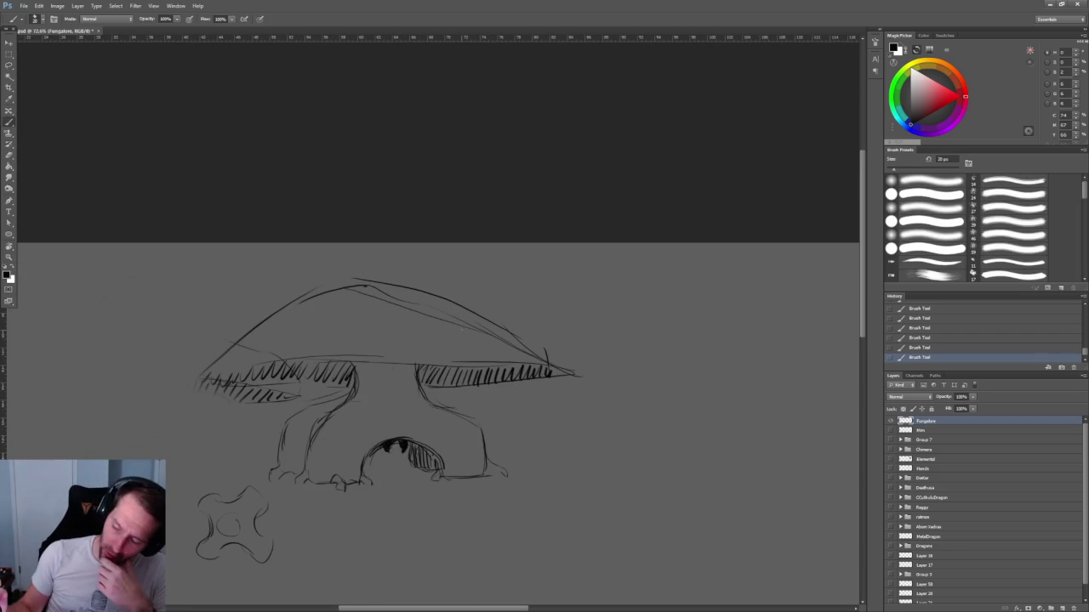
drag(280, 455, 347, 395)
mouse_move(289, 438)
mouse_down()
mouse_move(347, 395)
mouse_move(356, 371)
mouse_move(213, 394)
mouse_up()
mouse_move(339, 382)
mouse_down()
mouse_move(189, 376)
mouse_move(486, 368)
mouse_up()
drag(418, 371, 582, 367)
drag(693, 329, 537, 269)
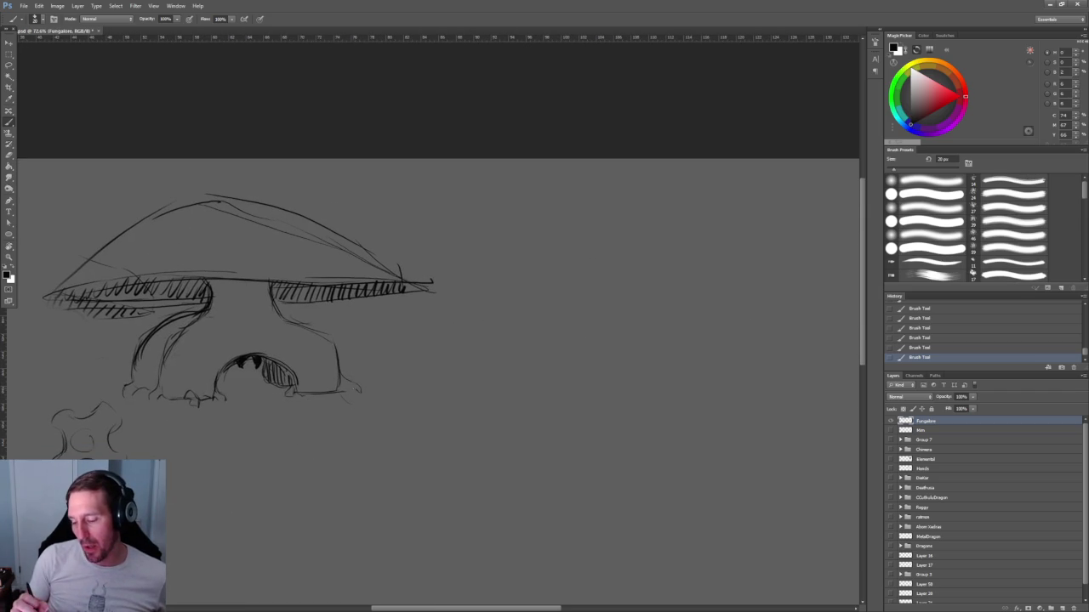
Sketch ground lines right of, below, and left of the mushroom's base.
drag(376, 401, 396, 400)
drag(464, 406, 611, 399)
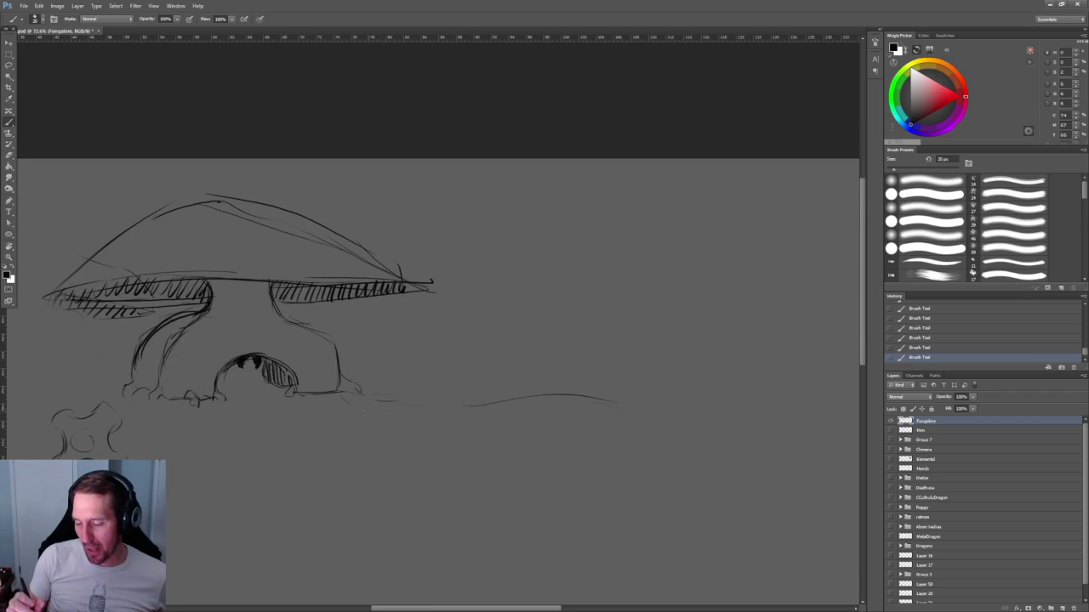
drag(408, 430, 549, 476)
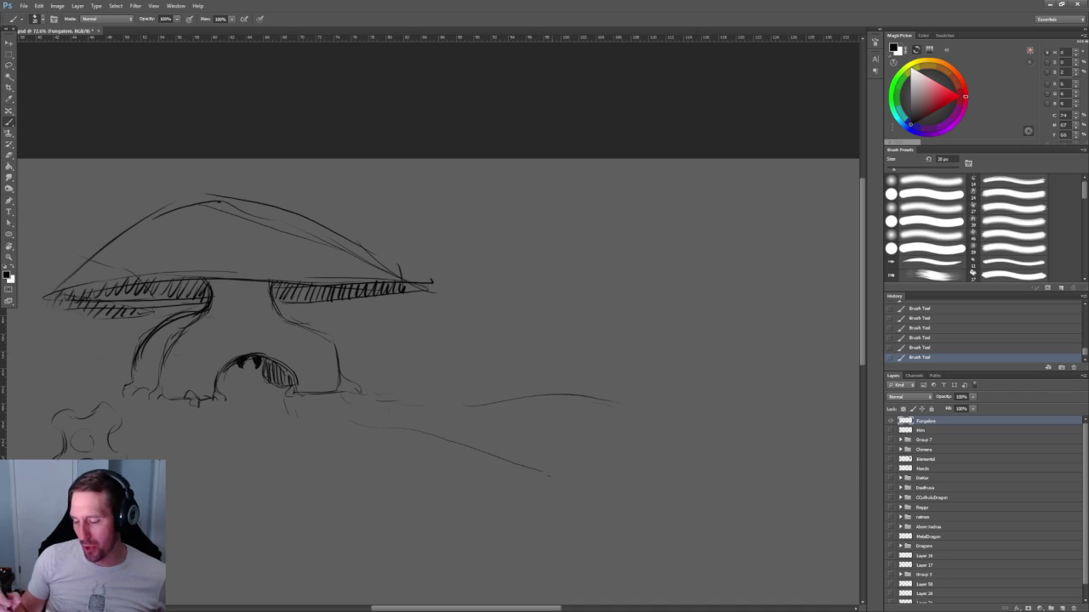
drag(218, 419, 184, 448)
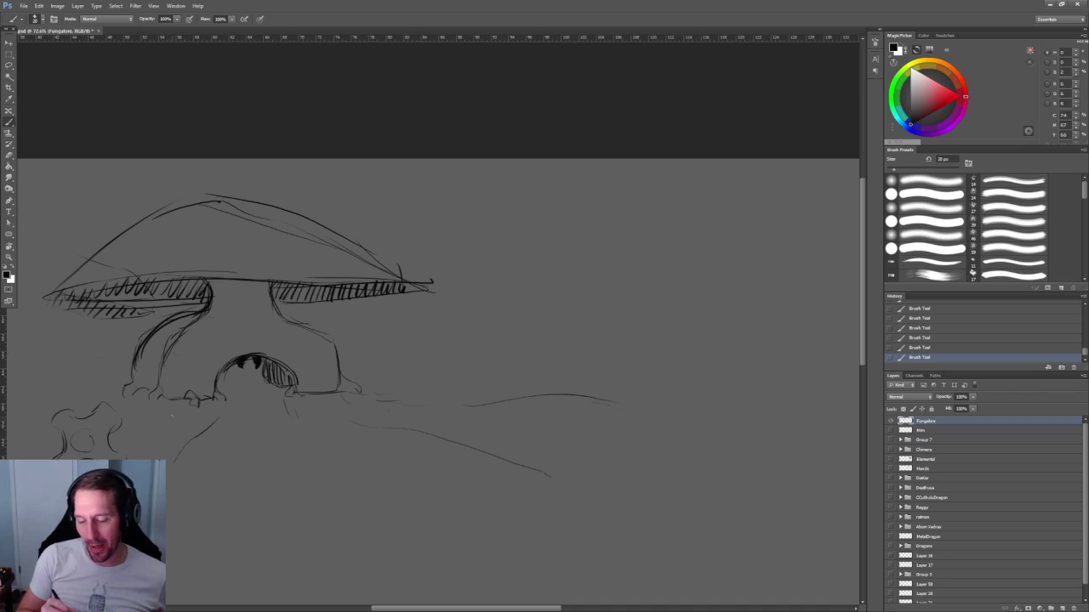
drag(340, 340, 511, 325)
drag(93, 398, 260, 375)
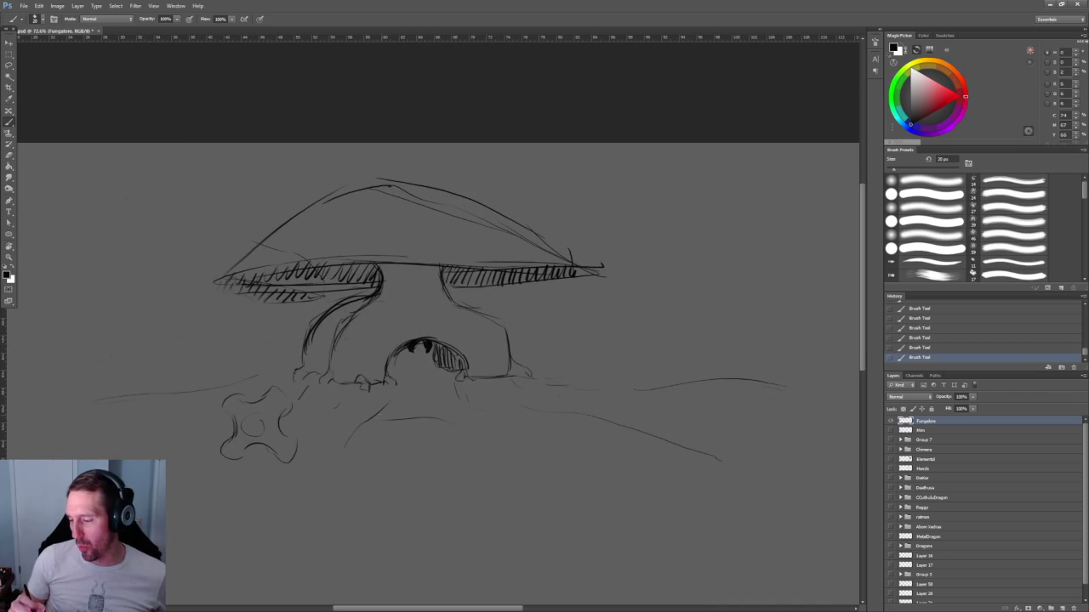
Draw a thin line under the cap's right side, redoing it twice to shorten it.
drag(537, 338, 494, 387)
drag(401, 338, 575, 333)
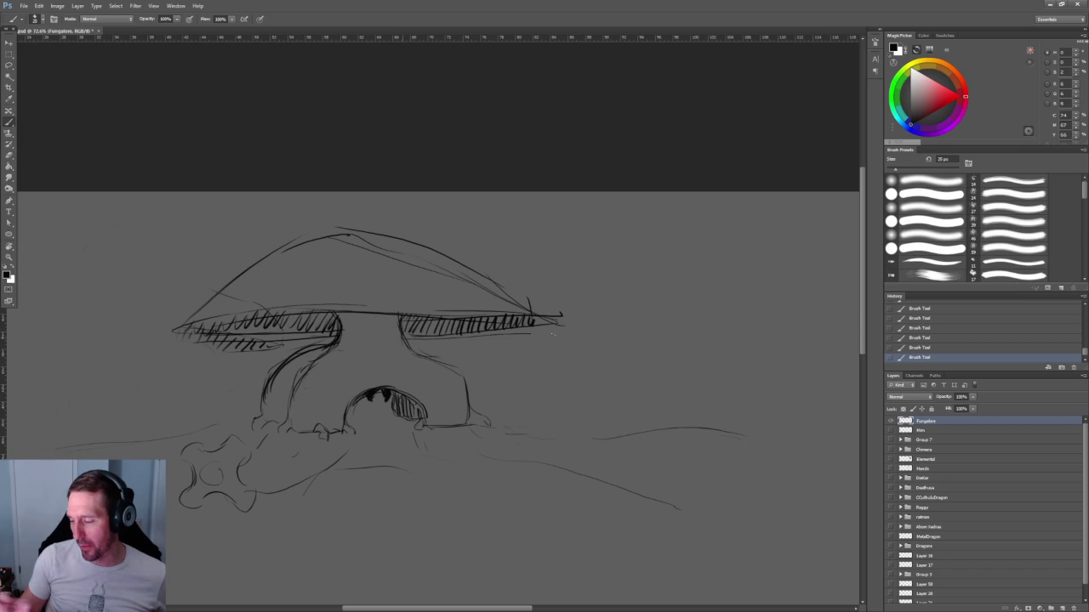
key(ctrl+z)
drag(408, 335, 537, 333)
key(ctrl+z)
drag(402, 339, 523, 338)
Add a lower edge under the left cap, extend its tip, and stroke the rim and outer outline.
mouse_move(335, 340)
mouse_down()
mouse_move(185, 341)
mouse_move(162, 329)
mouse_up()
drag(313, 308, 459, 304)
drag(345, 316, 591, 314)
drag(505, 291, 560, 313)
mouse_move(379, 235)
mouse_down()
mouse_move(338, 223)
mouse_move(170, 306)
mouse_up()
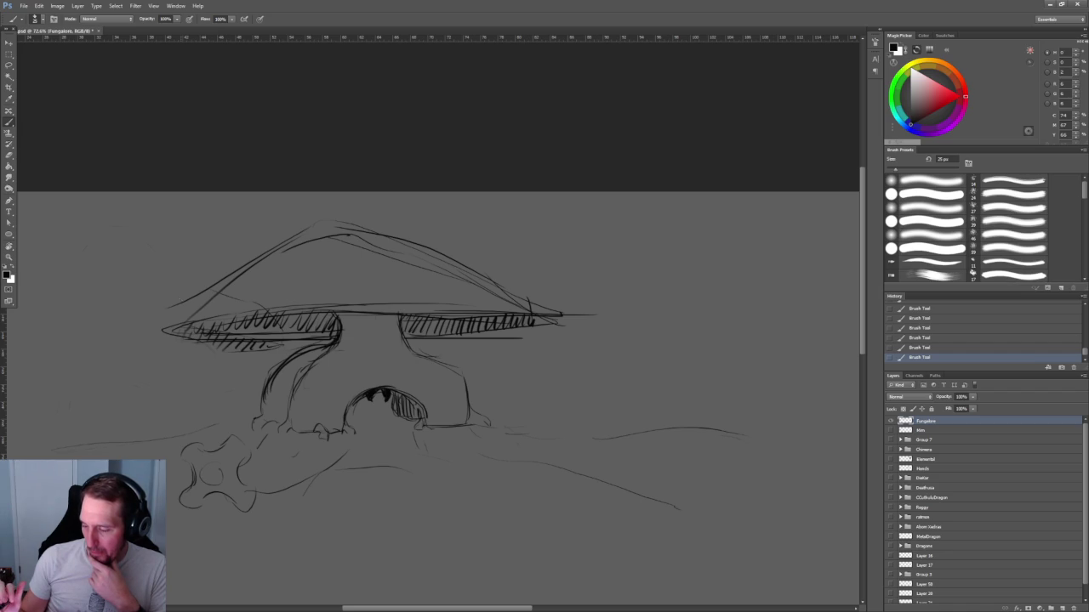
mouse_move(502, 388)
mouse_down()
mouse_move(477, 349)
mouse_move(487, 402)
mouse_up()
scroll(477, 348, up, 3)
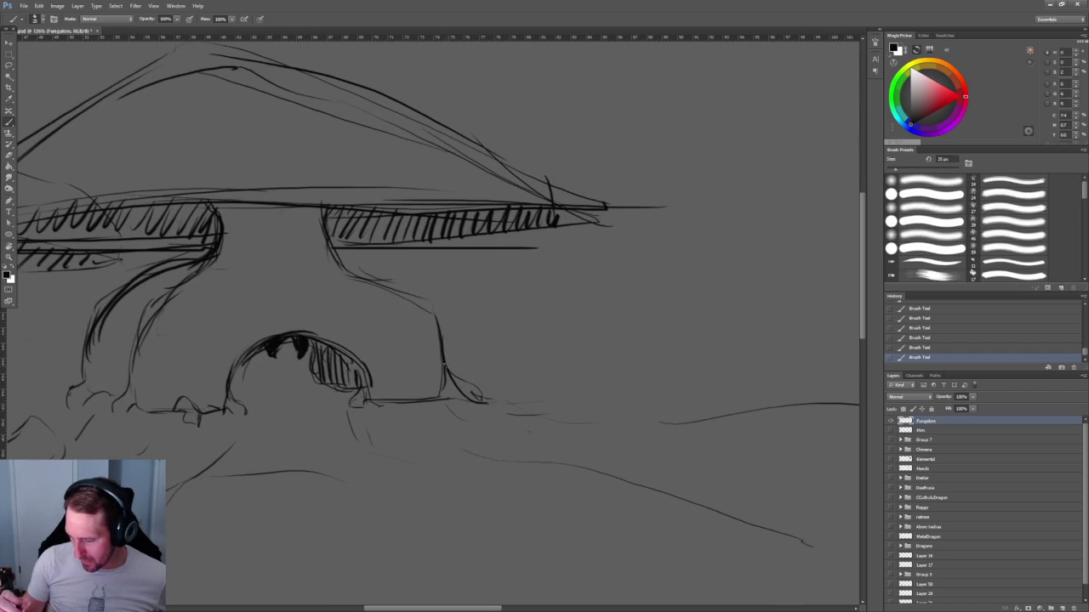
Strengthen the arch base, stem base and ground line with brush strokes.
drag(361, 377, 382, 407)
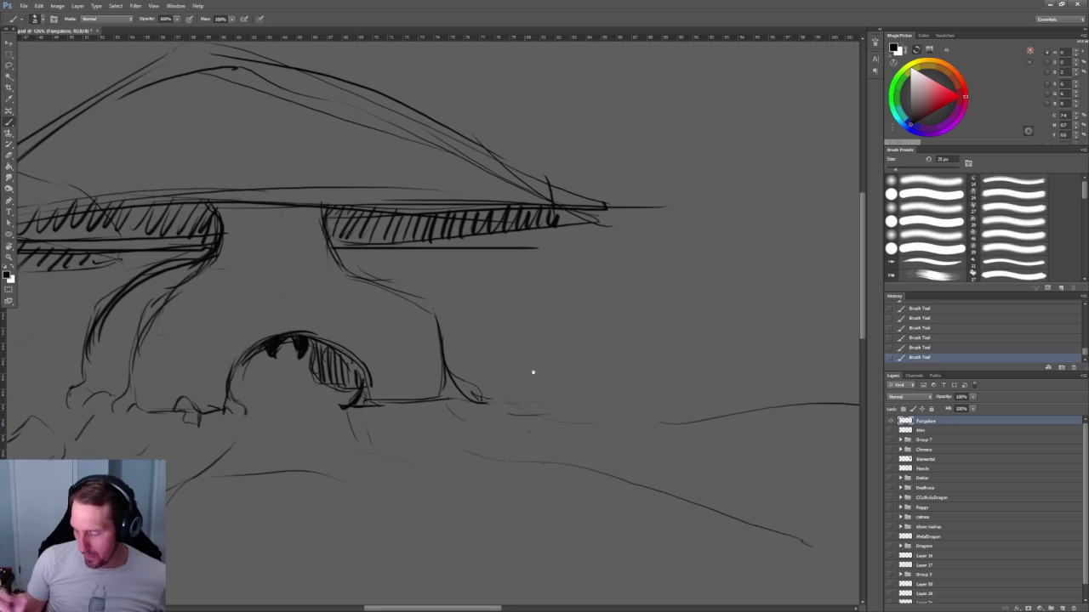
drag(580, 350, 612, 341)
scroll(596, 340, down, 3)
scroll(581, 323, up, 3)
key(b)
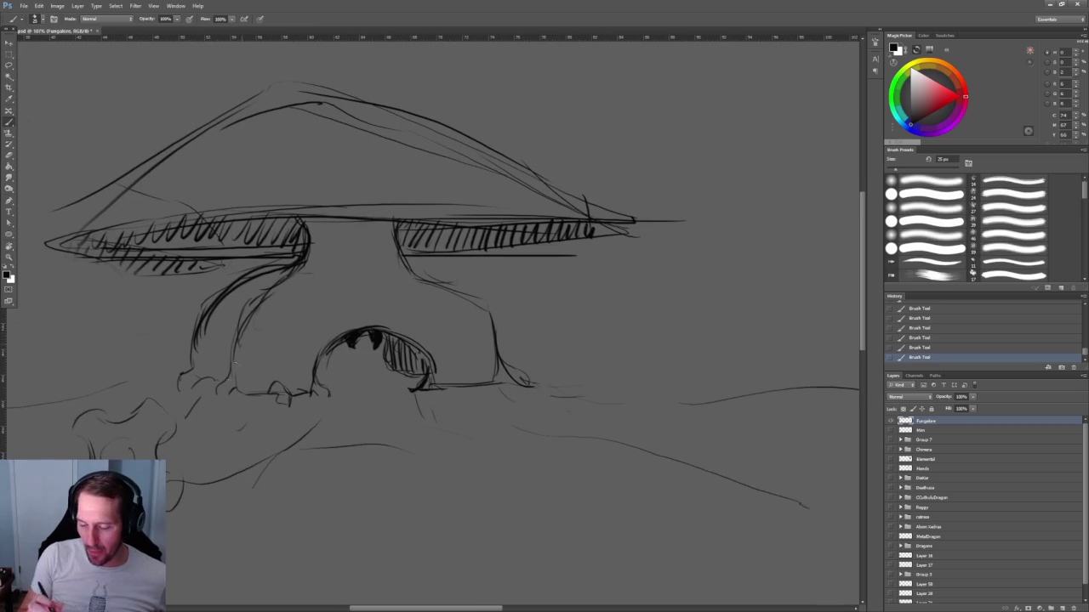
mouse_move(320, 361)
mouse_down()
mouse_move(337, 394)
mouse_move(259, 393)
mouse_up()
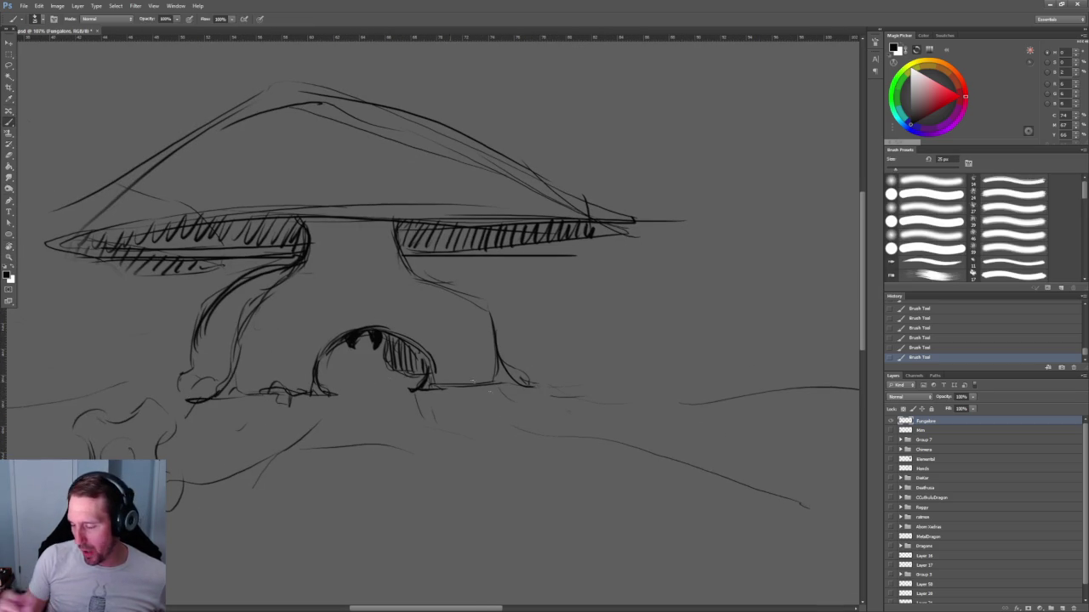
Extend the right gill band, draw a straight rim line across the cap, and hatch zigzag gills.
mouse_move(821, 405)
mouse_down()
mouse_move(621, 386)
mouse_move(580, 397)
mouse_up()
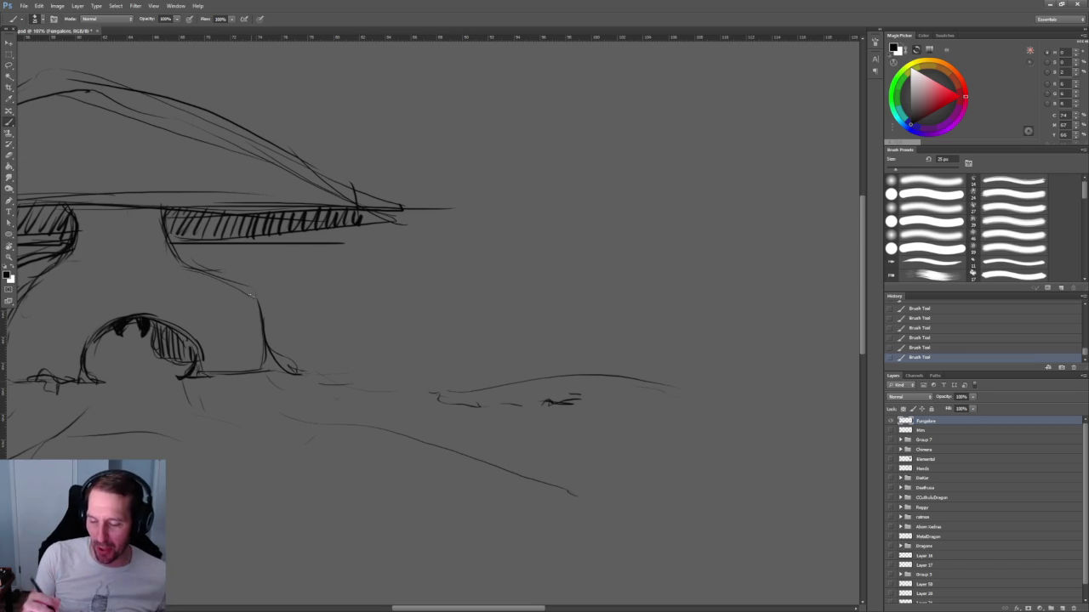
drag(298, 295, 535, 355)
drag(405, 306, 655, 304)
drag(527, 310, 657, 289)
drag(585, 290, 660, 276)
drag(530, 279, 588, 277)
drag(662, 279, 53, 278)
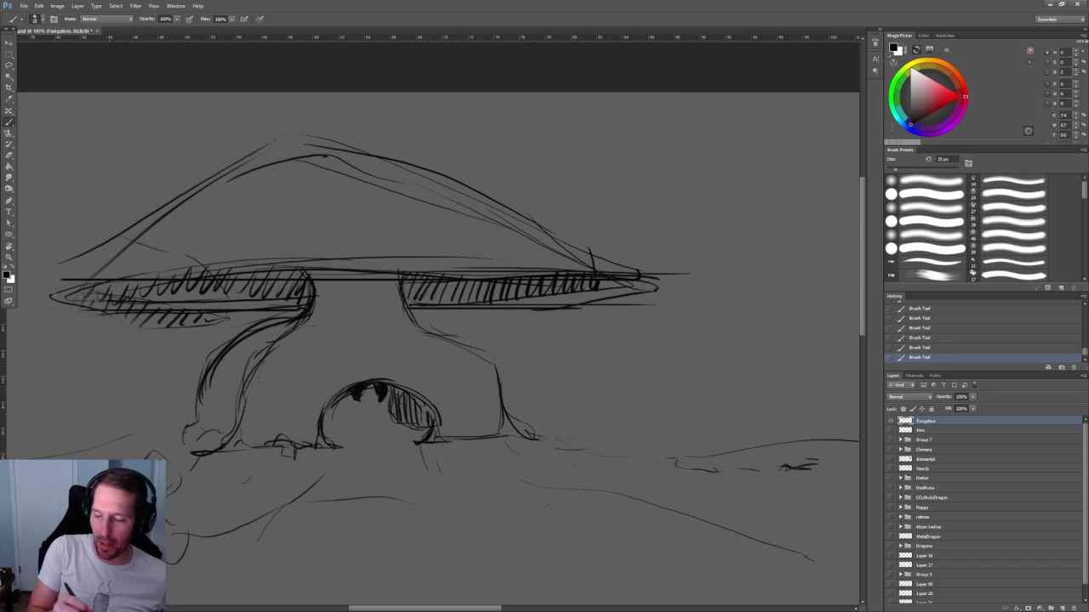
mouse_move(292, 274)
mouse_down()
mouse_move(276, 298)
mouse_move(258, 289)
mouse_move(176, 308)
mouse_move(94, 303)
mouse_up()
drag(418, 282, 490, 303)
mouse_move(568, 277)
mouse_down()
mouse_move(595, 302)
mouse_move(657, 289)
mouse_up()
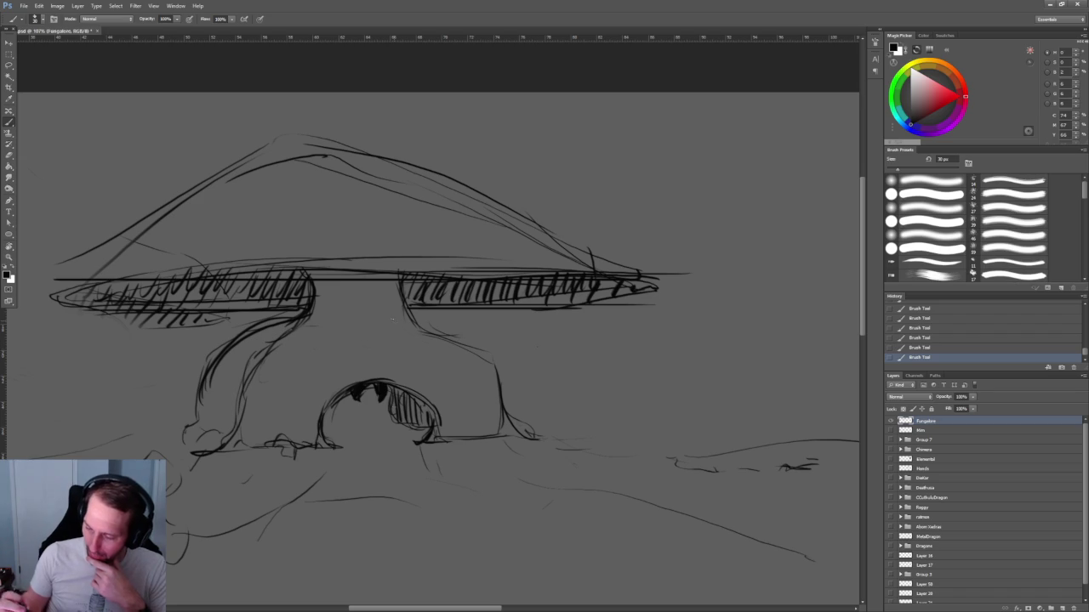
Erase part of the mouth hatching, then add a new empty layer and hide the Fungalore layer.
key(e)
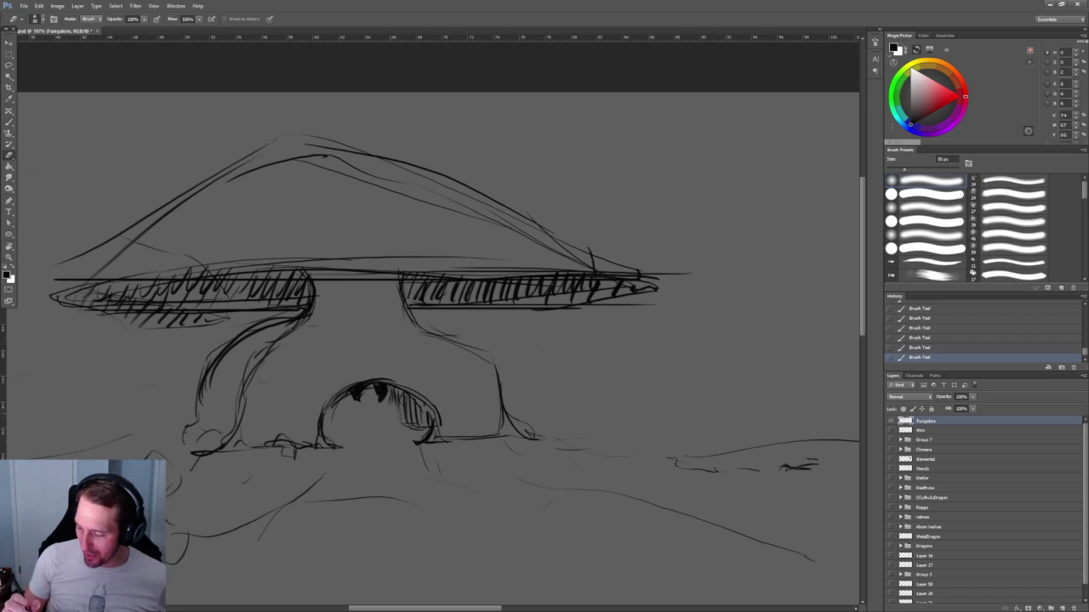
drag(383, 387, 408, 425)
key(z)
mouse_move(627, 342)
mouse_down()
mouse_move(508, 237)
mouse_move(542, 298)
mouse_move(449, 320)
mouse_up()
key(b)
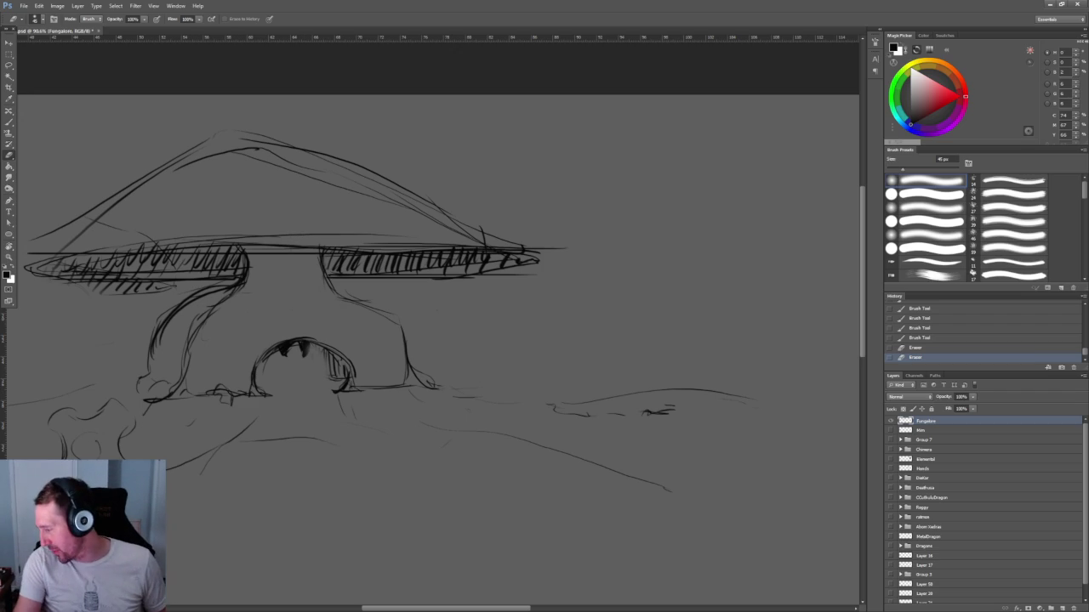
click(1063, 608)
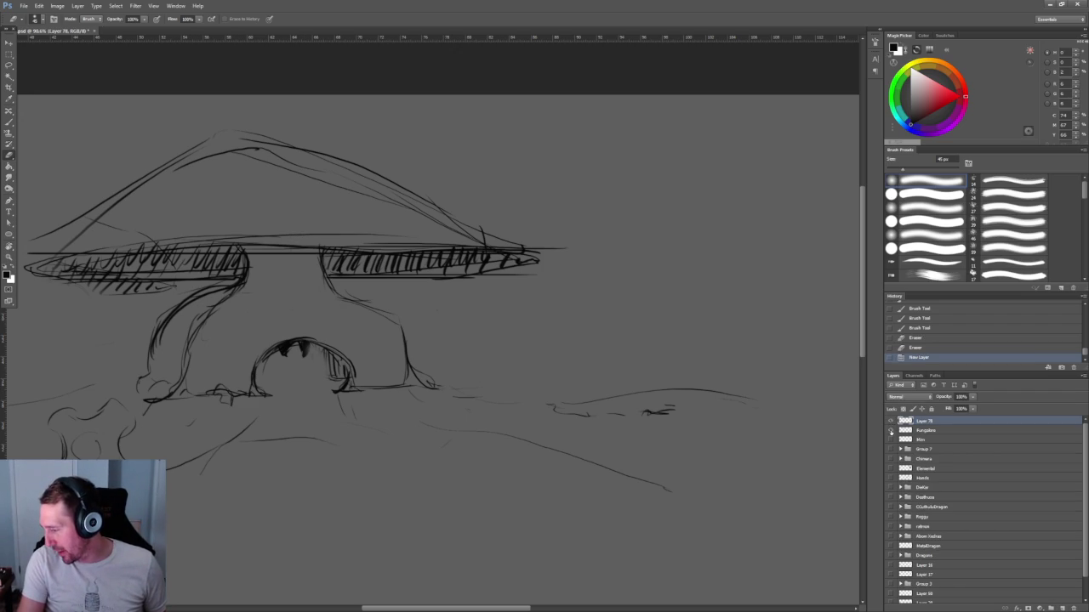
click(890, 431)
Sketch two vertical stem strokes with a crossbar and feet using a smaller brush.
key(b)
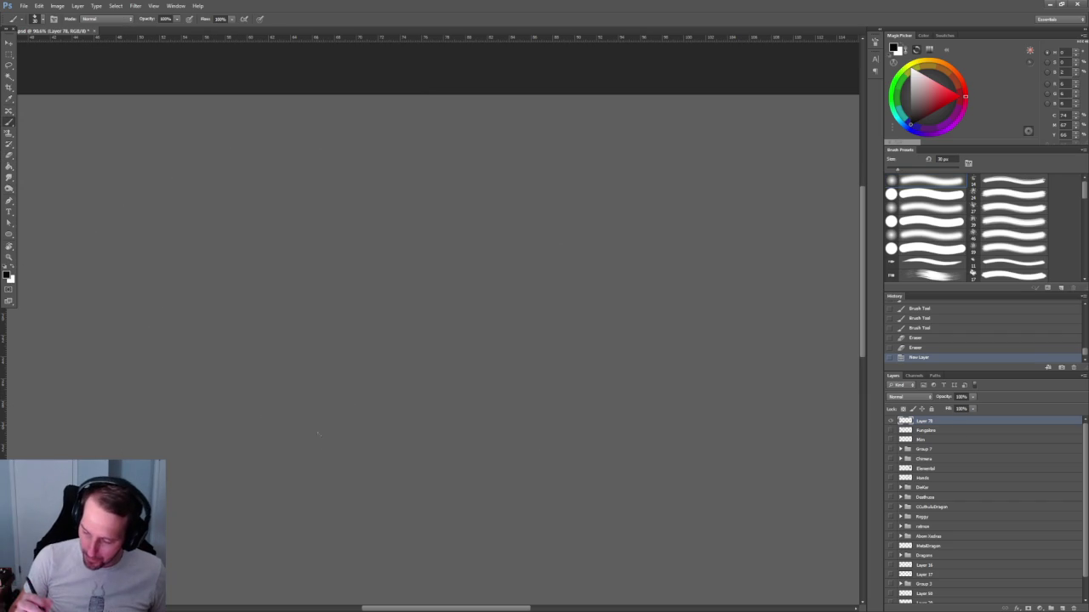
drag(314, 469, 308, 352)
mouse_move(368, 463)
mouse_down()
mouse_move(364, 373)
mouse_move(379, 379)
mouse_move(381, 468)
mouse_up()
drag(317, 449, 294, 469)
Draw the long horizontal brim line and the domed arc of the mushroom cap.
drag(277, 360, 609, 351)
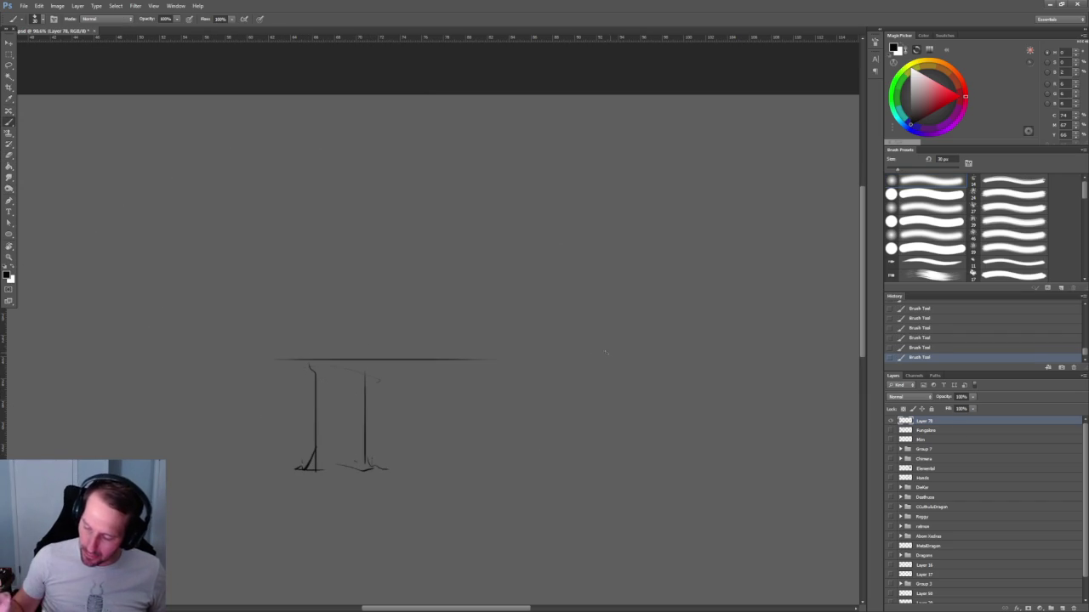
drag(316, 364, 189, 365)
drag(293, 361, 240, 364)
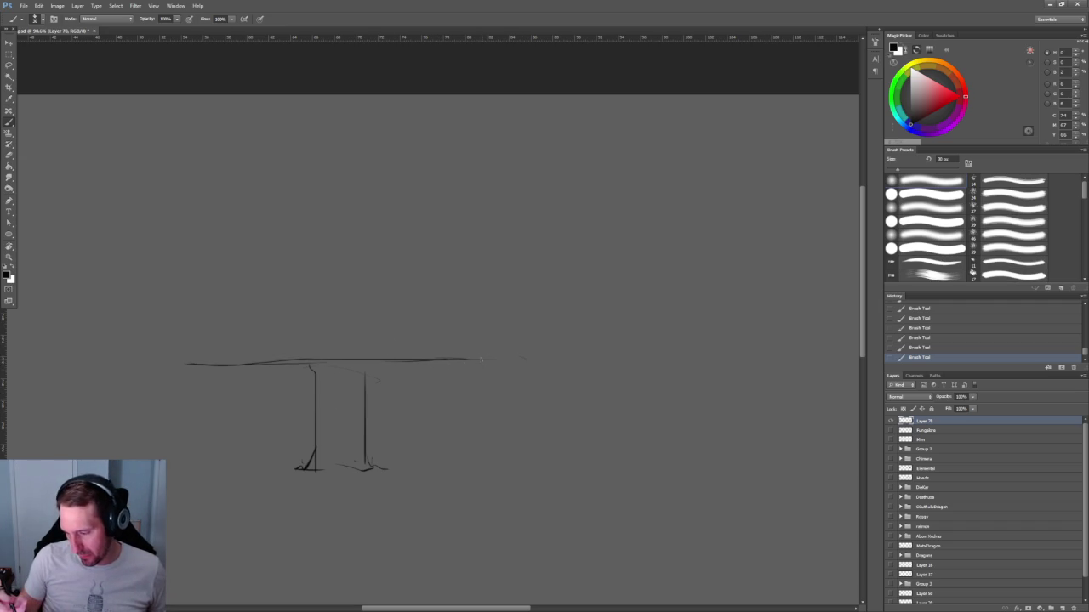
drag(413, 310, 480, 357)
drag(186, 351, 332, 290)
drag(414, 309, 422, 313)
Add ground lines below the stem and curved side strokes down from both sides of the cap.
drag(371, 482, 549, 482)
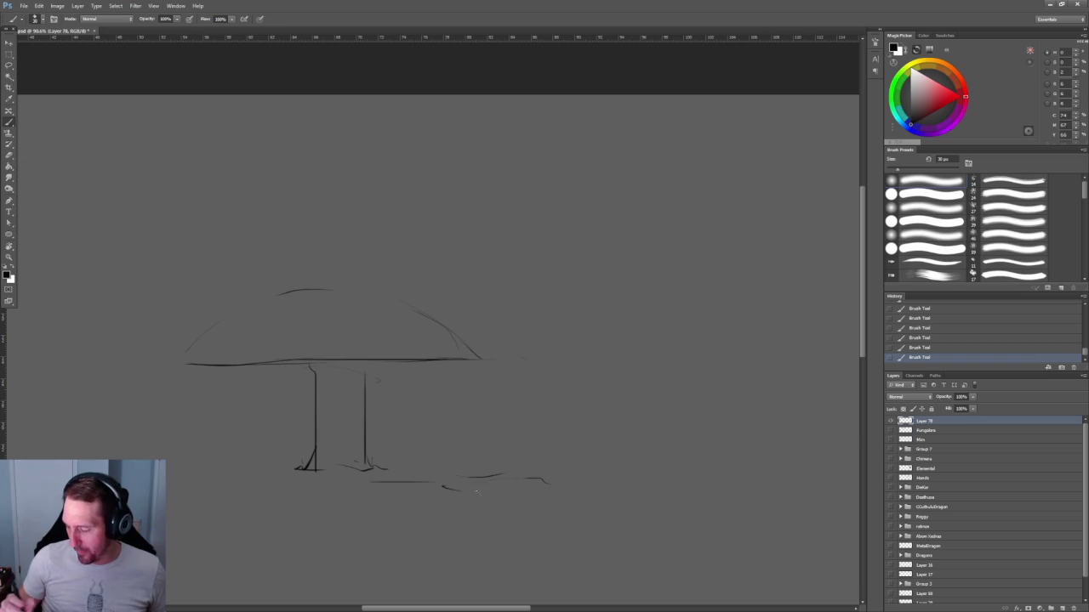
mouse_move(492, 506)
mouse_down()
mouse_move(356, 492)
mouse_move(539, 511)
mouse_up()
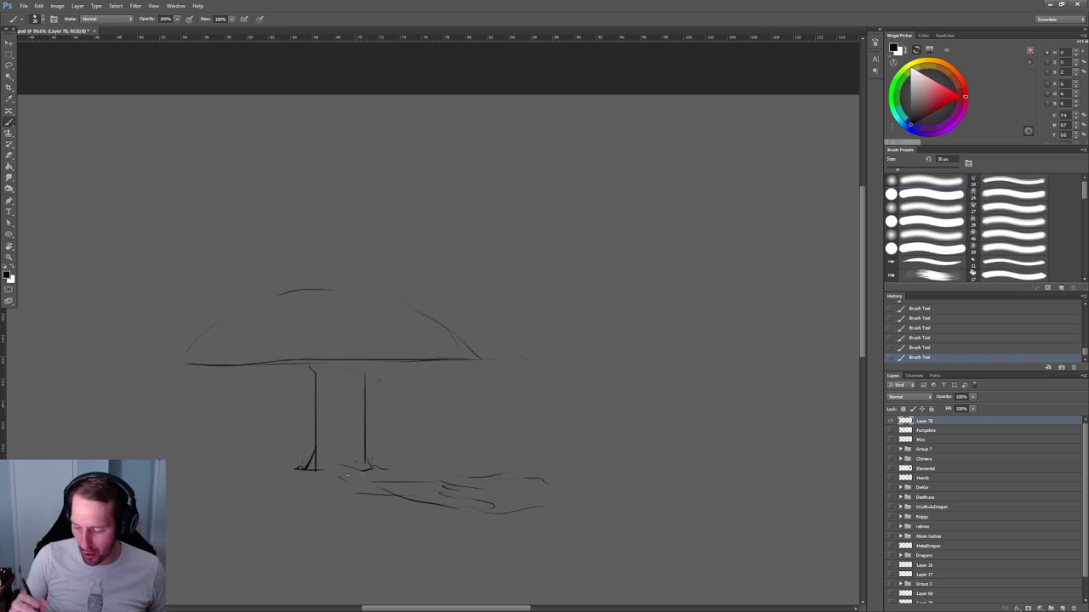
drag(169, 489, 400, 476)
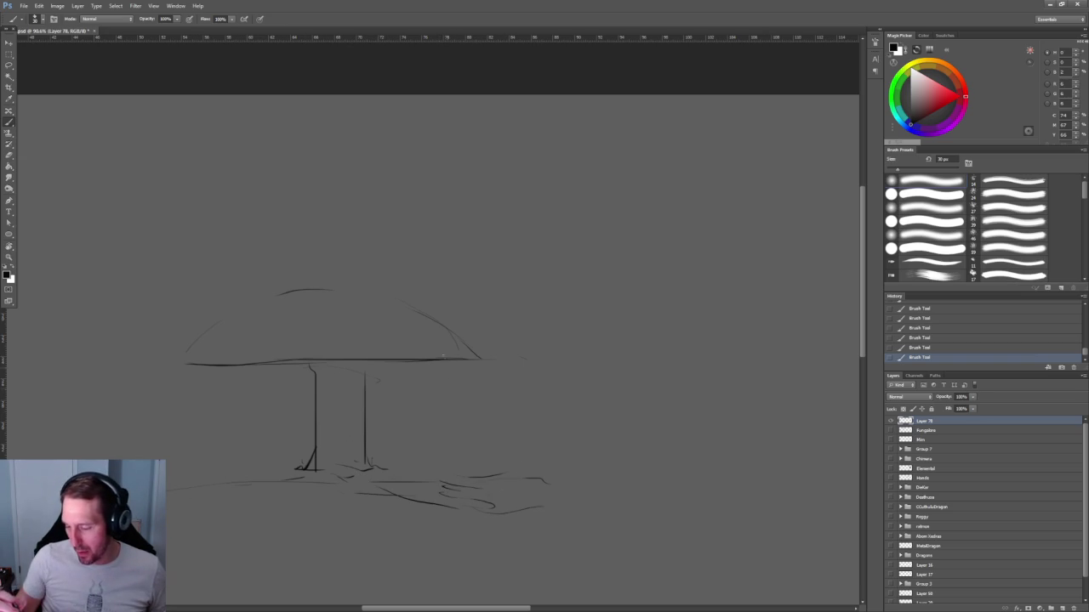
drag(462, 371, 502, 476)
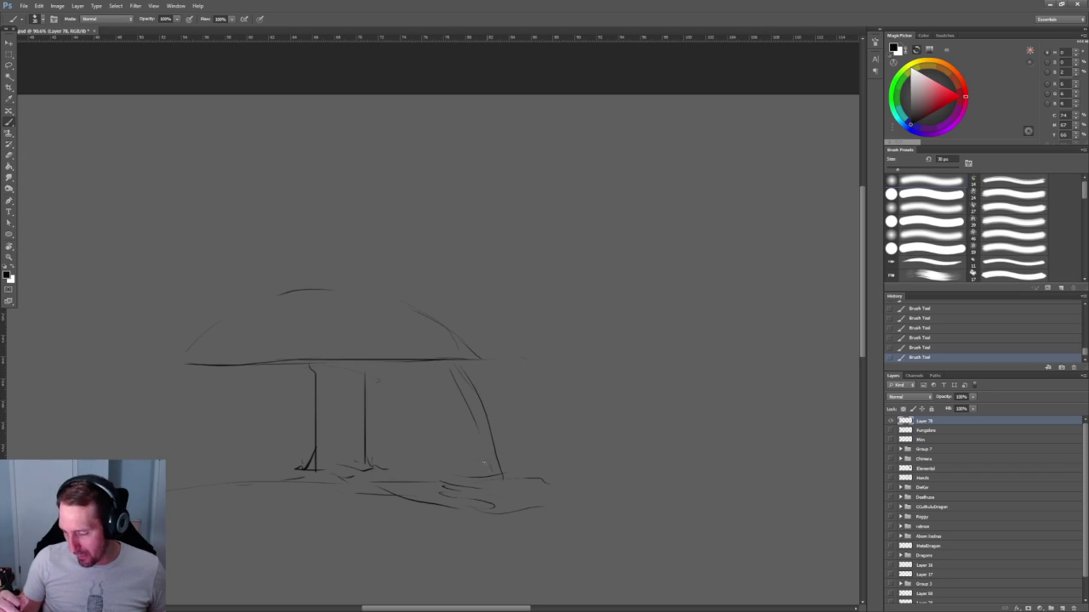
drag(189, 379, 169, 486)
drag(214, 380, 175, 463)
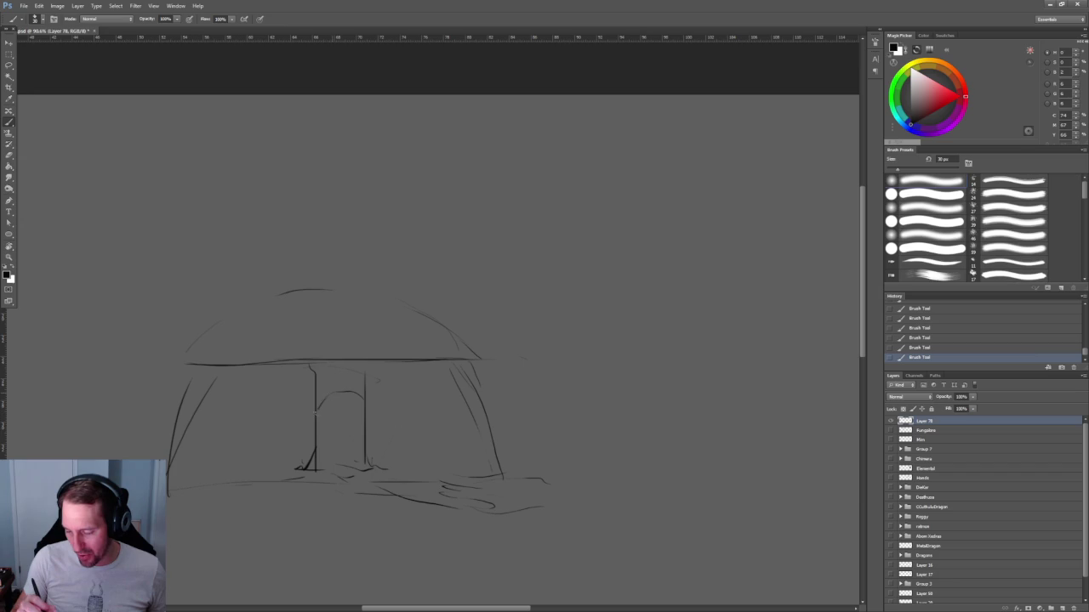
Draw a round toothy mouth on the stem and lines under both halves of the brim.
drag(364, 412, 316, 416)
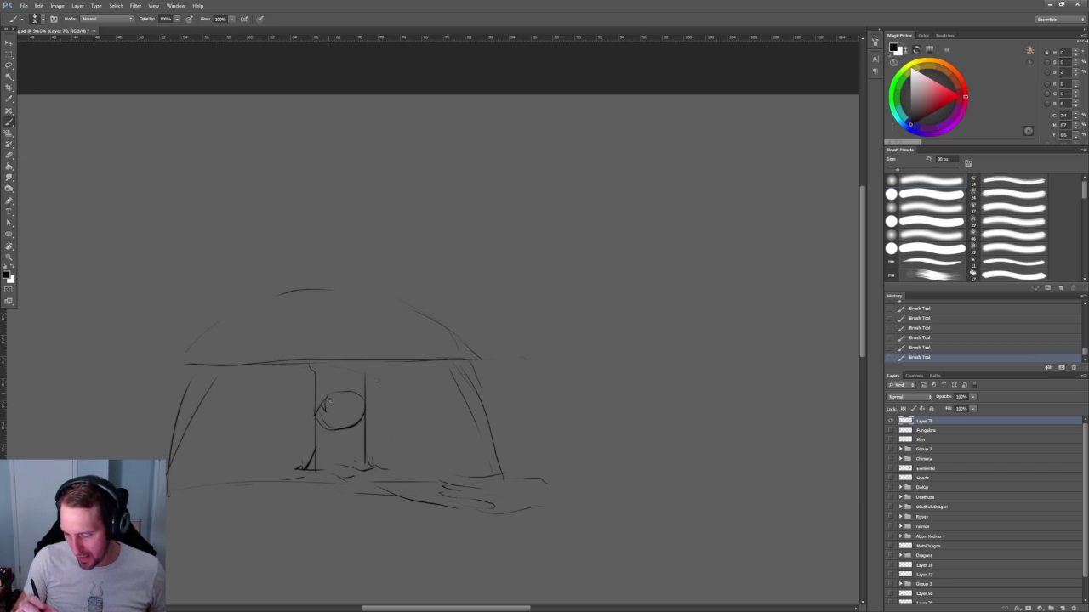
drag(332, 429, 340, 428)
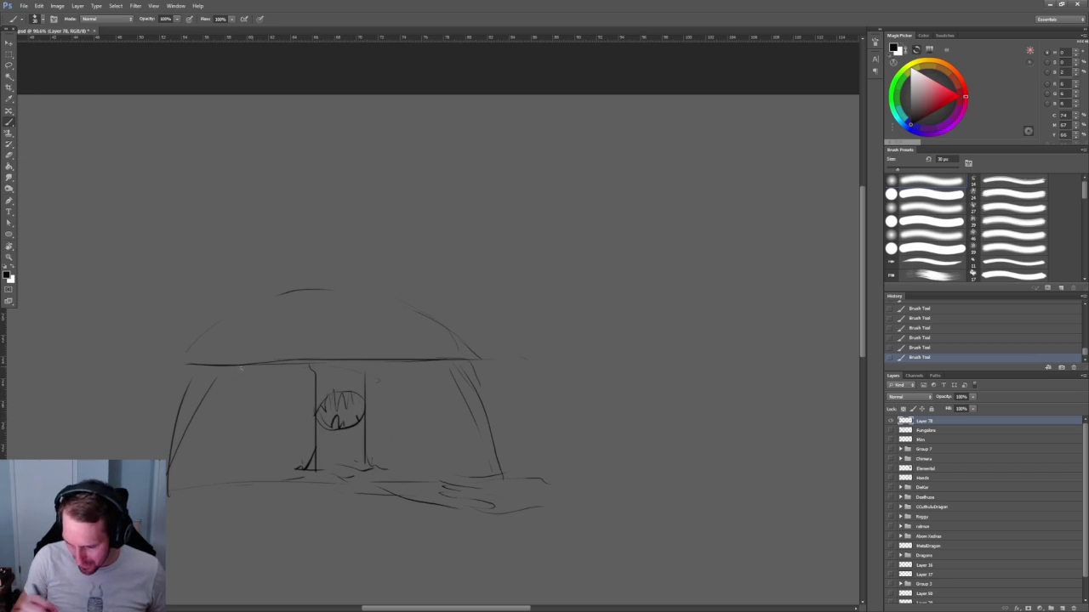
drag(191, 374, 308, 369)
mouse_move(406, 378)
mouse_down()
mouse_move(481, 358)
mouse_move(434, 457)
mouse_move(448, 377)
mouse_up()
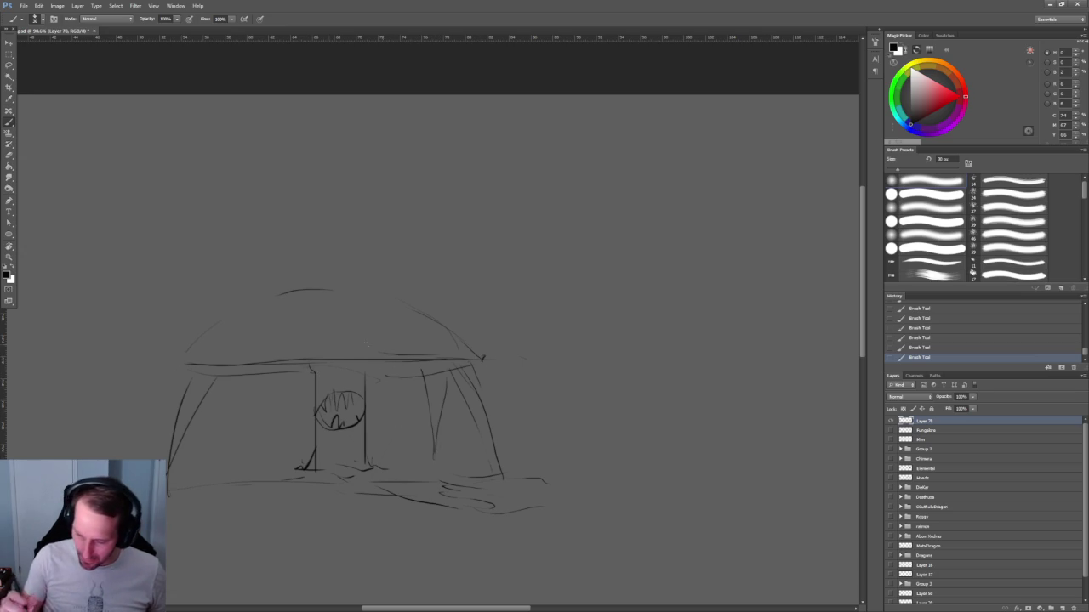
Hatch the underside of the brim, add hanging strokes, and draw a root curving down-left.
drag(271, 378, 225, 451)
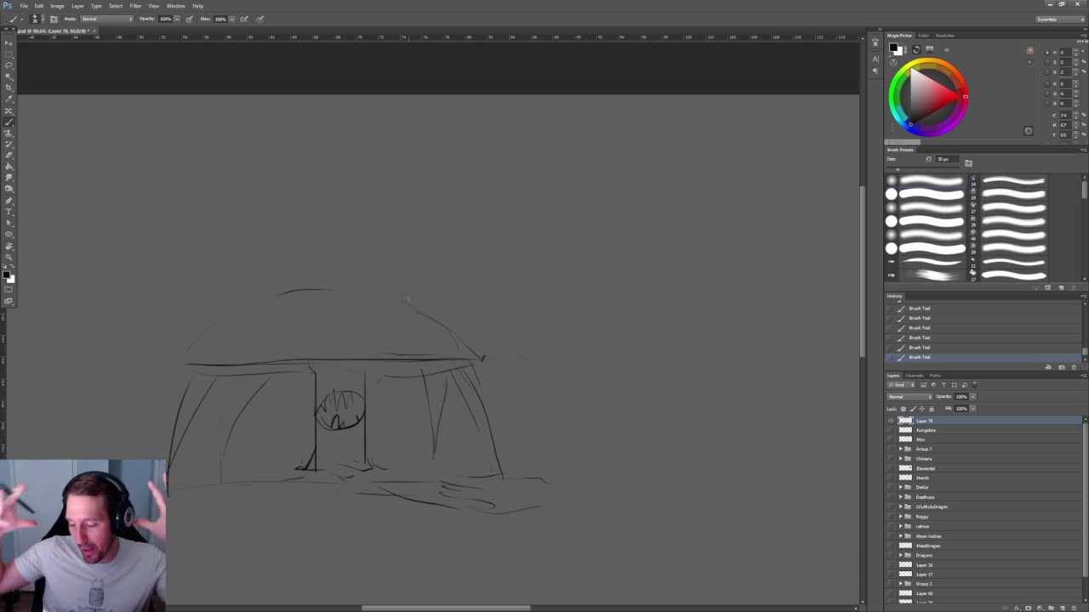
mouse_move(383, 360)
mouse_down()
mouse_move(387, 376)
mouse_move(462, 373)
mouse_up()
drag(235, 362, 231, 374)
drag(247, 362, 244, 375)
drag(260, 362, 257, 374)
drag(273, 362, 269, 373)
drag(285, 361, 281, 372)
drag(297, 360, 294, 370)
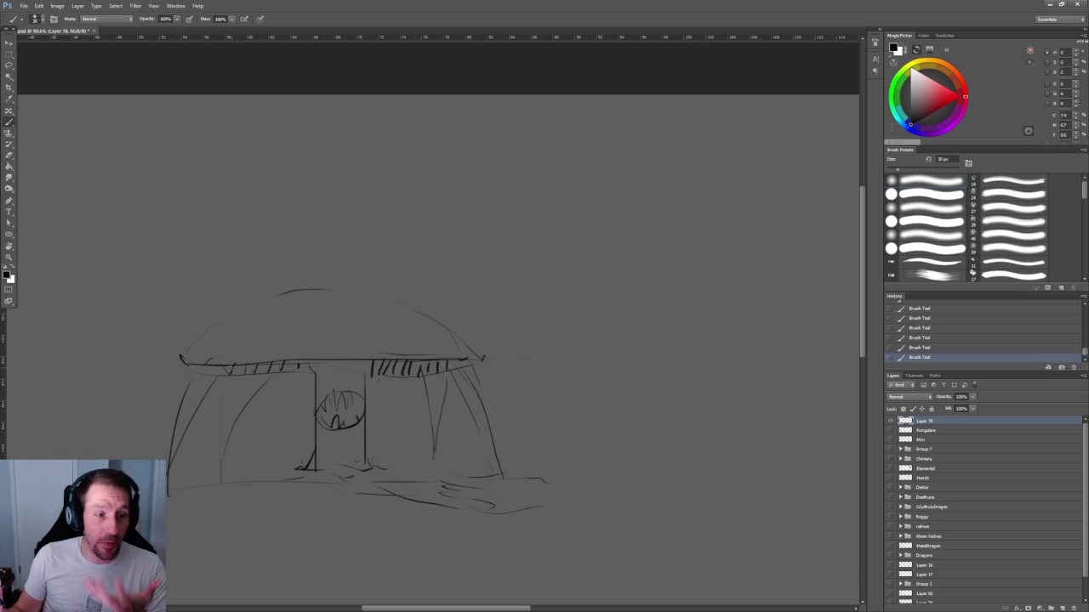
drag(325, 492, 241, 540)
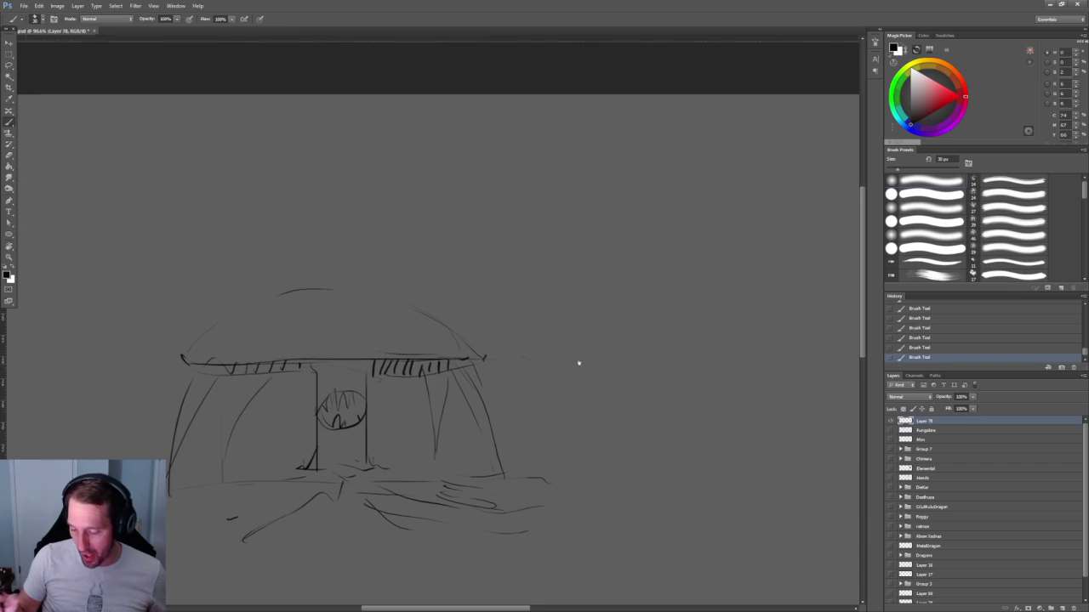
Outline a thicker central stem, then erase it along with the stem's mouth.
scroll(574, 340, down, 2)
scroll(588, 352, up, 3)
scroll(588, 352, up, 1)
mouse_move(337, 347)
mouse_down()
mouse_move(337, 468)
mouse_move(432, 419)
mouse_up()
drag(402, 347, 405, 416)
mouse_move(310, 339)
mouse_down()
mouse_move(384, 338)
mouse_move(346, 479)
mouse_up()
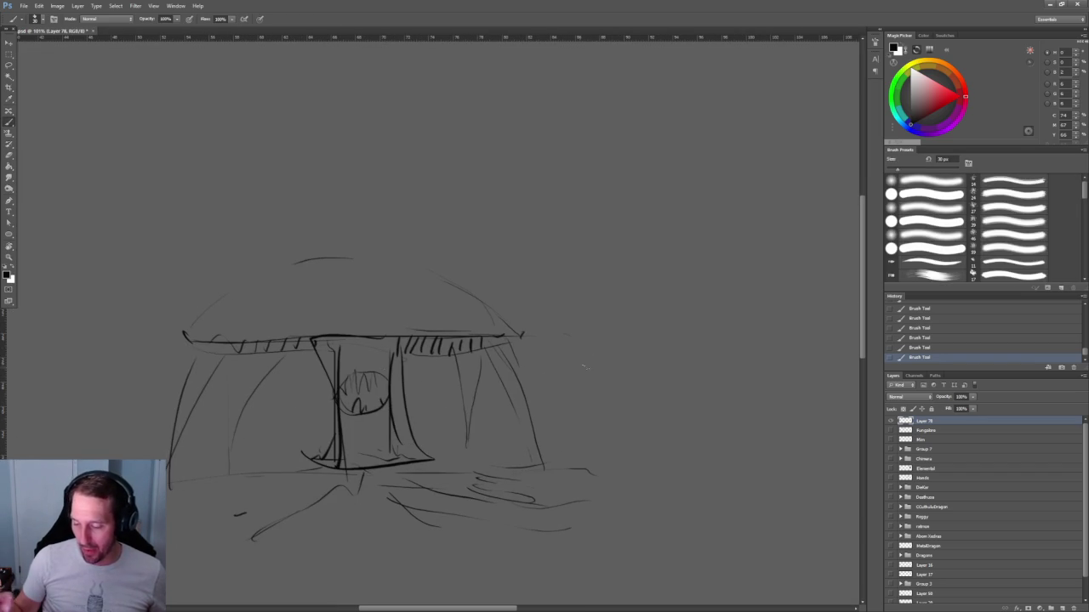
key(e)
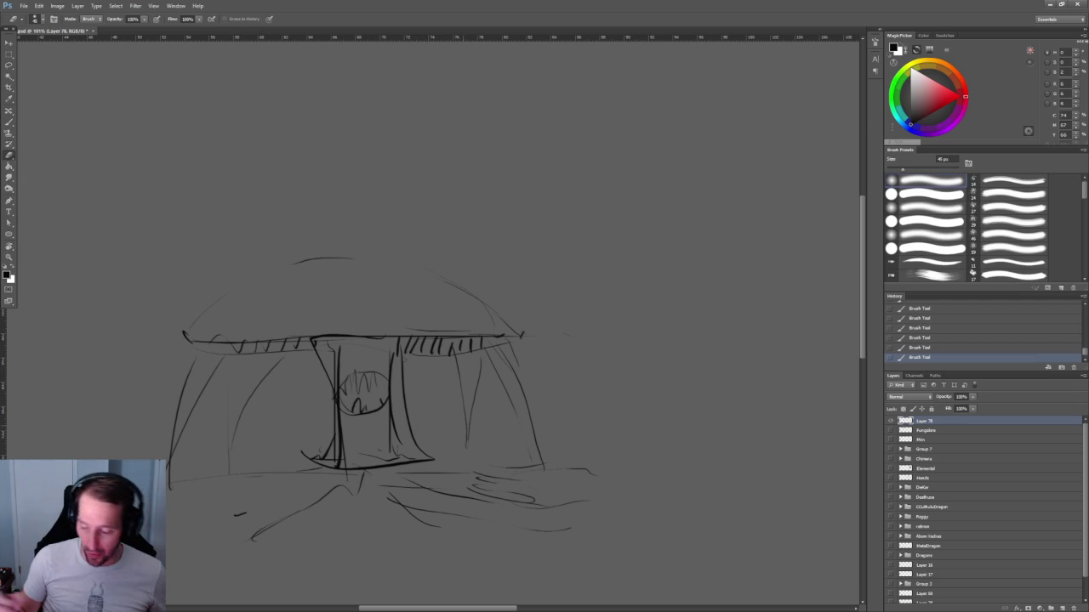
mouse_move(337, 349)
mouse_down()
mouse_move(369, 380)
mouse_move(337, 407)
mouse_move(335, 451)
mouse_move(408, 425)
mouse_move(374, 466)
mouse_move(304, 458)
mouse_up()
key(b)
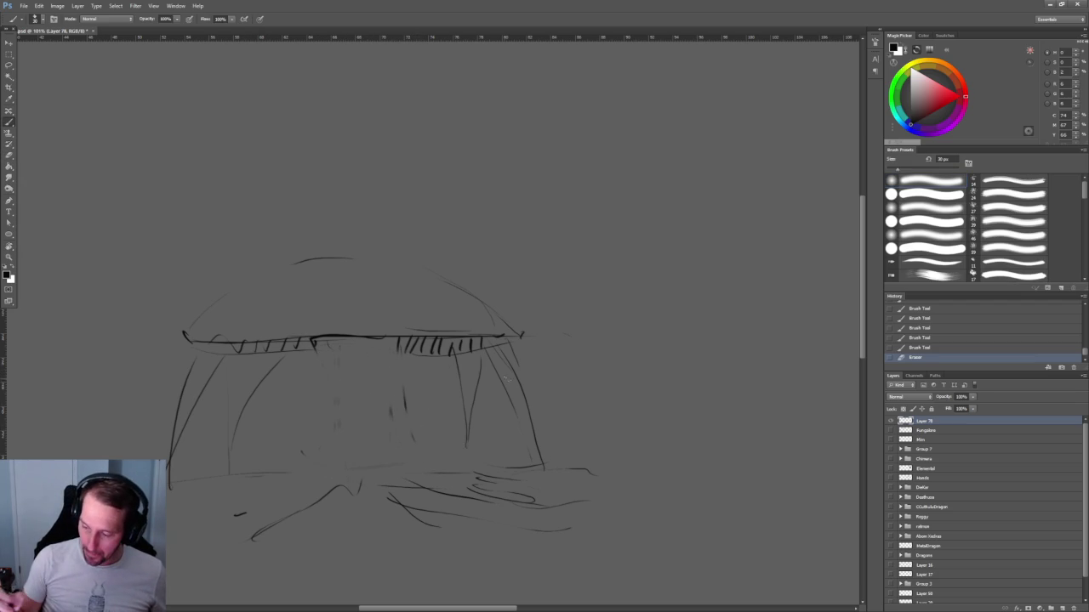
Draw a thick curved lip under the brim with a zigzag row of teeth, then zoom in.
drag(501, 378, 478, 325)
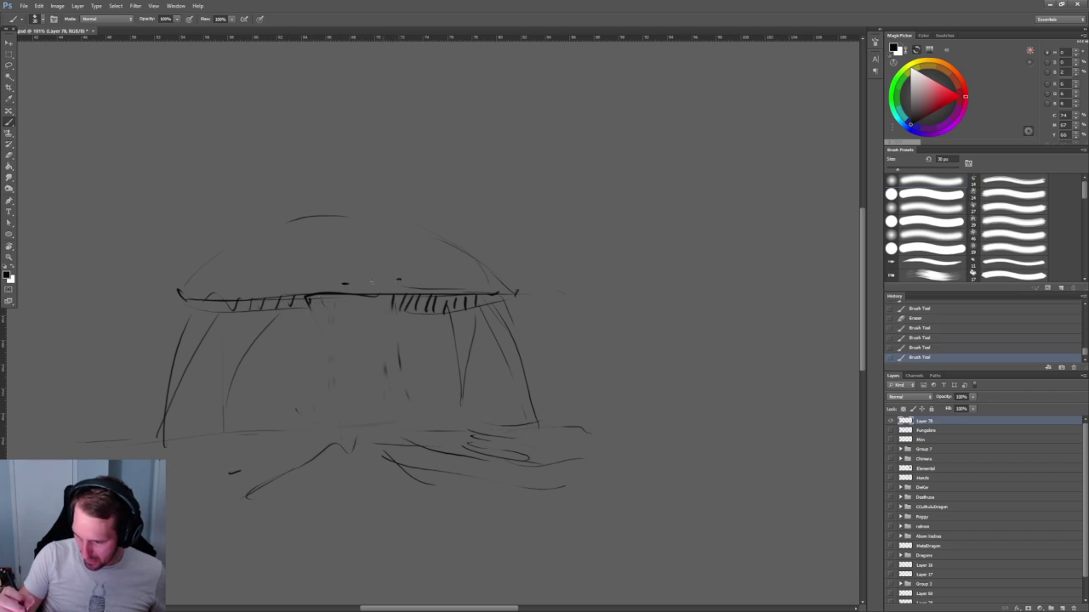
drag(287, 313, 508, 302)
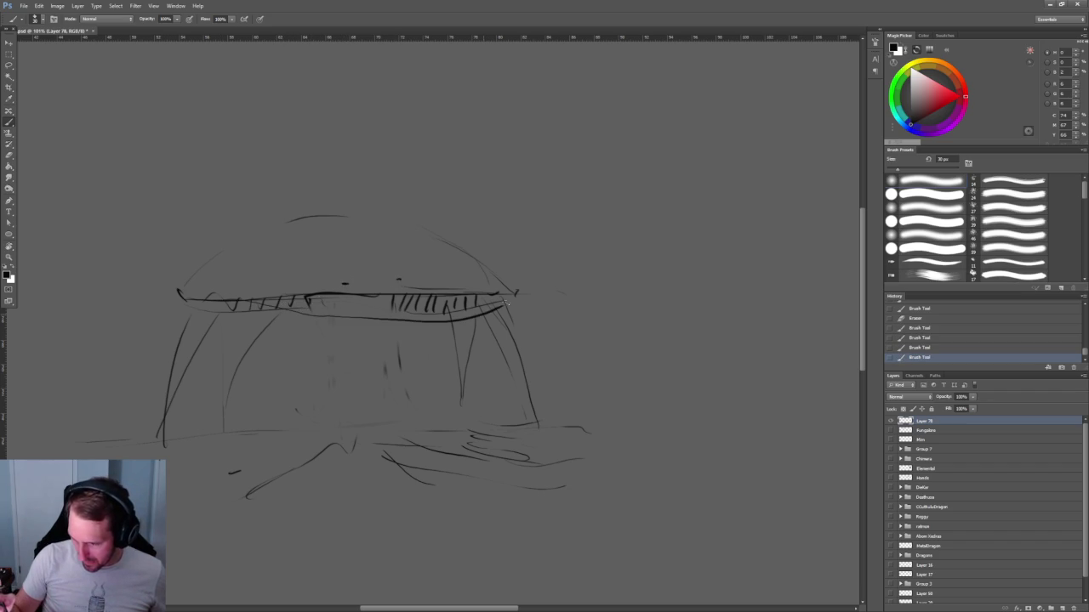
mouse_move(426, 316)
mouse_down()
mouse_move(211, 305)
mouse_move(348, 317)
mouse_up()
drag(220, 303, 530, 292)
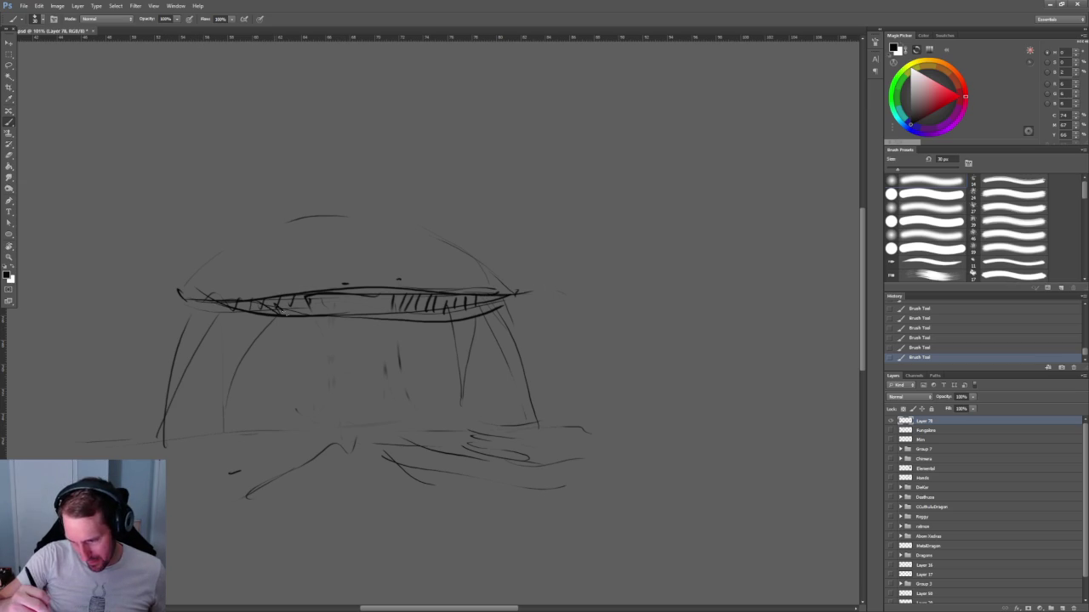
mouse_move(311, 298)
mouse_down()
mouse_move(398, 306)
mouse_move(490, 294)
mouse_up()
key(z)
mouse_move(647, 234)
mouse_down()
mouse_move(571, 214)
mouse_move(501, 173)
mouse_move(554, 193)
mouse_move(547, 213)
mouse_move(688, 245)
mouse_up()
Paint two eye dots above the teeth and zoom back out.
key(b)
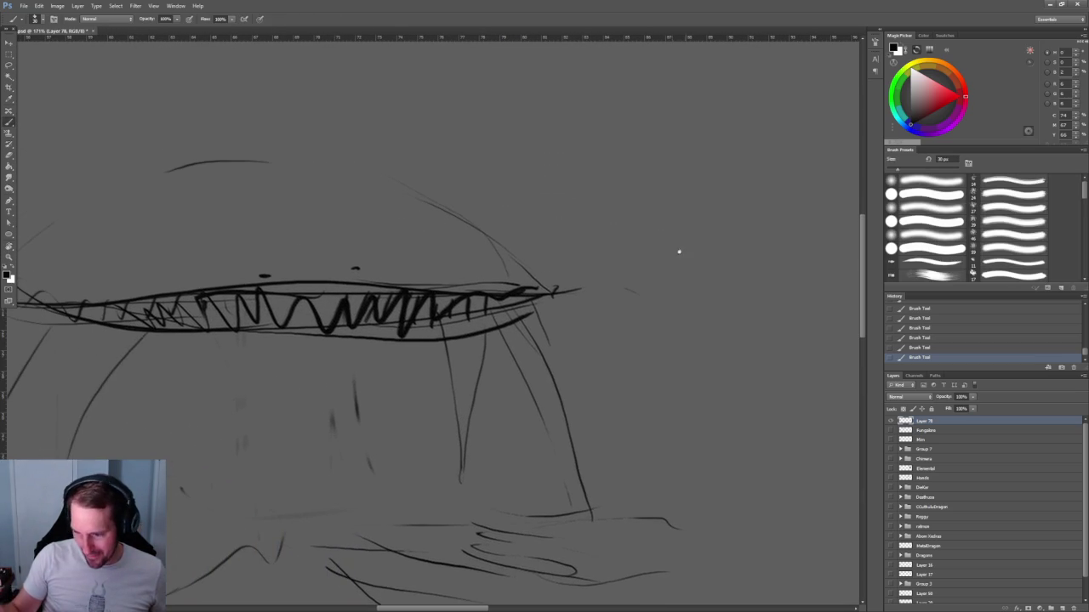
click(355, 269)
click(264, 275)
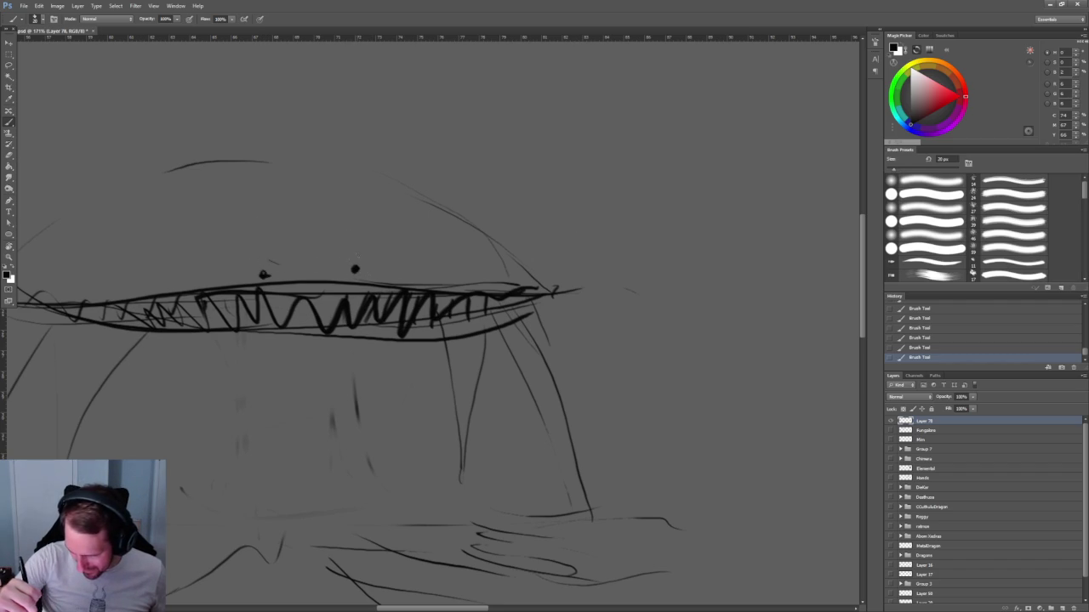
scroll(664, 315, down, 2)
key(z)
mouse_move(692, 316)
mouse_down()
mouse_move(595, 311)
mouse_move(672, 295)
mouse_move(629, 295)
mouse_up()
Draw several roots curving down-left and down-right from under the cap.
key(b)
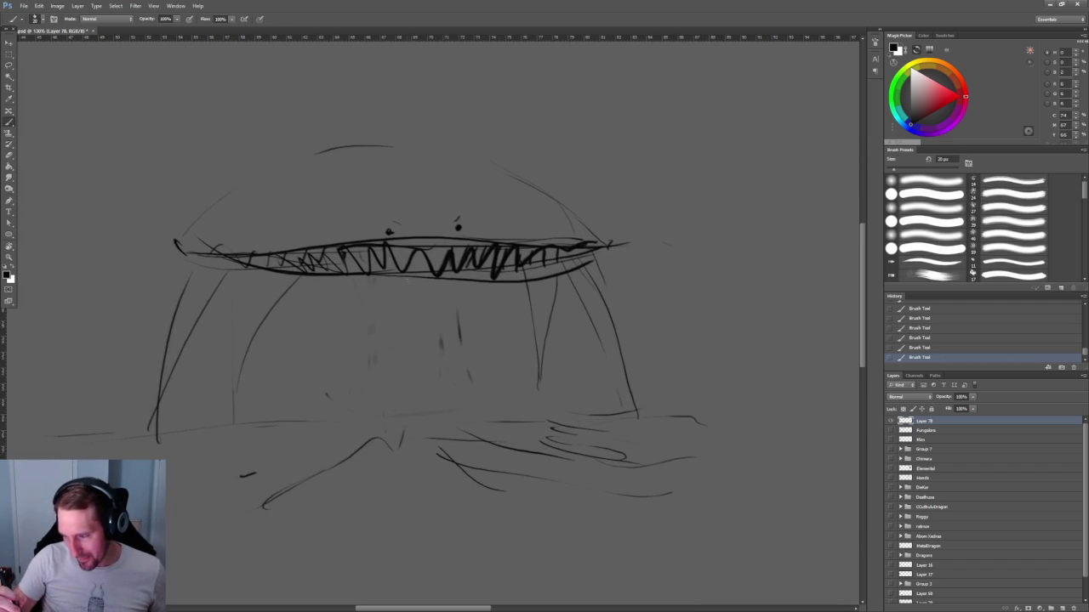
drag(451, 286, 538, 387)
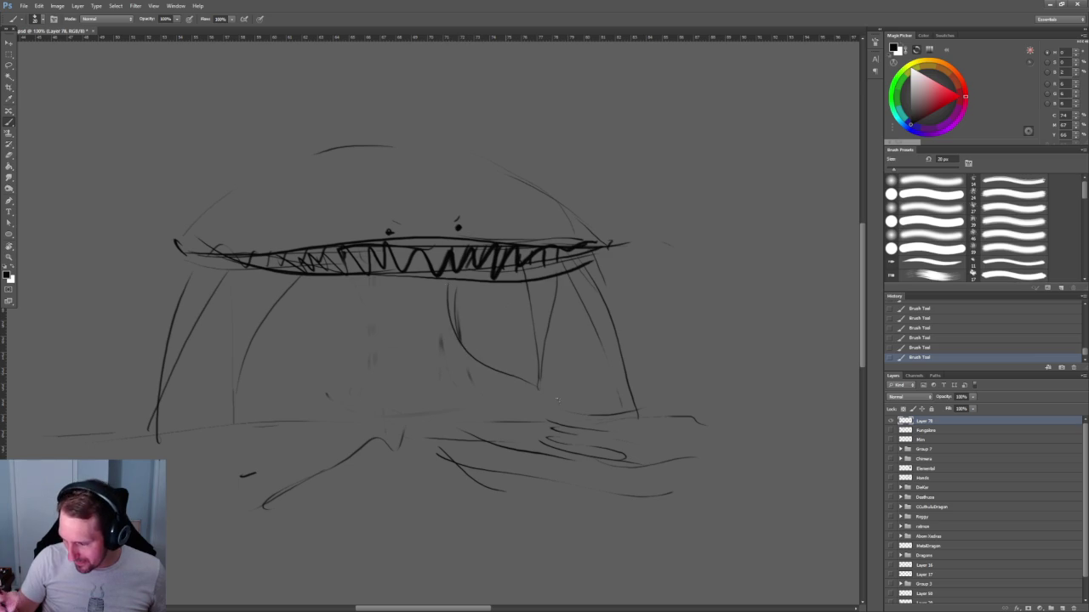
mouse_move(354, 283)
mouse_down()
mouse_move(342, 388)
mouse_move(295, 440)
mouse_up()
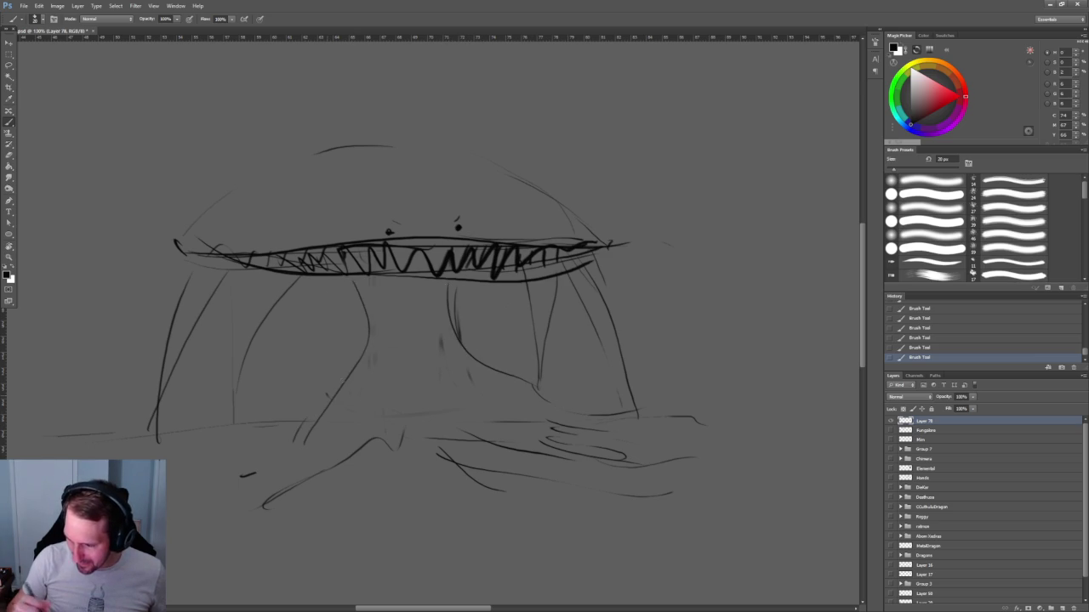
drag(393, 289, 288, 439)
drag(429, 295, 543, 404)
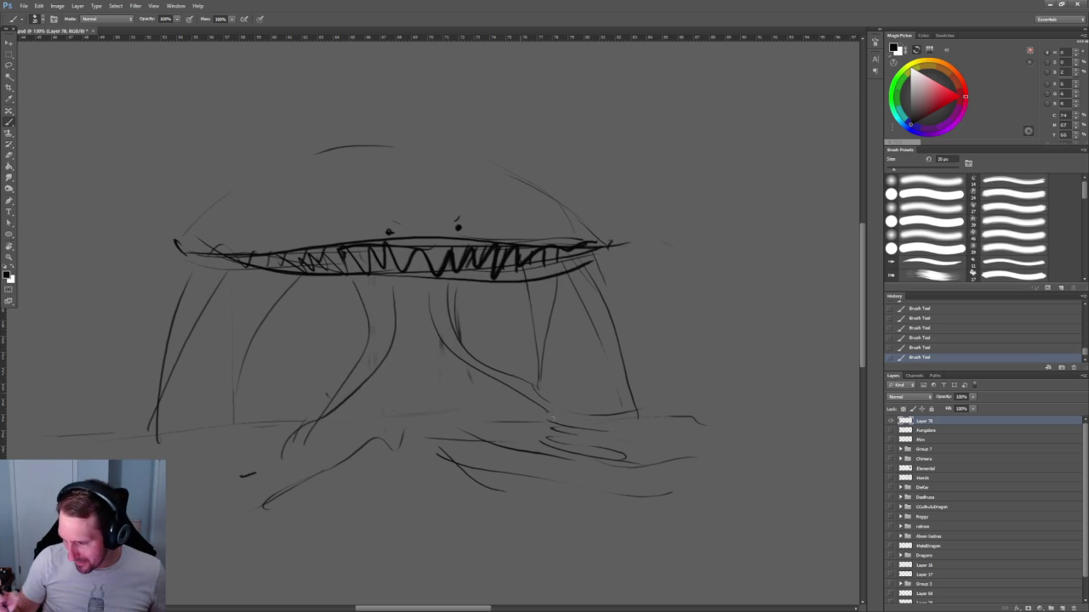
drag(399, 303, 546, 434)
mouse_move(401, 320)
mouse_down()
mouse_move(327, 508)
mouse_move(387, 320)
mouse_up()
mouse_move(626, 327)
mouse_down()
mouse_move(606, 326)
mouse_move(516, 250)
mouse_move(564, 289)
mouse_move(472, 311)
mouse_move(527, 315)
mouse_up()
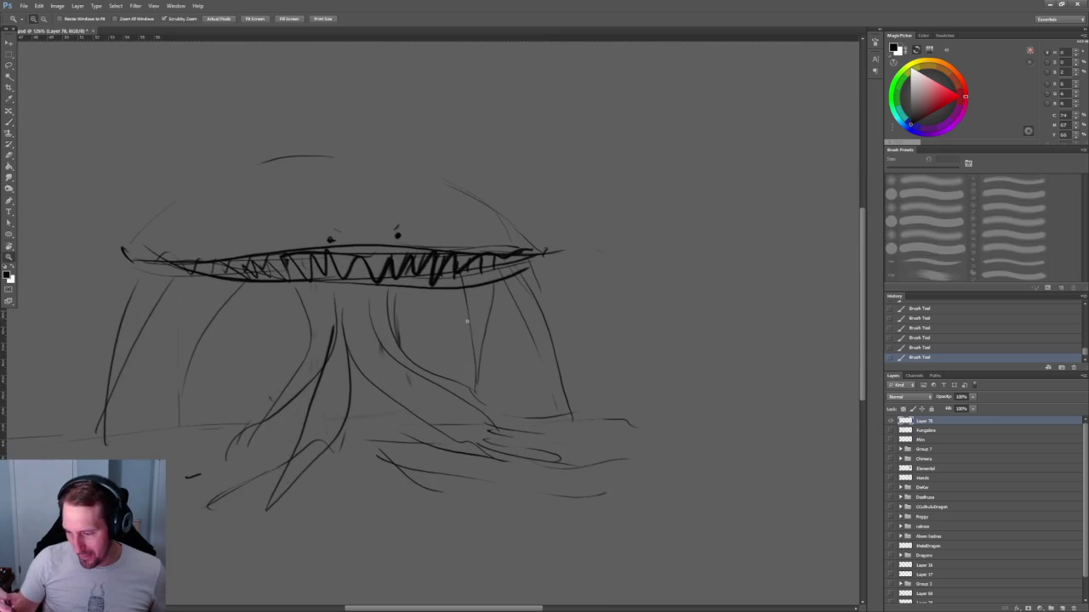
Add tentacle strokes toward the lower right and darken the stem's vertical edges.
drag(375, 358, 464, 423)
mouse_move(398, 330)
mouse_down()
mouse_move(568, 420)
mouse_move(629, 422)
mouse_up()
drag(390, 287, 390, 350)
drag(302, 285, 306, 364)
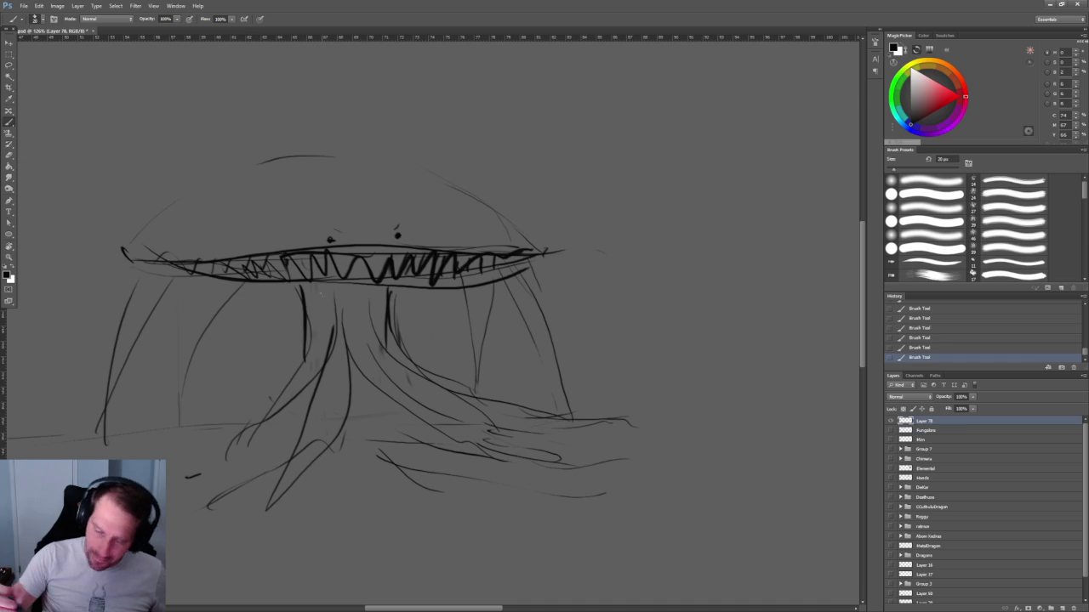
scroll(491, 284, up, 2)
Draw dark roots at the stem's lower left.
scroll(492, 284, down, 3)
scroll(511, 276, down, 1)
drag(265, 401, 177, 447)
drag(243, 432, 294, 404)
Erase the upper-right side strokes under the cap and the long left-side stroke.
key(e)
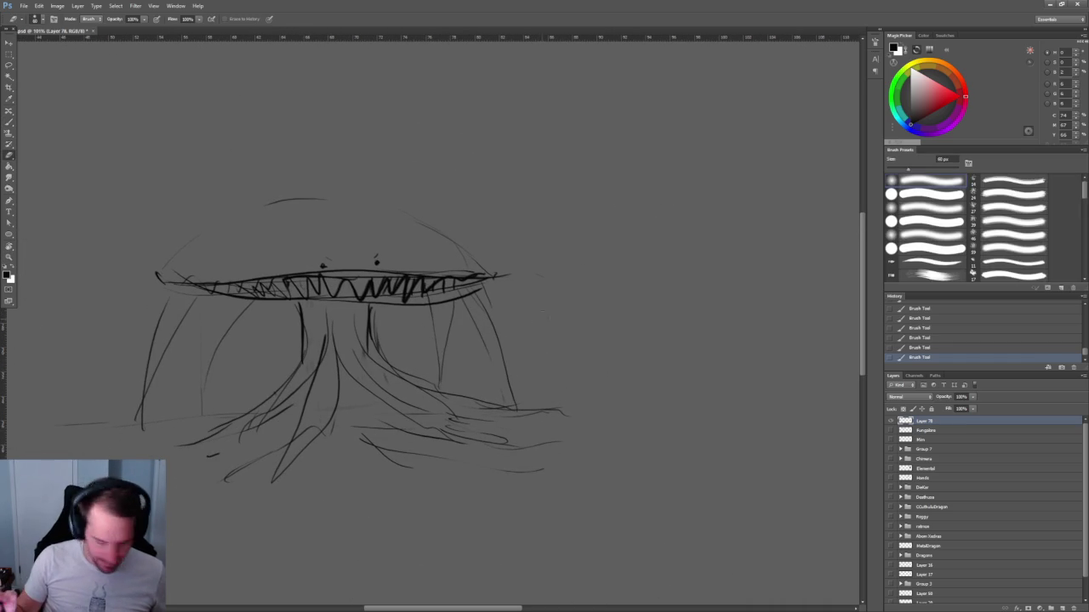
drag(444, 308, 496, 342)
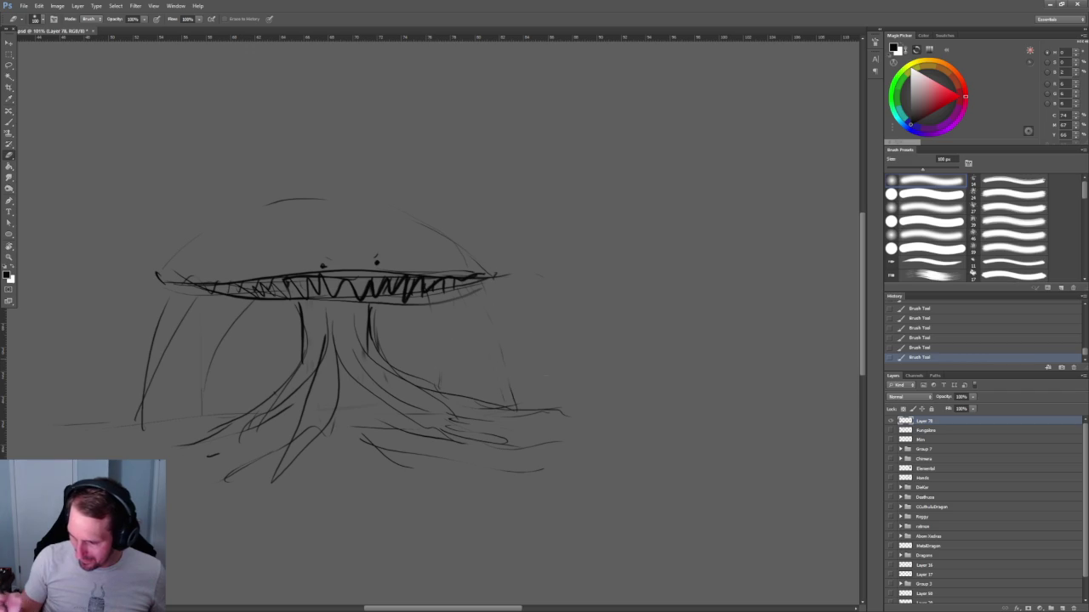
drag(166, 302, 141, 430)
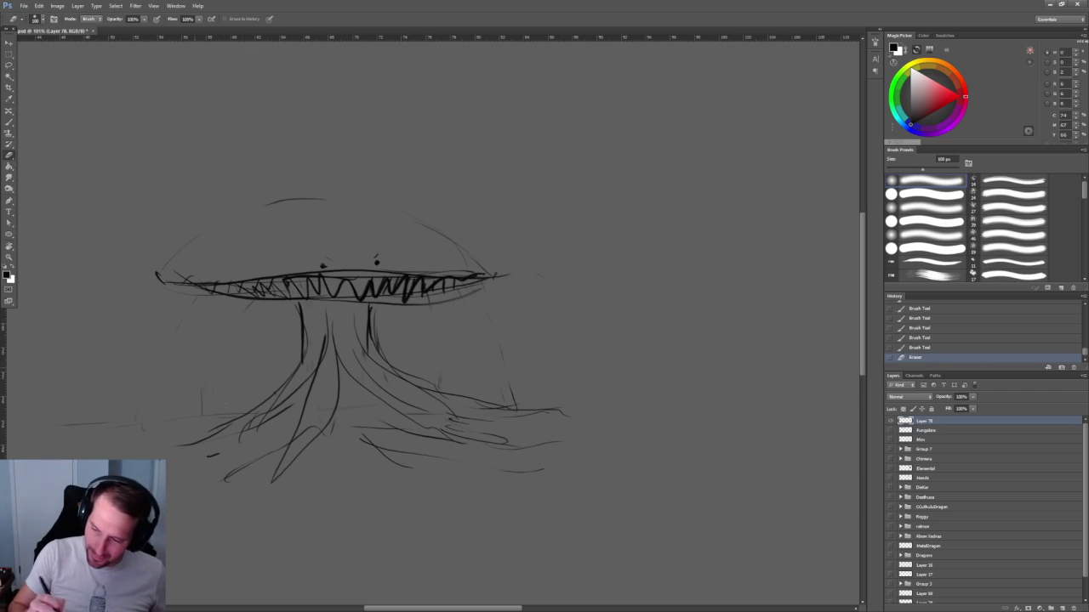
drag(634, 298, 579, 319)
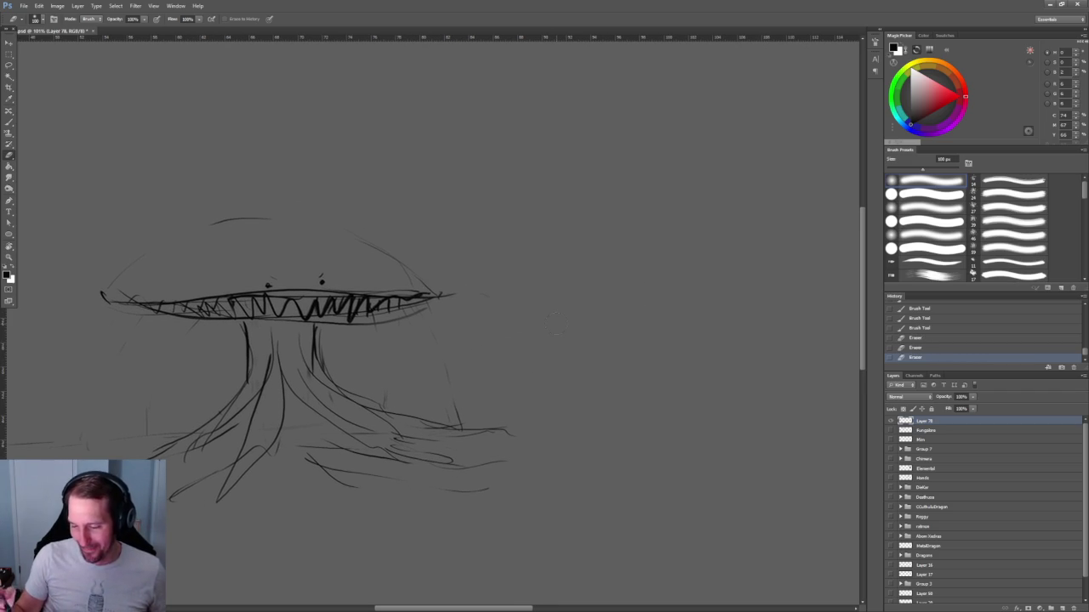
Add trunk strokes and extend the roots outward, with a curling root at lower left.
key(b)
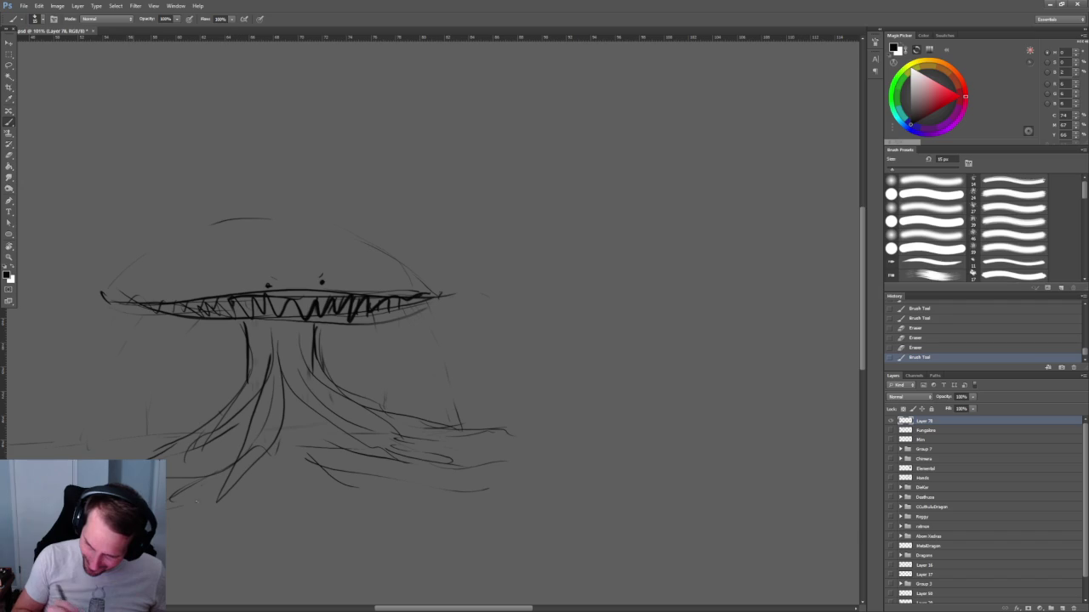
drag(285, 423, 315, 418)
drag(289, 425, 317, 420)
drag(298, 370, 326, 460)
mouse_move(293, 421)
mouse_down()
mouse_move(391, 473)
mouse_move(455, 466)
mouse_up()
drag(387, 513, 326, 527)
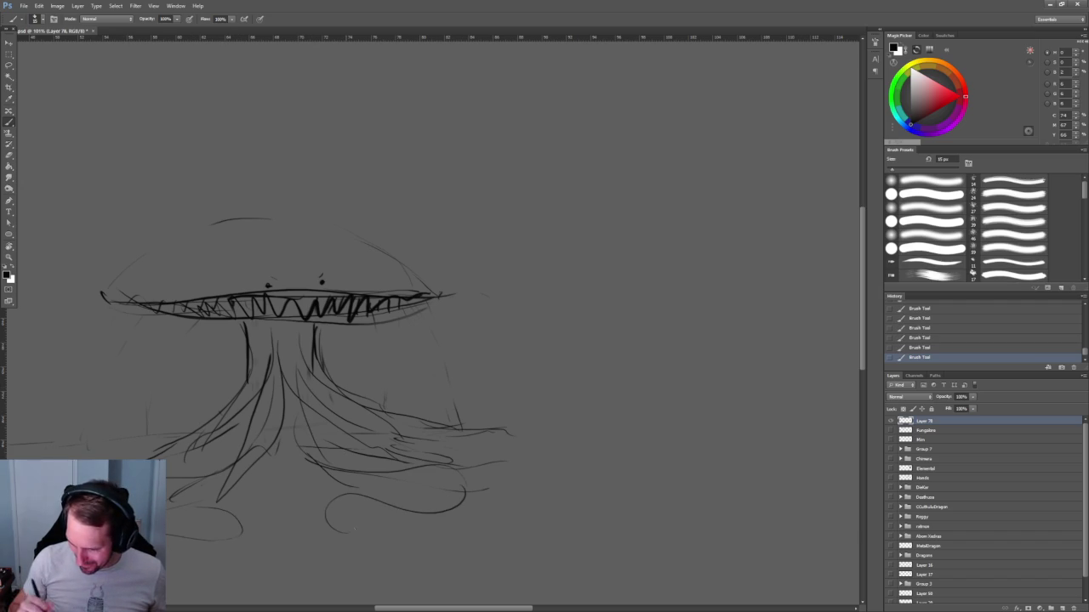
drag(362, 425, 536, 449)
drag(458, 439, 537, 453)
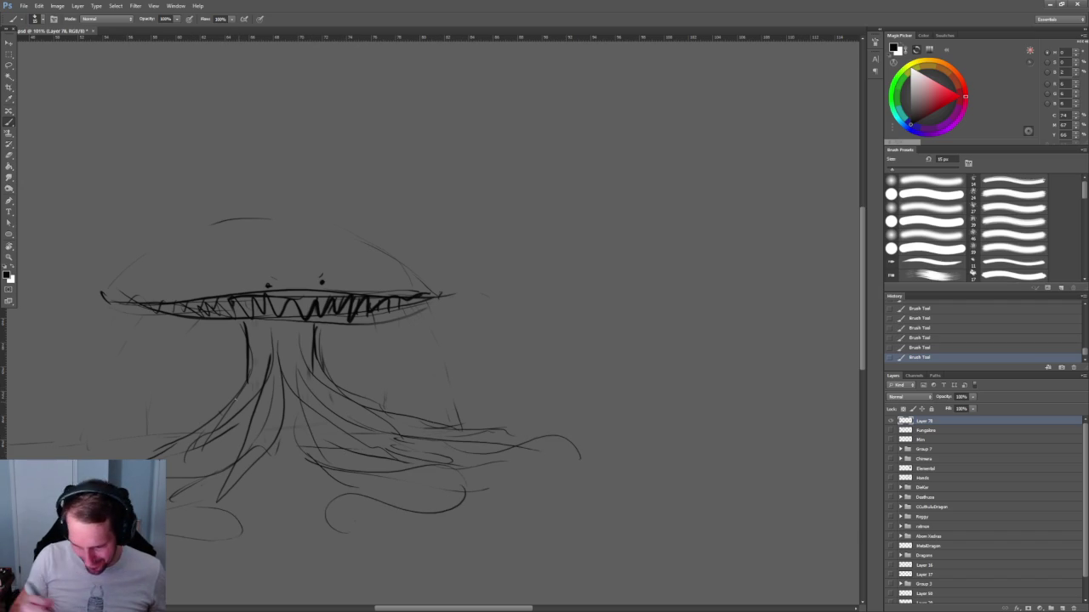
drag(213, 431, 100, 448)
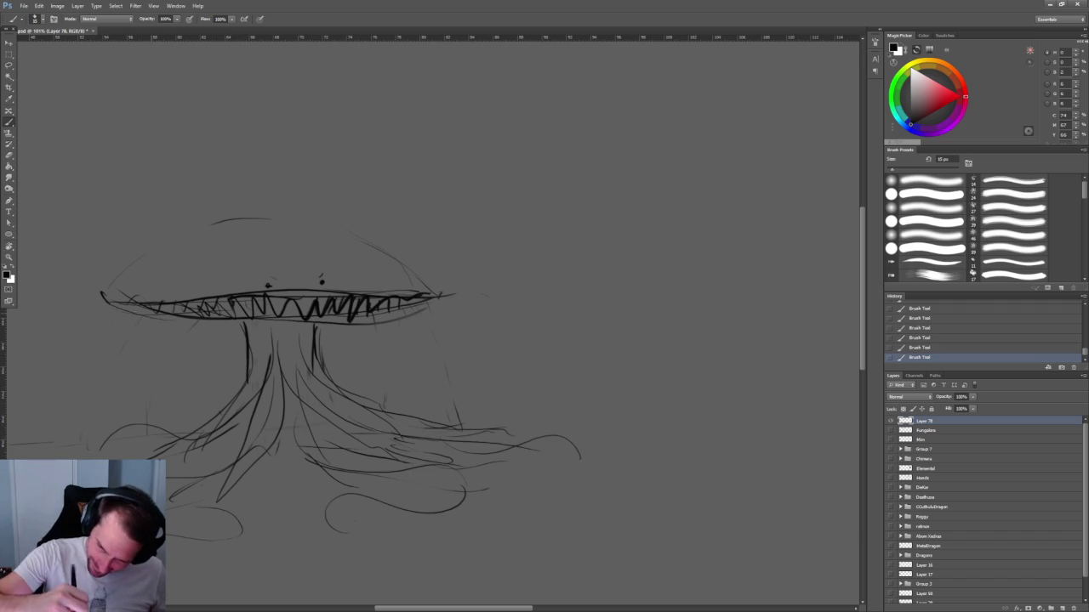
Redraw the cap's top arc and outline, darkening the brim's lower-left edge.
mouse_move(435, 295)
mouse_down()
mouse_move(298, 230)
mouse_move(381, 254)
mouse_move(194, 221)
mouse_move(93, 289)
mouse_up()
mouse_move(184, 252)
mouse_down()
mouse_move(84, 306)
mouse_move(231, 294)
mouse_up()
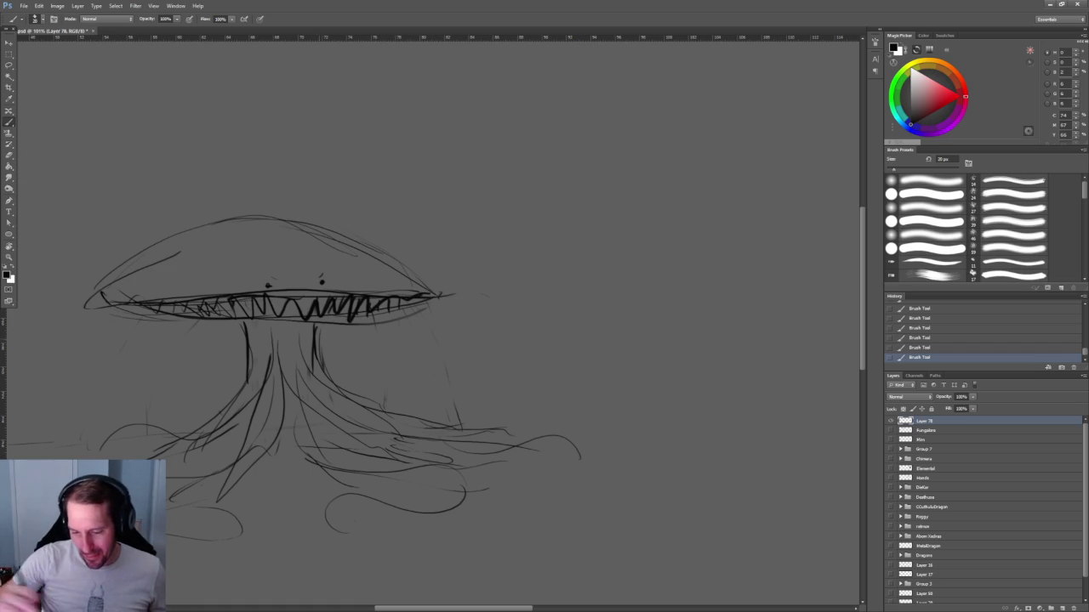
drag(123, 305, 199, 311)
mouse_move(465, 345)
mouse_down()
mouse_move(513, 365)
mouse_move(454, 345)
mouse_up()
drag(390, 292, 485, 291)
Erase the two eye marks and dab a single new eye dot above the mouth.
key(e)
drag(217, 292, 268, 304)
drag(341, 283, 374, 305)
key(b)
click(315, 273)
click(315, 273)
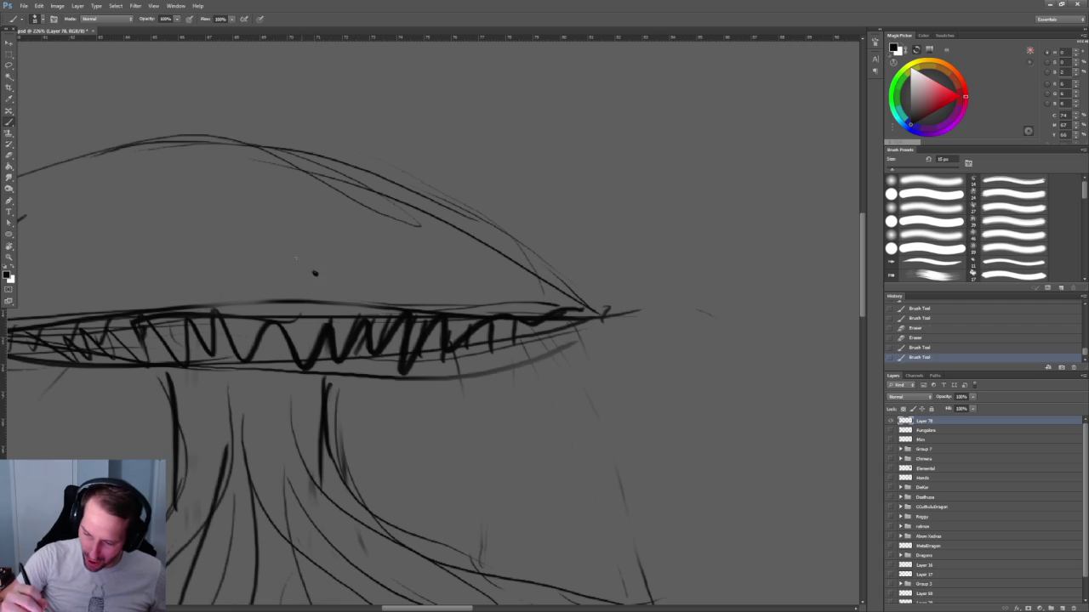
Erase faint stray marks around the cap and lighten the left part of the teeth line.
key(z)
mouse_move(544, 230)
mouse_down()
mouse_move(487, 235)
mouse_move(506, 250)
mouse_move(530, 243)
mouse_up()
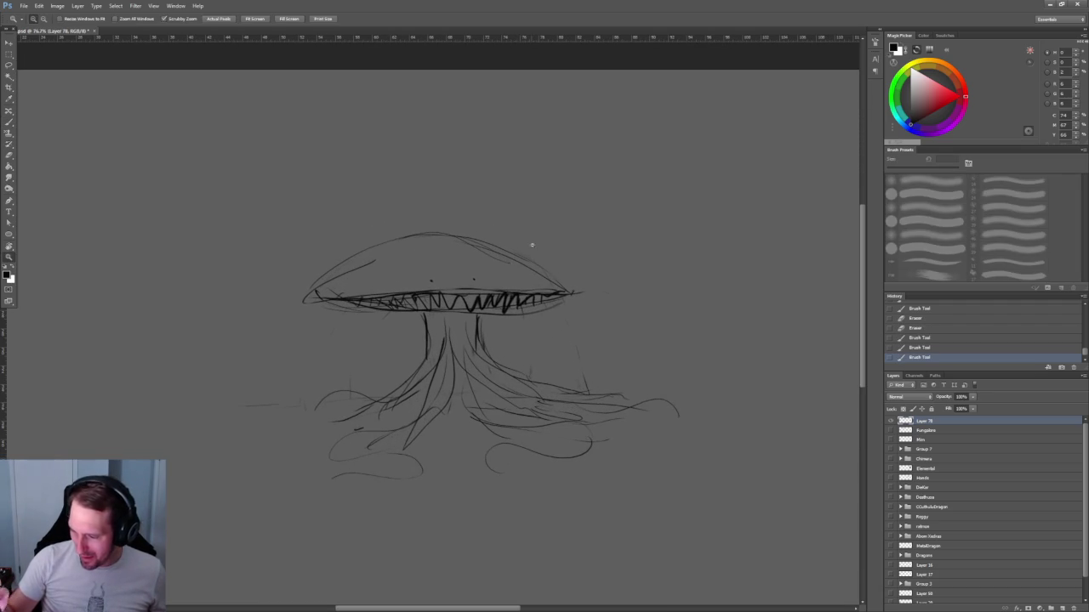
key(b)
drag(320, 281, 349, 278)
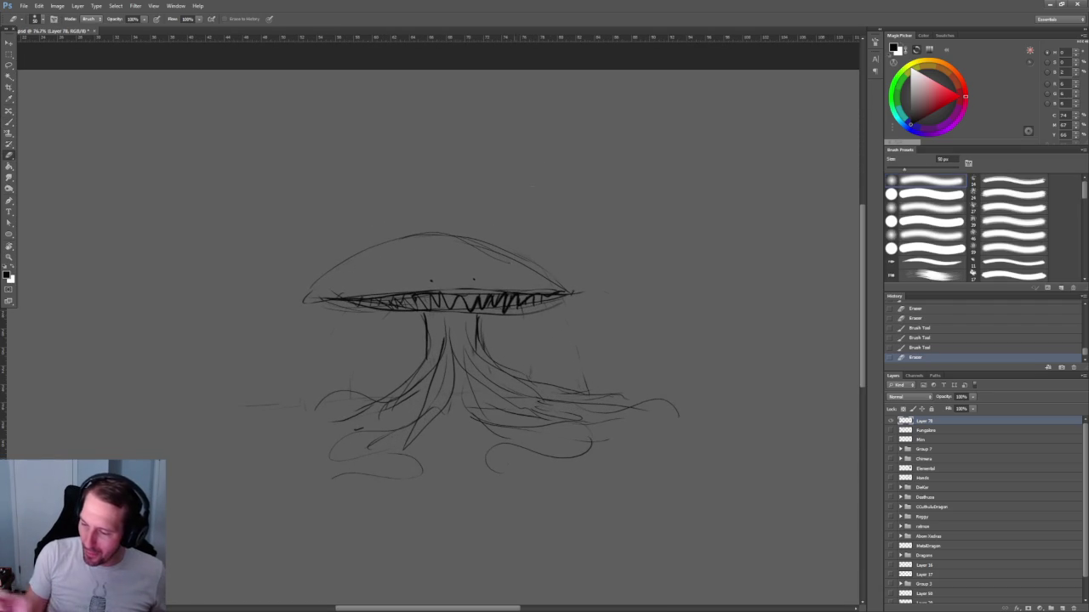
drag(464, 259, 533, 247)
mouse_move(608, 339)
mouse_down()
mouse_move(655, 326)
mouse_move(514, 358)
mouse_move(595, 338)
mouse_up()
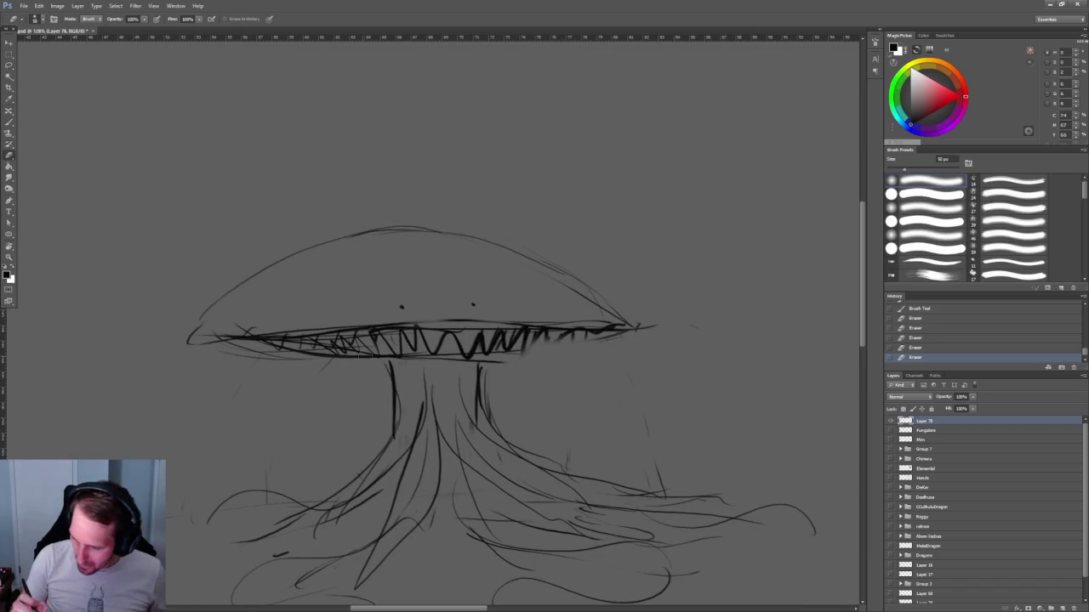
drag(384, 349, 237, 351)
Add dark hatching along the brim's underside left of the trunk.
key(b)
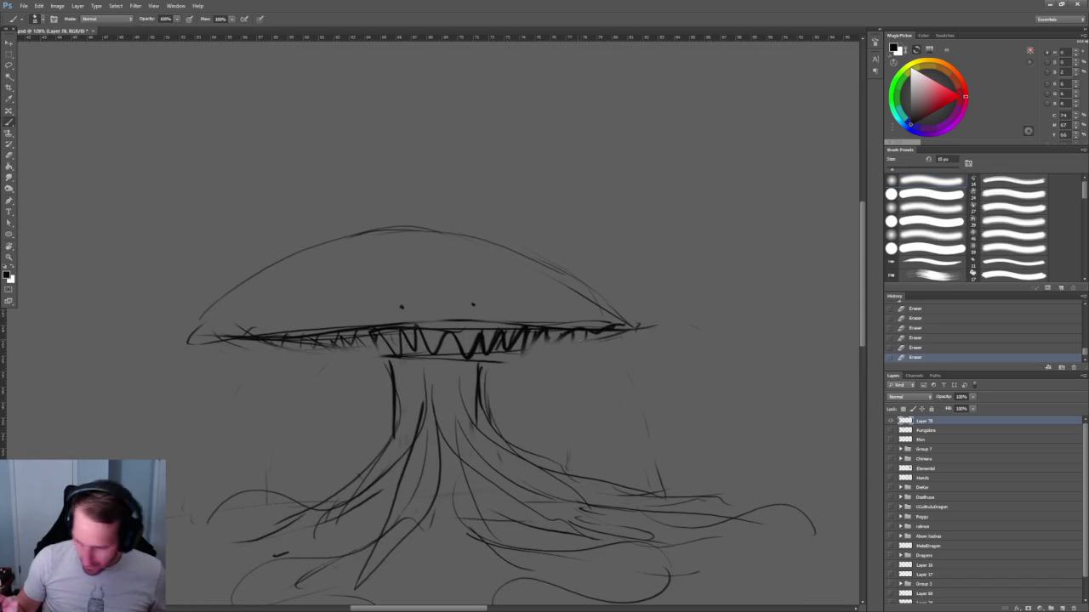
drag(590, 342, 617, 332)
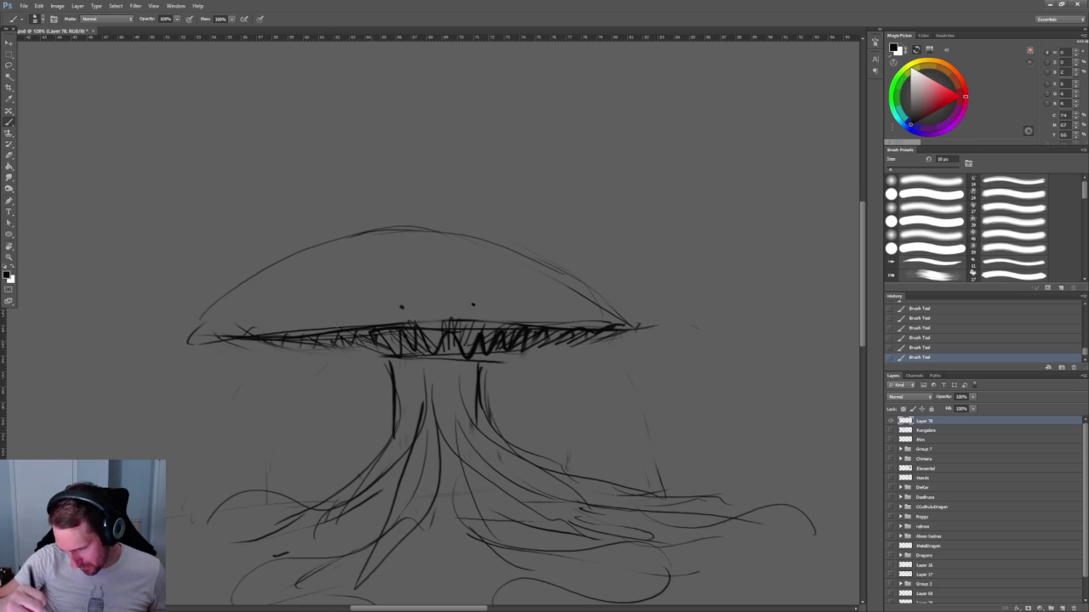
mouse_move(325, 344)
mouse_down()
mouse_move(364, 349)
mouse_move(180, 347)
mouse_move(393, 350)
mouse_up()
drag(310, 345, 392, 386)
drag(340, 335, 388, 385)
Hatch densely under the brim right of the trunk, then set a 20 px eraser.
mouse_move(400, 331)
mouse_down()
mouse_move(409, 359)
mouse_move(427, 355)
mouse_up()
mouse_move(429, 319)
mouse_down()
mouse_move(430, 354)
mouse_move(459, 357)
mouse_up()
drag(465, 323, 469, 353)
mouse_move(482, 327)
mouse_down()
mouse_move(476, 344)
mouse_move(489, 359)
mouse_move(593, 333)
mouse_up()
drag(536, 356, 634, 331)
mouse_move(498, 368)
mouse_down()
mouse_move(655, 342)
mouse_move(644, 337)
mouse_up()
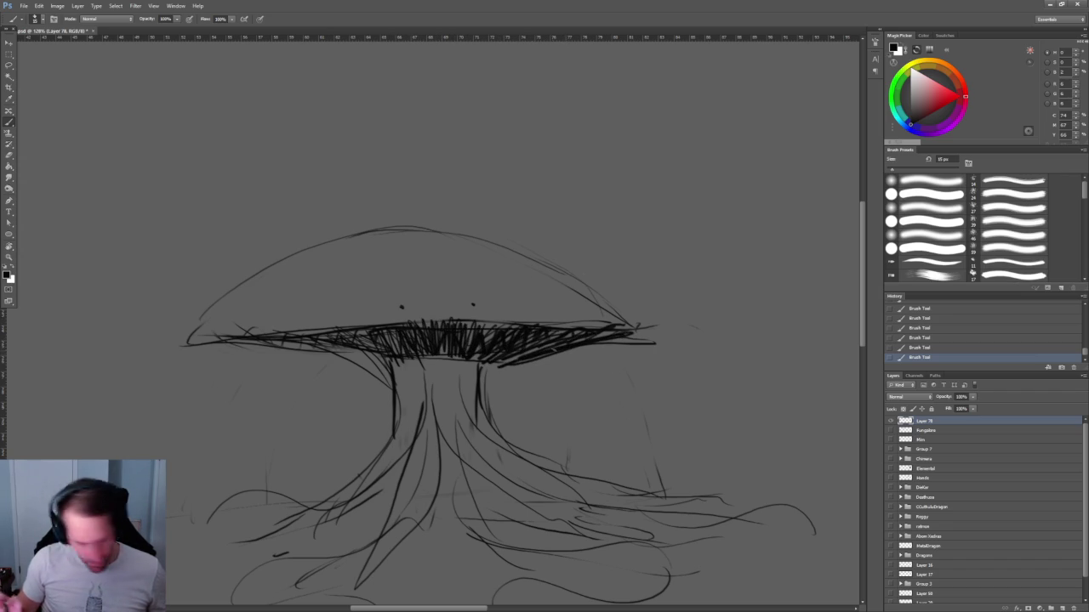
key(e)
key(bracketleft)
key(bracketleft)
key(bracketleft)
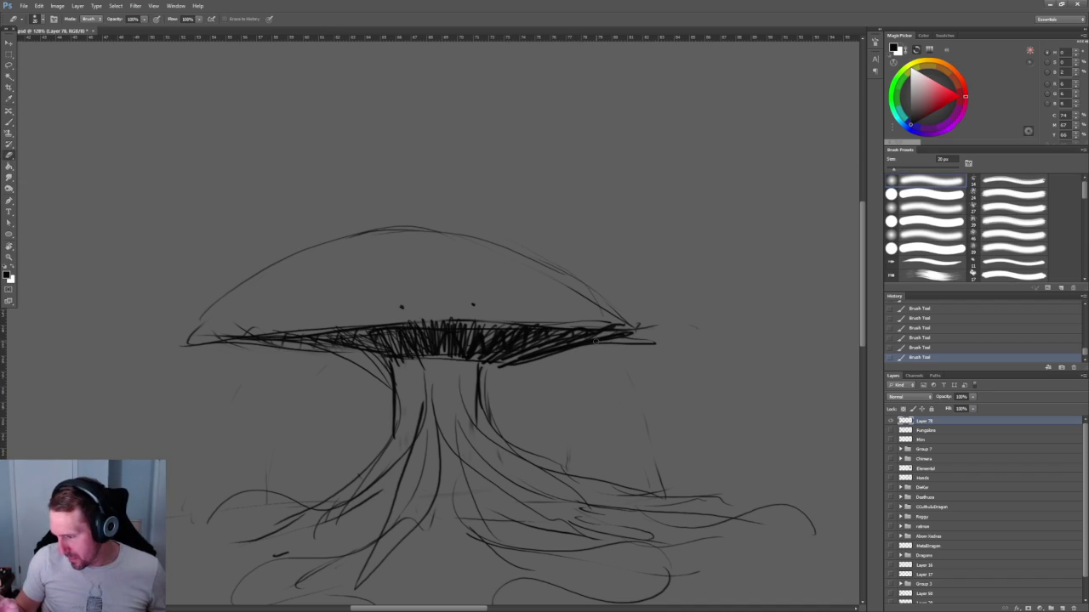
Partly erase the right and middle brim hatching to lighten it.
drag(604, 330, 493, 362)
mouse_move(519, 323)
mouse_down()
mouse_move(480, 361)
mouse_move(340, 349)
mouse_up()
drag(386, 332, 311, 349)
drag(678, 455, 508, 363)
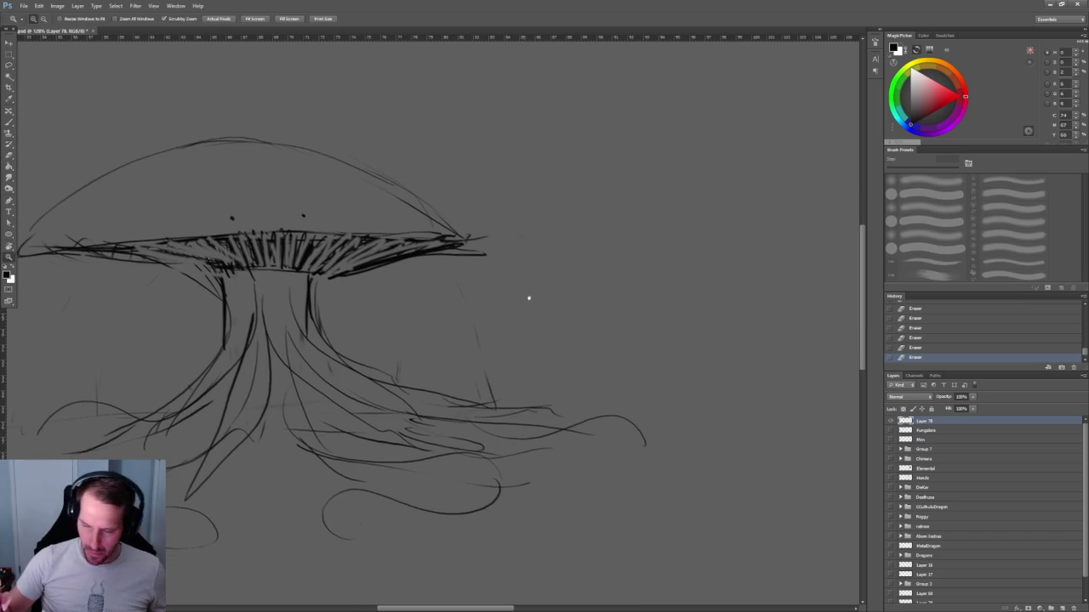
drag(522, 272, 560, 371)
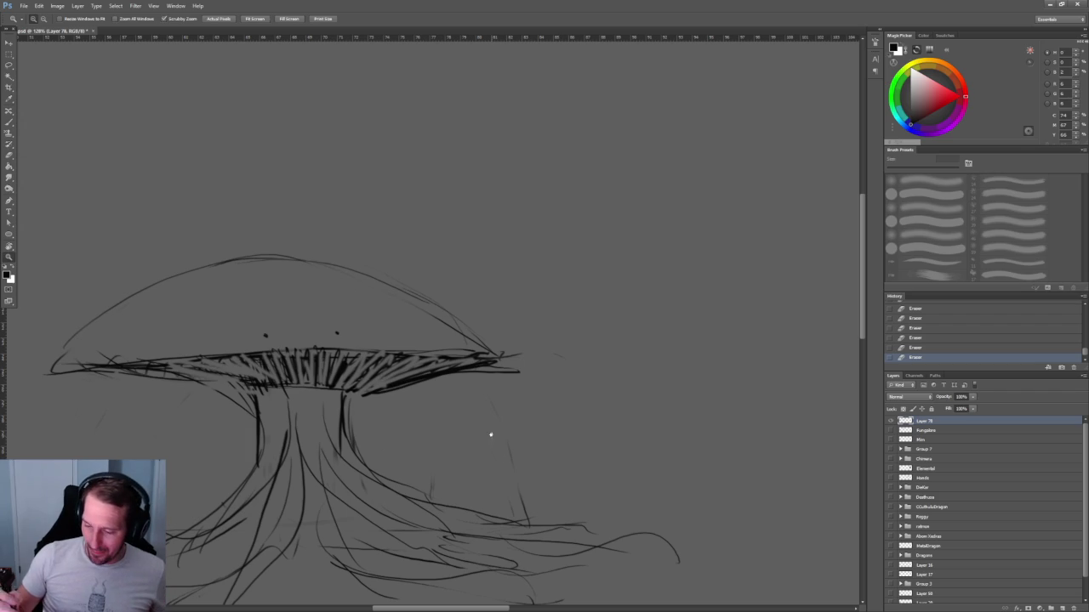
drag(493, 442, 494, 267)
Draw more curling root tendrils below and left of the stem, plus an arc to the right.
key(b)
drag(390, 407, 393, 468)
mouse_move(532, 398)
mouse_down()
mouse_move(375, 404)
mouse_move(306, 332)
mouse_up()
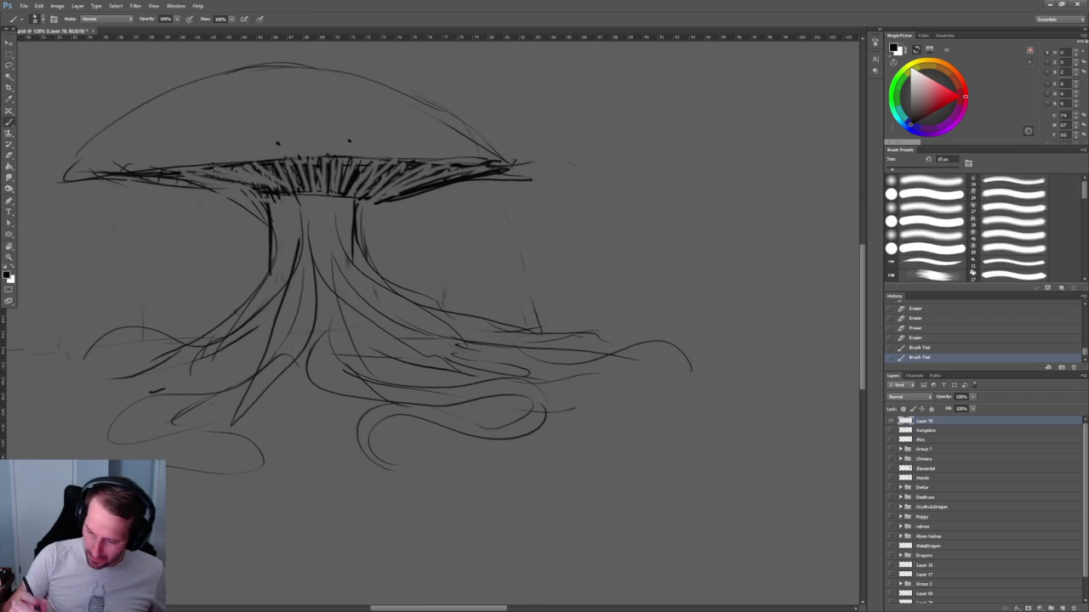
mouse_move(305, 371)
mouse_down()
mouse_move(241, 425)
mouse_move(294, 434)
mouse_up()
mouse_move(255, 434)
mouse_down()
mouse_move(204, 481)
mouse_move(172, 473)
mouse_up()
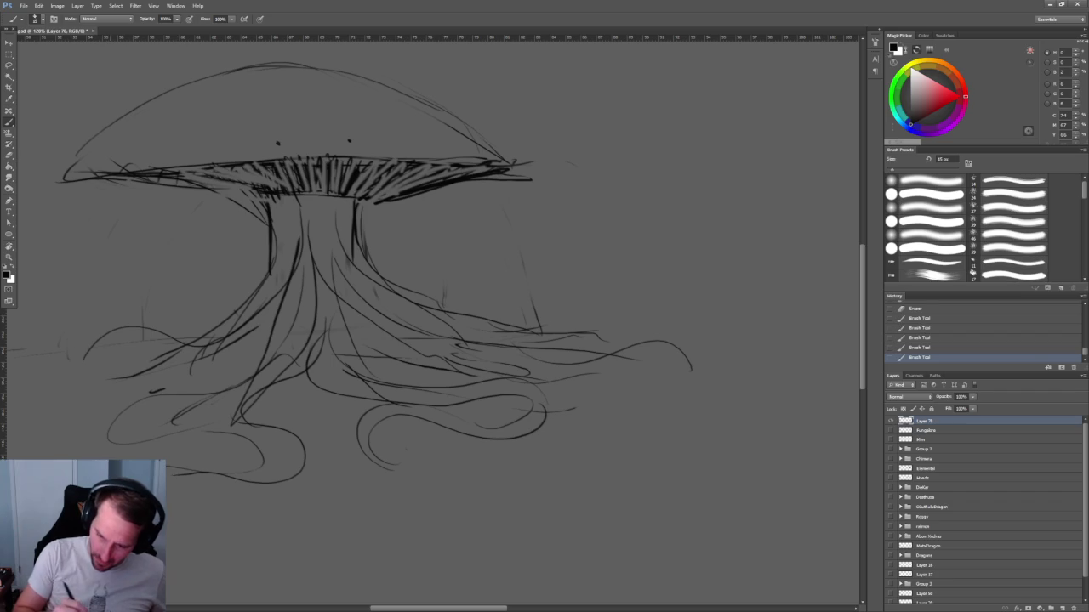
mouse_move(233, 346)
mouse_down()
mouse_move(123, 366)
mouse_move(55, 396)
mouse_up()
drag(129, 344, 39, 370)
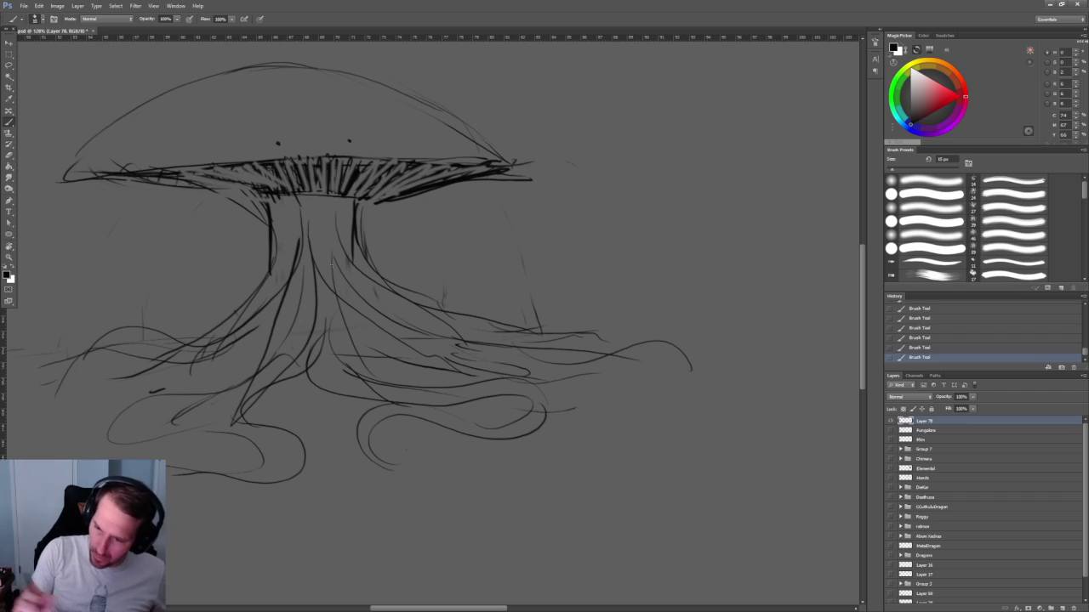
drag(341, 255, 359, 392)
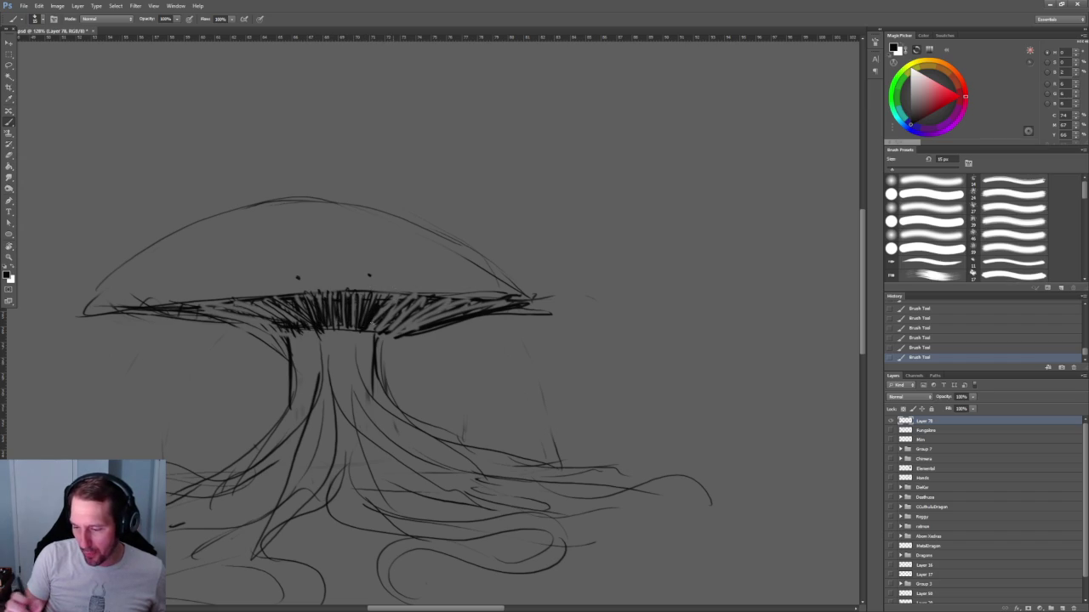
drag(587, 298, 350, 387)
drag(456, 302, 637, 279)
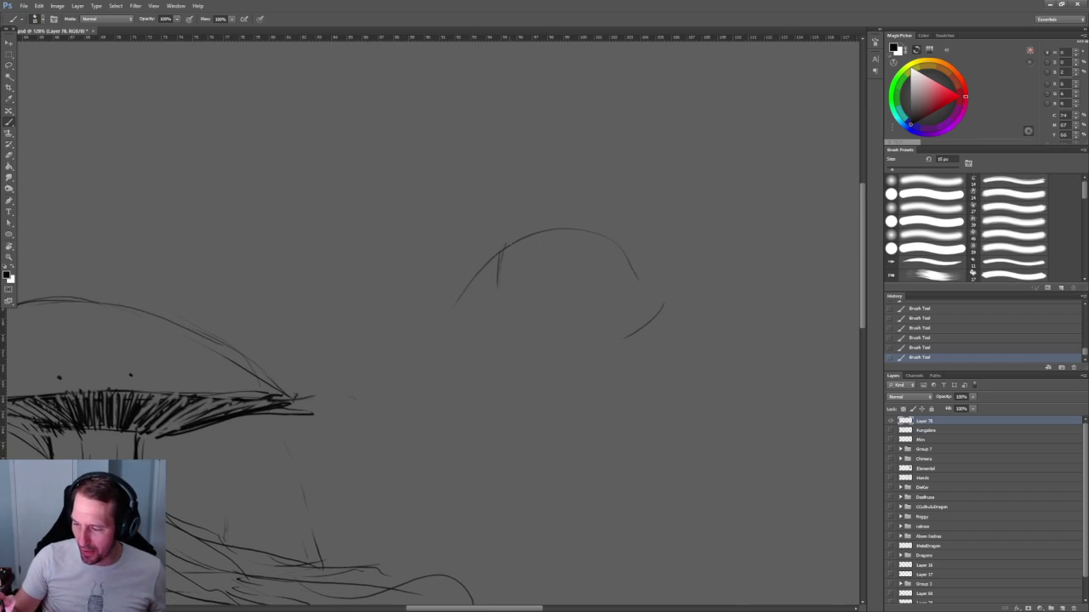
Undo the stray arc right of the mushroom and erase faint leftover marks.
drag(446, 388, 651, 338)
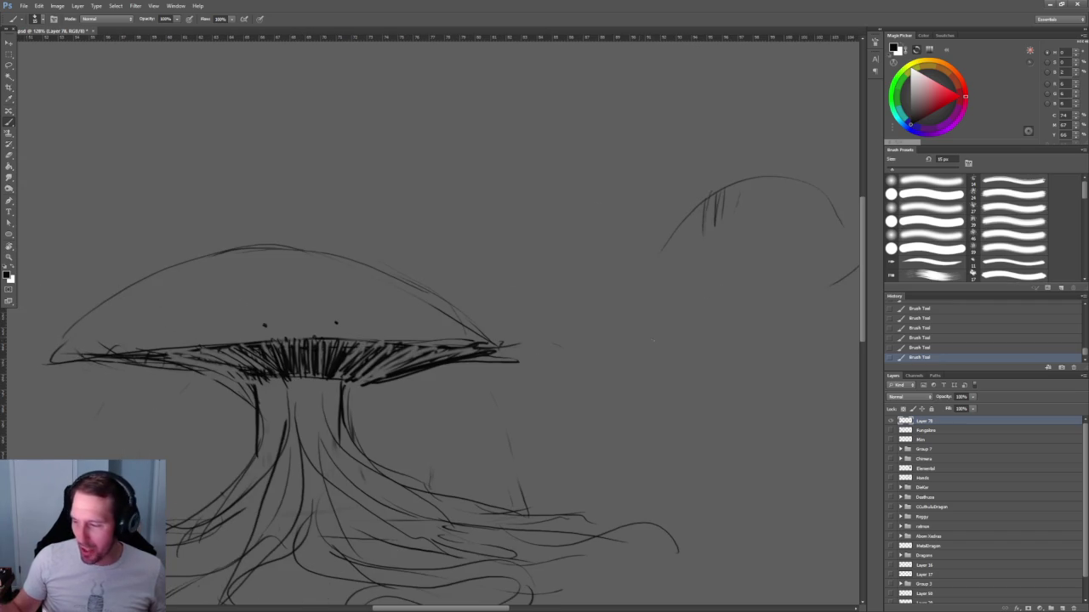
key(ctrl+alt+z)
key(ctrl+alt+z)
key(ctrl+alt+z)
key(ctrl+alt+z)
key(ctrl+alt+z)
key(ctrl+alt+z)
key(e)
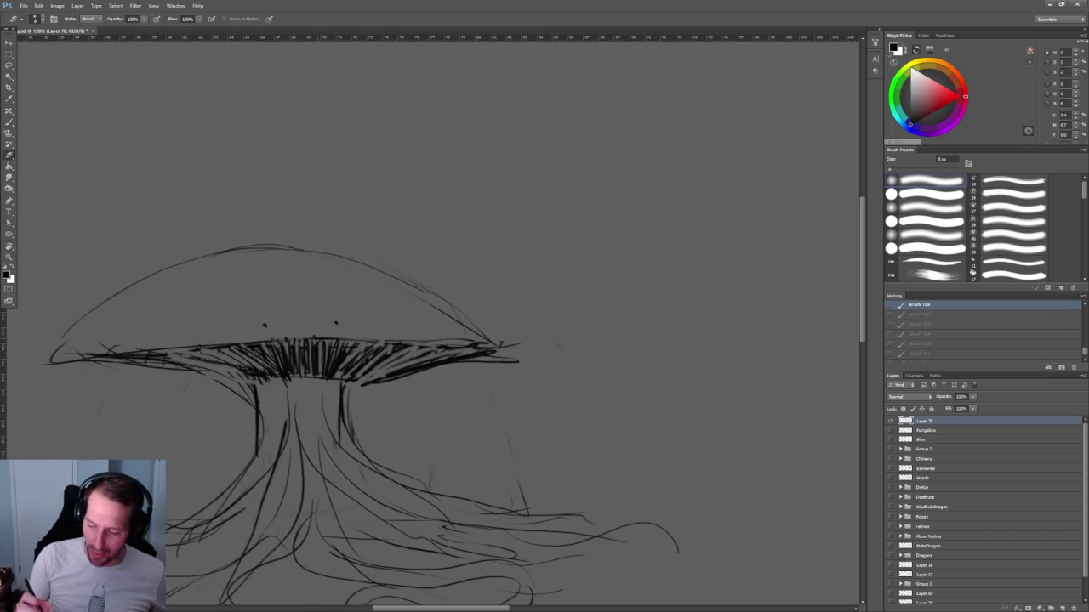
mouse_move(327, 340)
mouse_down()
mouse_move(331, 374)
mouse_move(353, 371)
mouse_up()
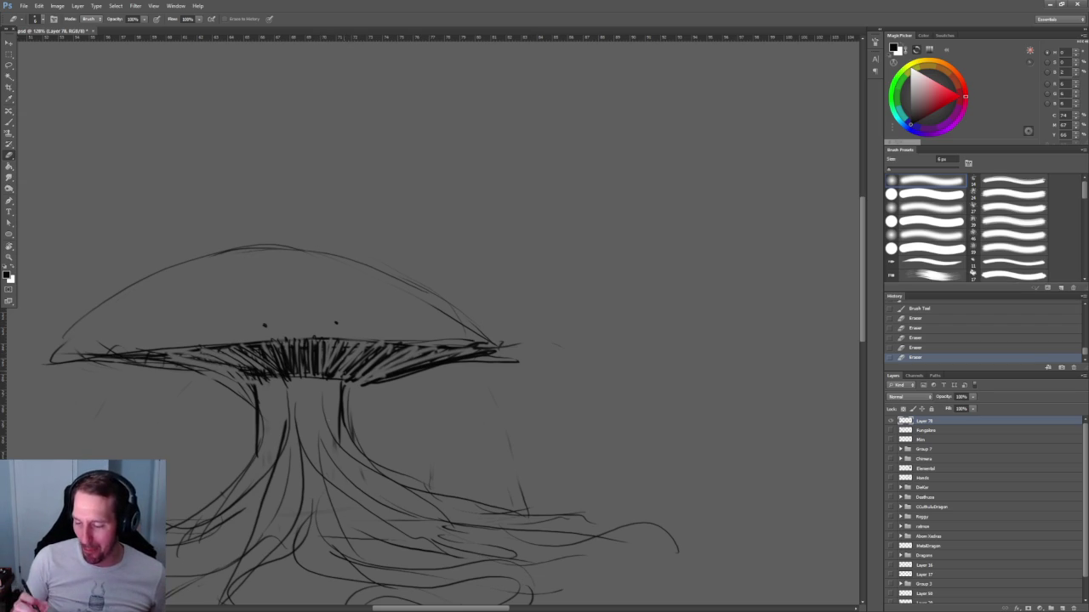
scroll(337, 407, up, 5)
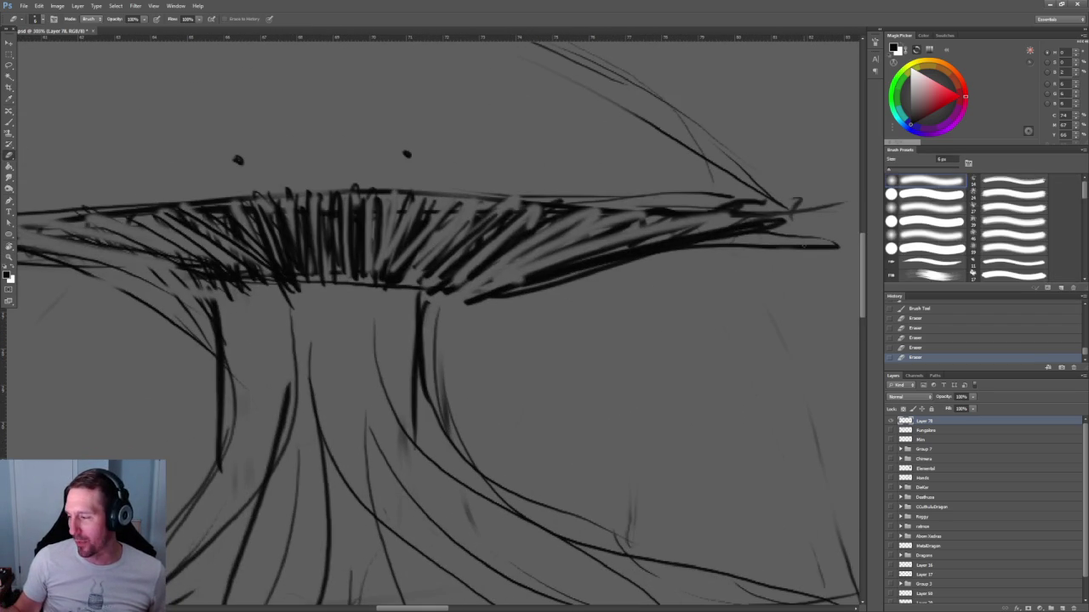
Lighten the cap's thick lower edge, then add diagonal and vertical hatching beneath the brim.
drag(838, 247, 468, 298)
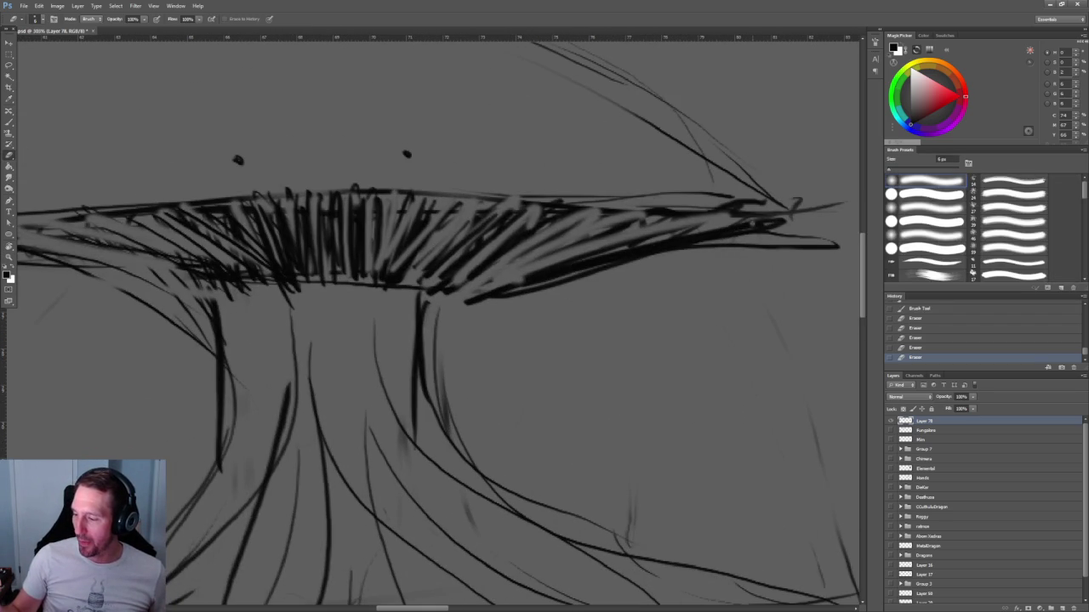
drag(631, 250, 510, 285)
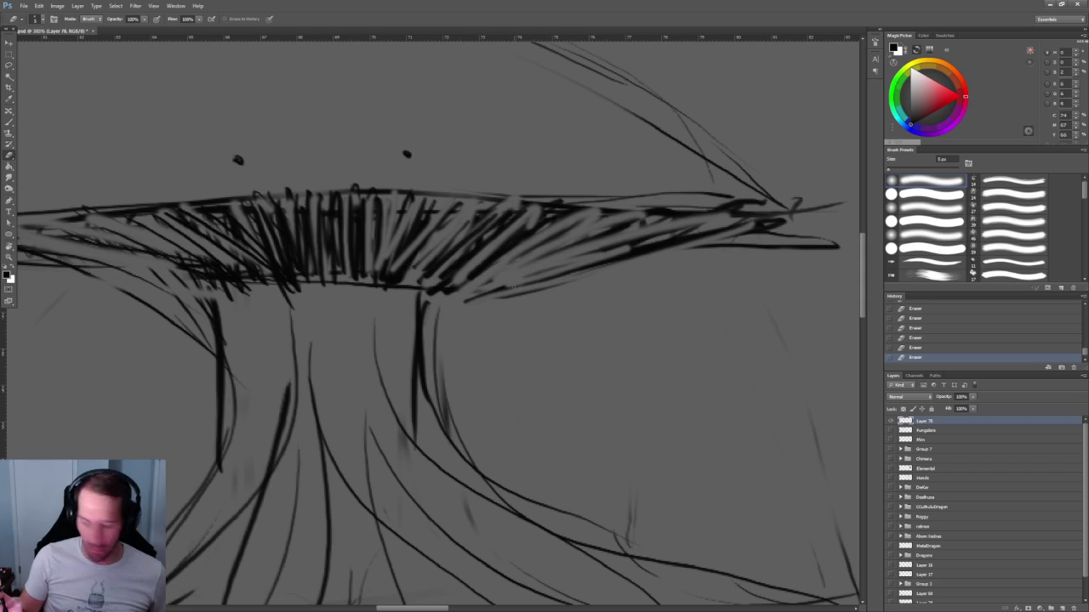
key(b)
mouse_move(485, 293)
mouse_down()
mouse_move(609, 226)
mouse_move(580, 216)
mouse_up()
mouse_move(453, 281)
mouse_down()
mouse_move(495, 252)
mouse_move(474, 218)
mouse_up()
mouse_move(418, 283)
mouse_down()
mouse_move(476, 199)
mouse_move(439, 230)
mouse_up()
drag(380, 274, 406, 213)
drag(349, 284, 349, 233)
mouse_move(340, 280)
mouse_down()
mouse_move(335, 219)
mouse_move(313, 208)
mouse_up()
mouse_move(448, 265)
mouse_down()
mouse_move(496, 352)
mouse_move(481, 338)
mouse_up()
Erase to lighten the underside edge of the mushroom cap.
key(e)
click(480, 338)
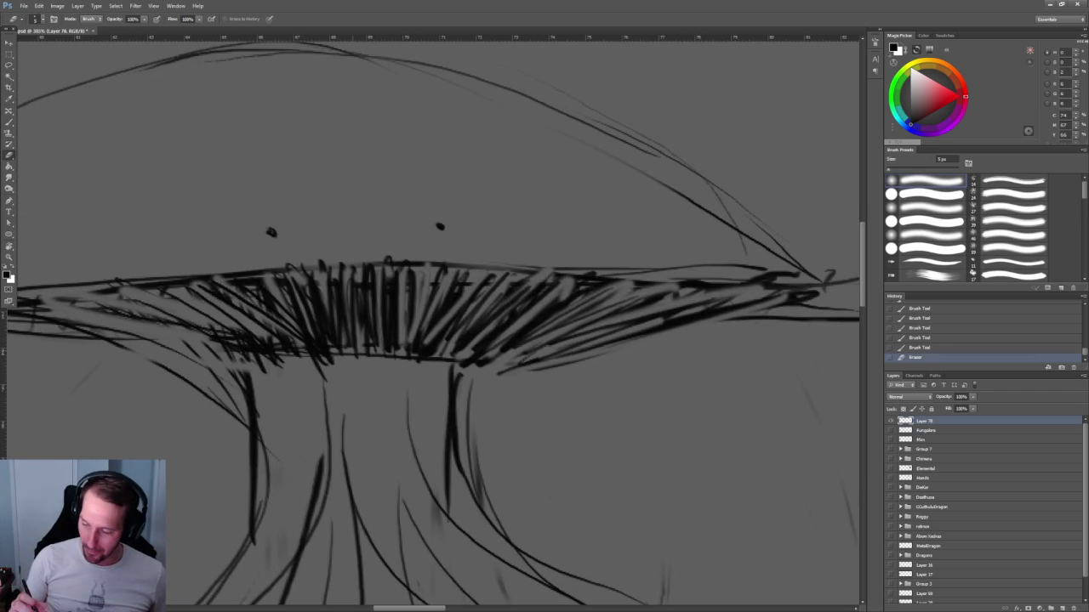
mouse_move(378, 351)
mouse_down()
mouse_move(454, 350)
mouse_move(459, 366)
mouse_move(597, 363)
mouse_move(404, 376)
mouse_up()
mouse_move(672, 335)
mouse_down()
mouse_move(536, 337)
mouse_move(528, 364)
mouse_move(391, 353)
mouse_up()
Zoom out to the whole mushroom and shrink the eraser tip twice.
key(z)
key(e)
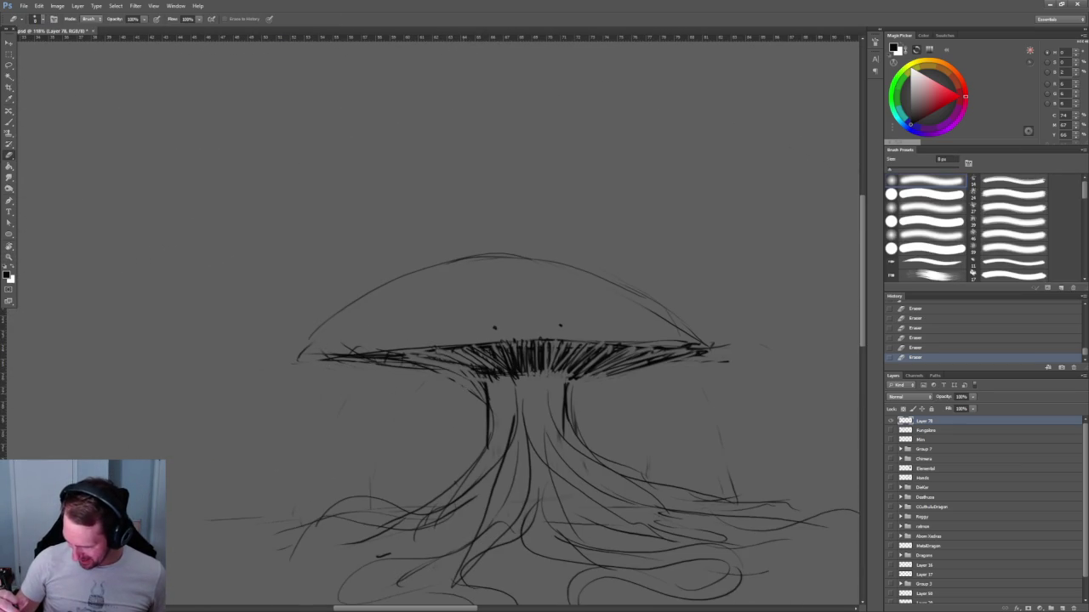
scroll(486, 407, up, 5)
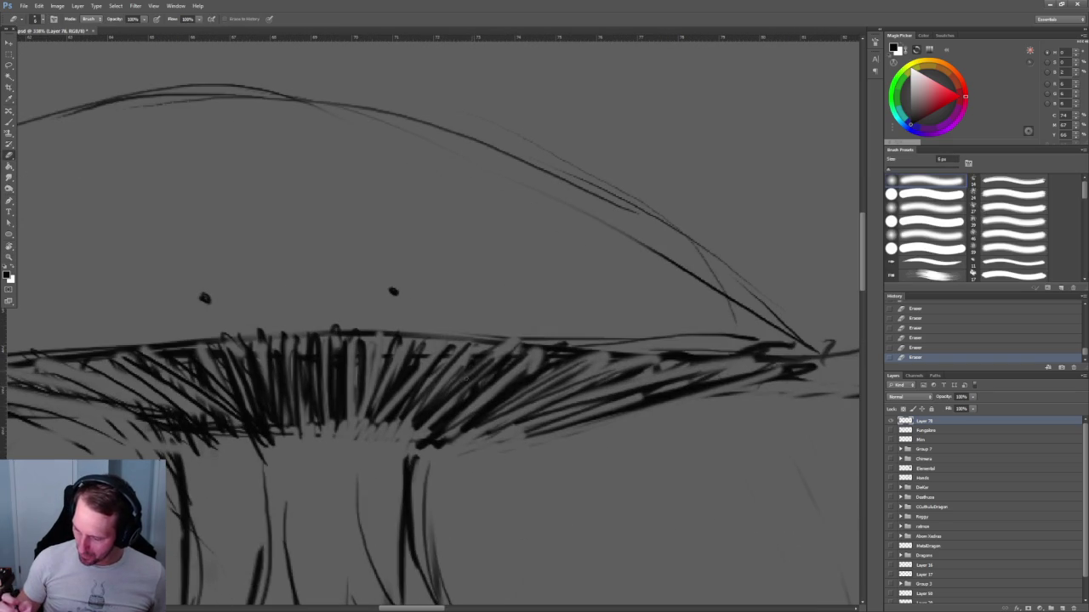
key(bracketleft)
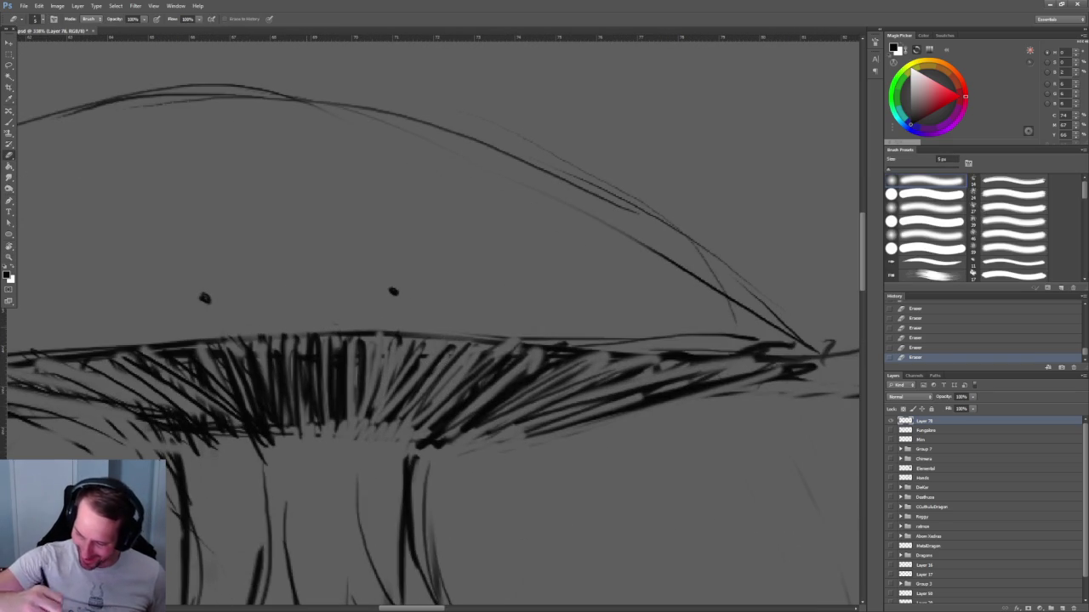
key(bracketleft)
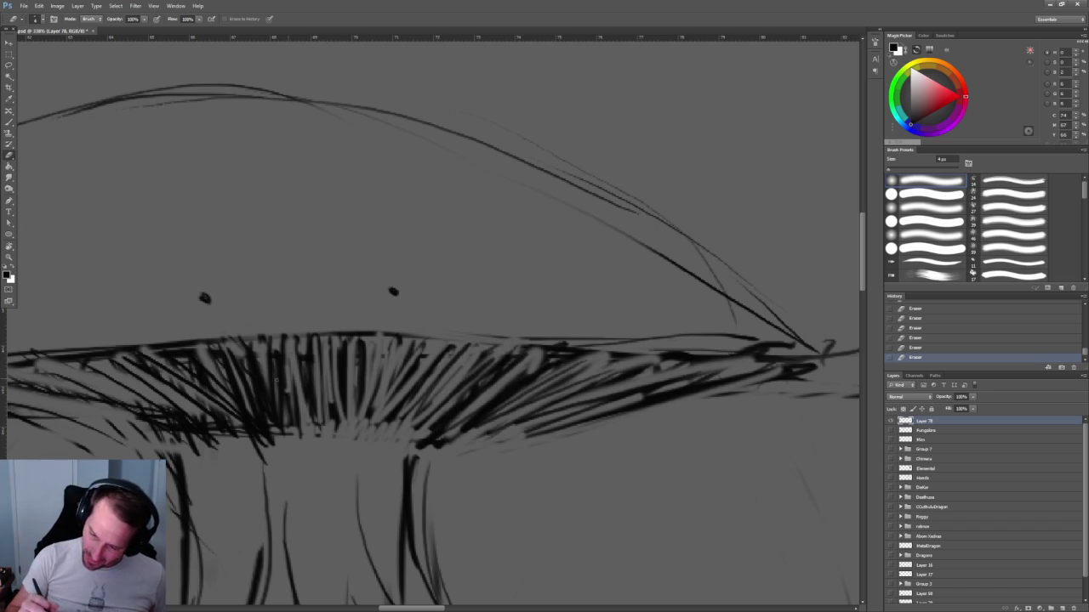
scroll(559, 255, down, 3)
scroll(558, 255, down, 5)
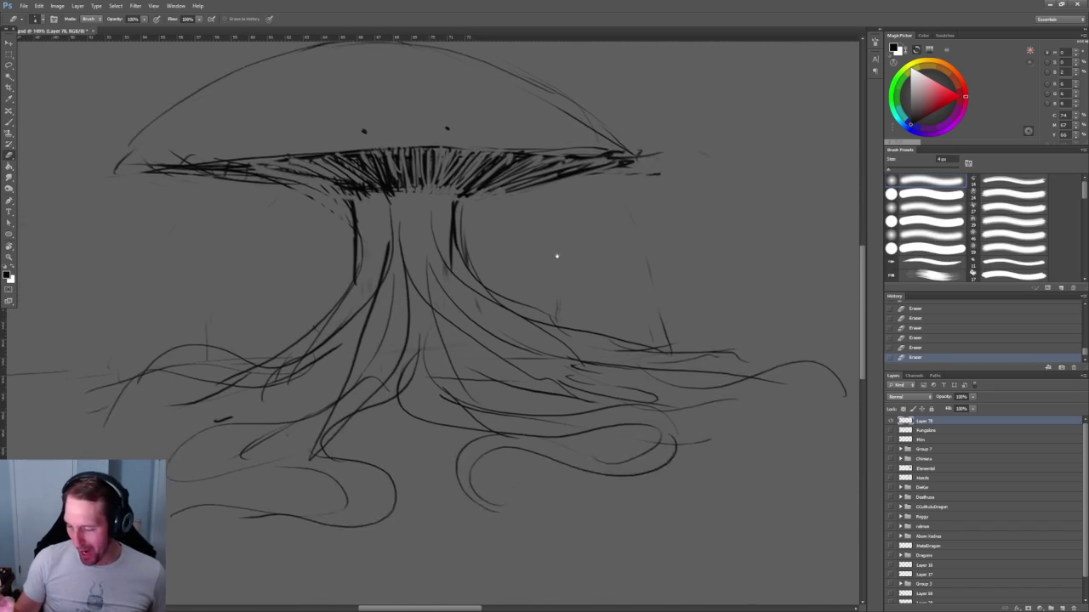
With the brush, draw a small curling stroke beside the stem under the right brim.
key(b)
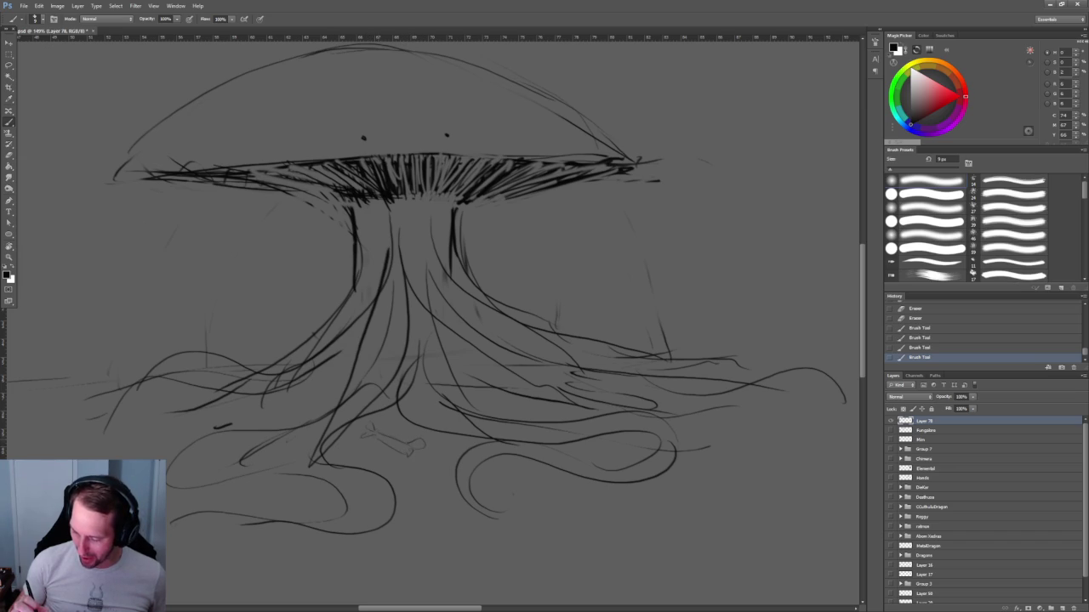
scroll(433, 327, up, 3)
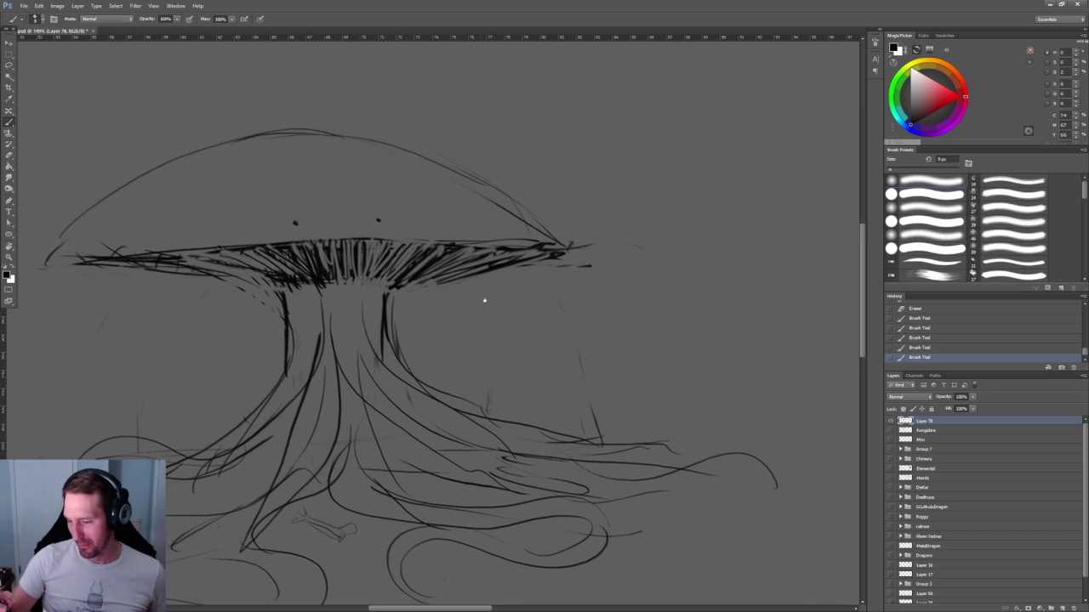
scroll(433, 328, up, 2)
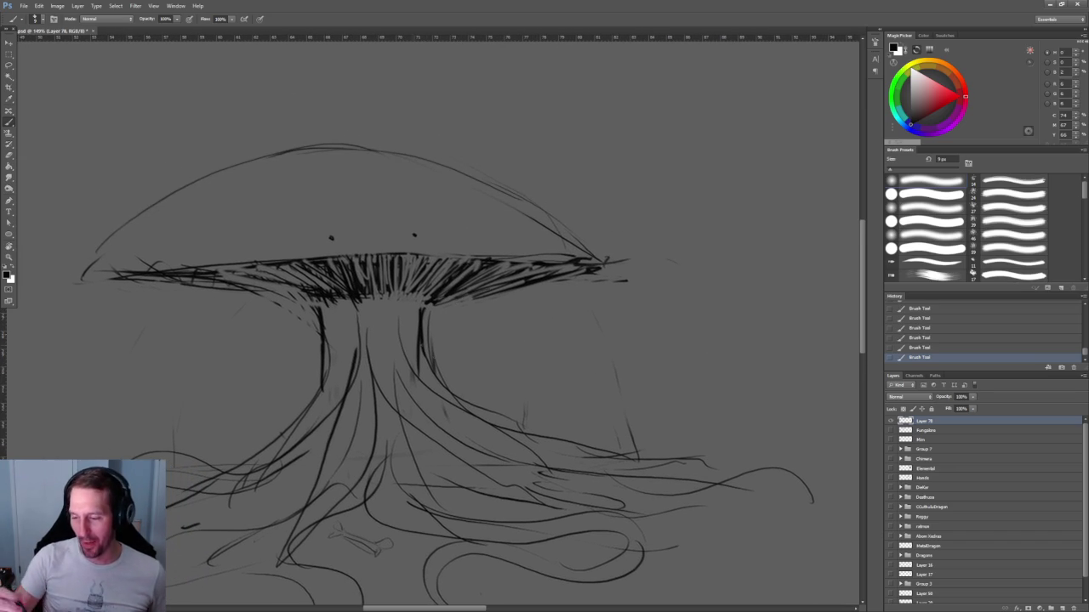
drag(587, 395, 452, 319)
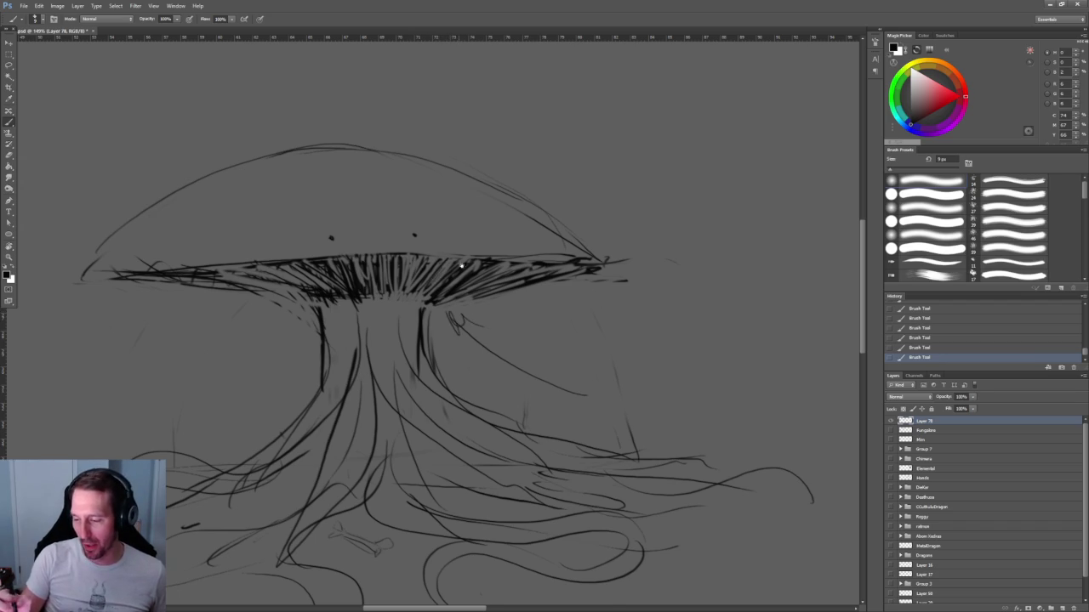
scroll(455, 215, up, 2)
scroll(456, 216, up, 3)
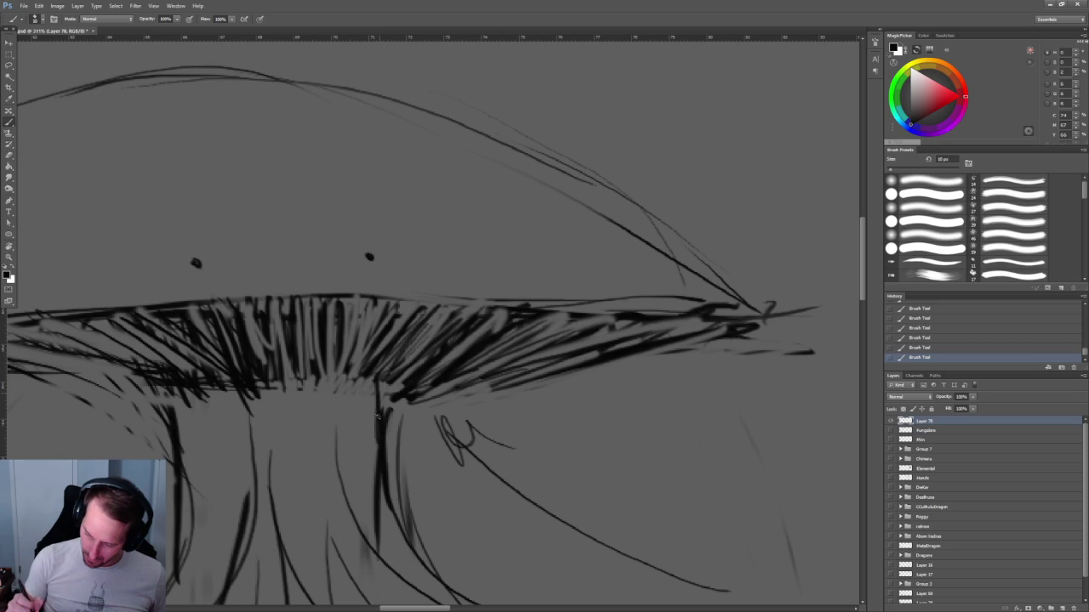
Erase stray dark strokes under the cap, then sketch a pointed fang under the right brim.
key(e)
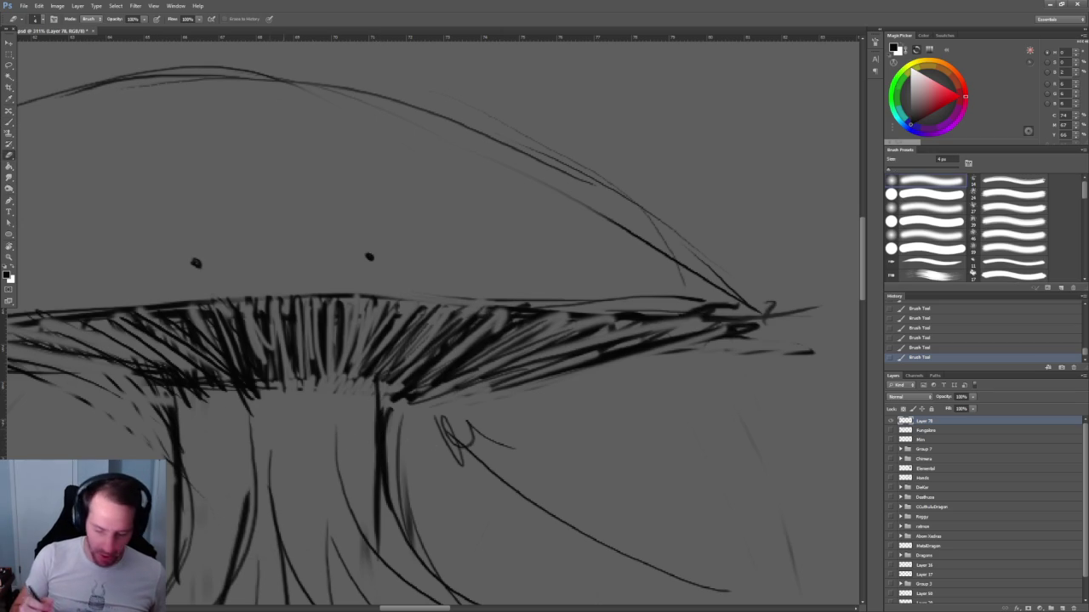
mouse_move(244, 404)
mouse_down()
mouse_move(255, 396)
mouse_move(243, 389)
mouse_move(185, 401)
mouse_up()
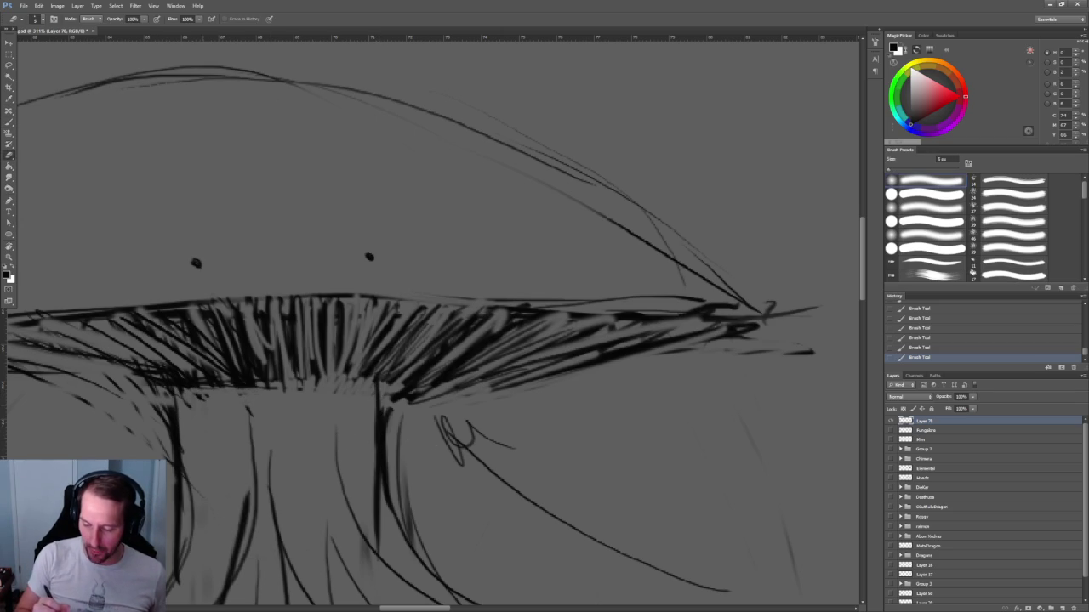
key(z)
mouse_move(513, 281)
mouse_down()
mouse_move(478, 346)
mouse_move(553, 346)
mouse_up()
key(b)
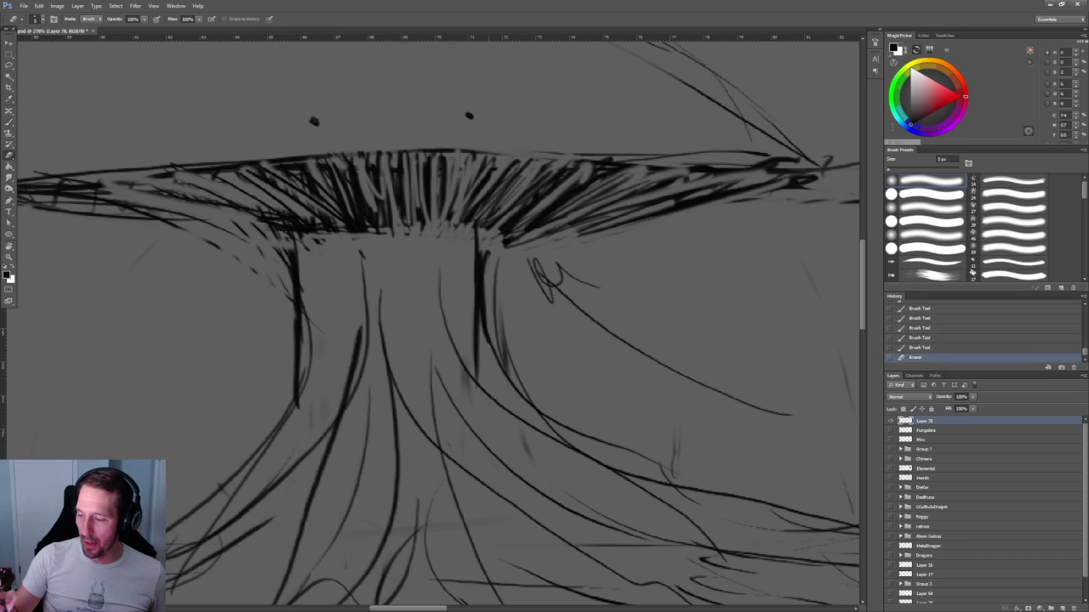
key(b)
mouse_move(611, 247)
mouse_down()
mouse_move(662, 302)
mouse_move(639, 268)
mouse_up()
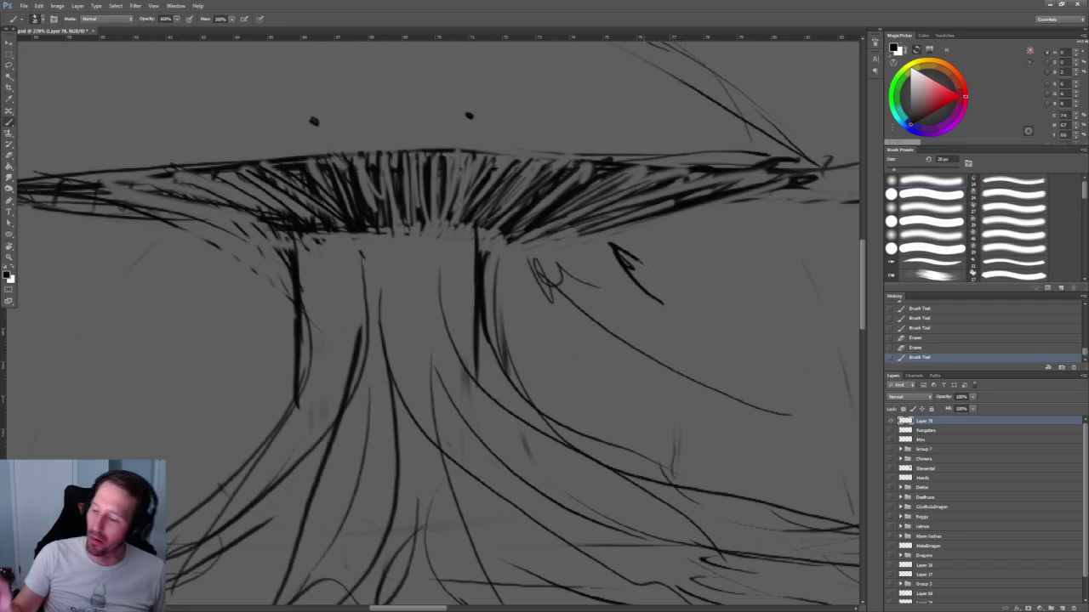
With a smaller brush, darken the gill hatching under the cap.
key(bracketleft)
drag(544, 175, 489, 219)
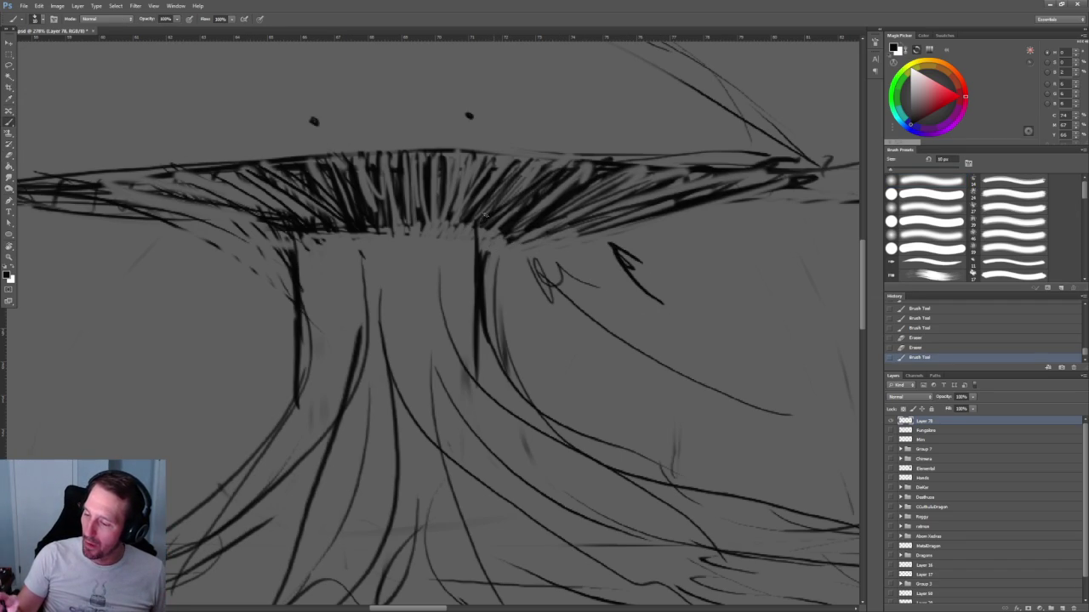
mouse_move(527, 168)
mouse_down()
mouse_move(497, 210)
mouse_move(455, 226)
mouse_up()
mouse_move(493, 166)
mouse_down()
mouse_move(453, 217)
mouse_move(468, 200)
mouse_up()
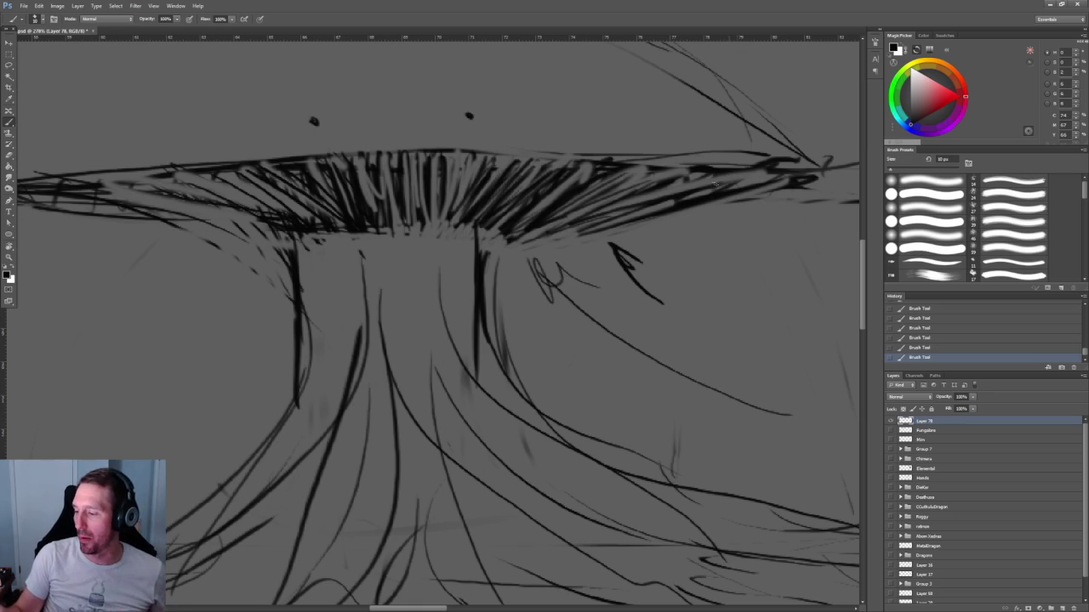
Erase the faint strokes beneath the cap overhang.
key(e)
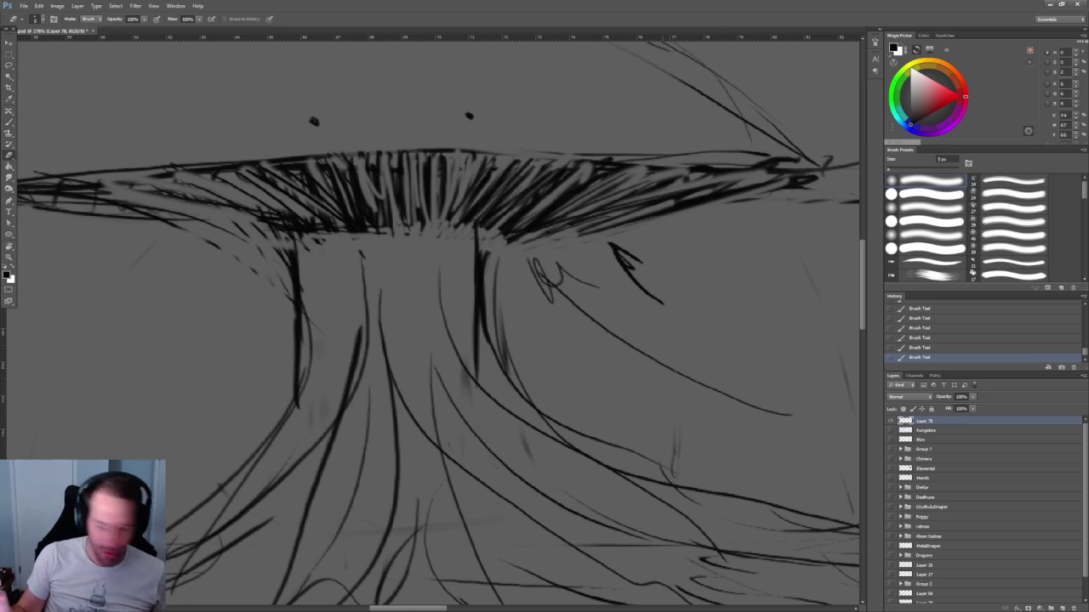
mouse_move(689, 211)
mouse_down()
mouse_move(579, 235)
mouse_move(505, 235)
mouse_up()
mouse_move(551, 208)
mouse_down()
mouse_move(491, 238)
mouse_move(566, 252)
mouse_move(569, 386)
mouse_up()
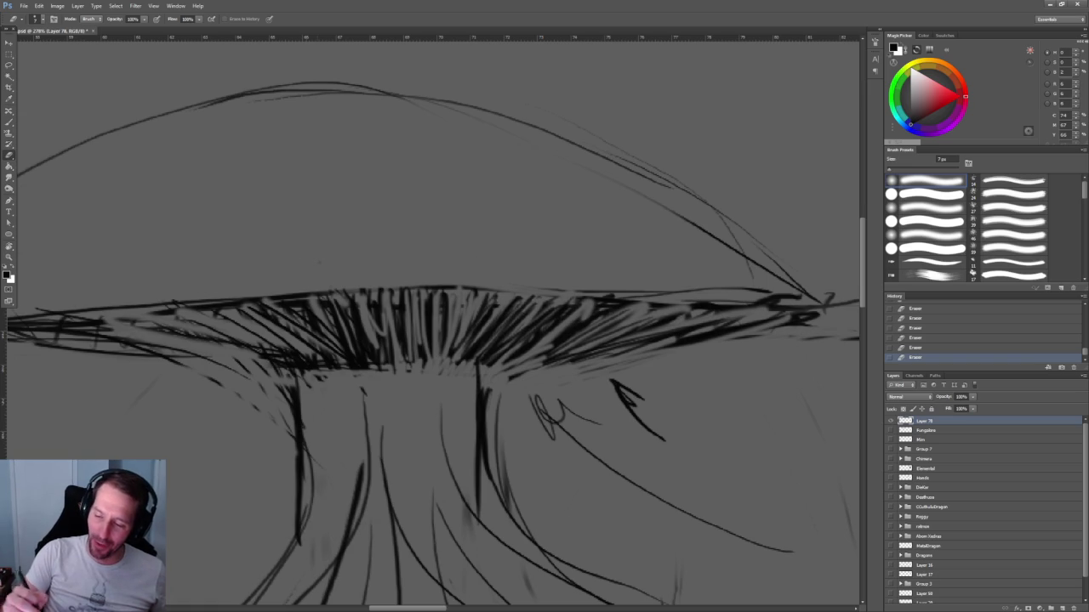
scroll(579, 183, down, 3)
scroll(569, 150, down, 2)
scroll(583, 162, up, 4)
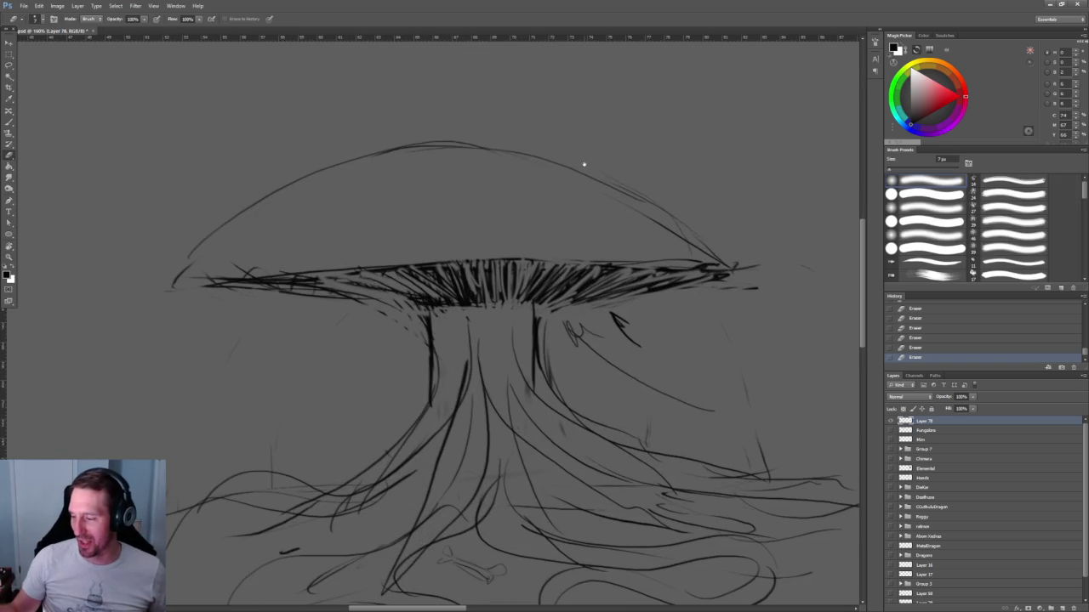
Add faint strokes below the gills and a zigzag row of teeth across the stem top.
drag(687, 264, 696, 279)
key(b)
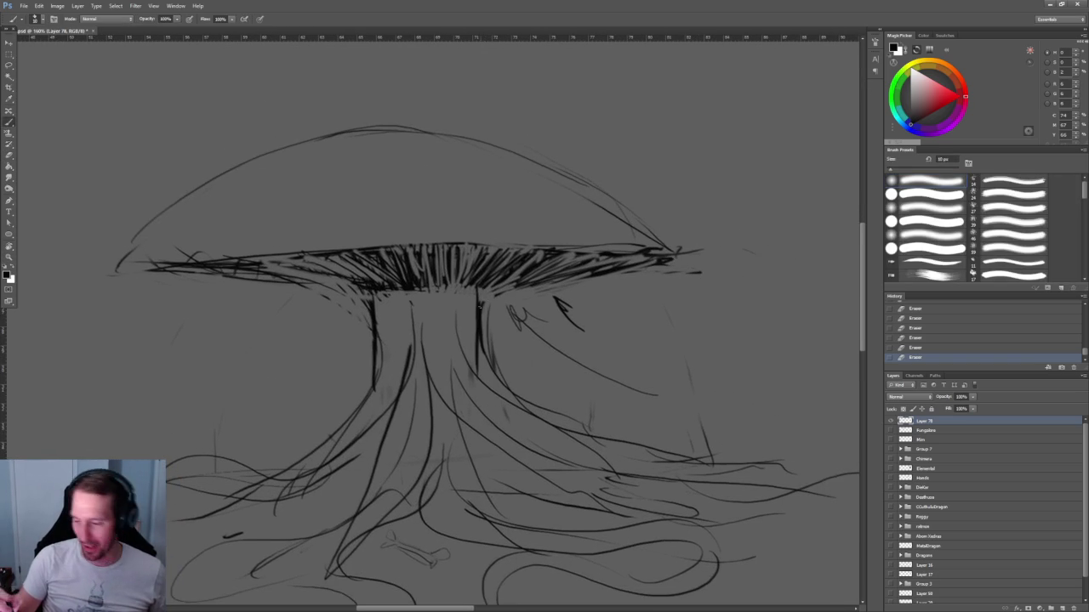
scroll(506, 294, up, 1)
scroll(506, 294, up, 4)
mouse_move(515, 281)
mouse_down()
mouse_move(486, 301)
mouse_move(446, 296)
mouse_up()
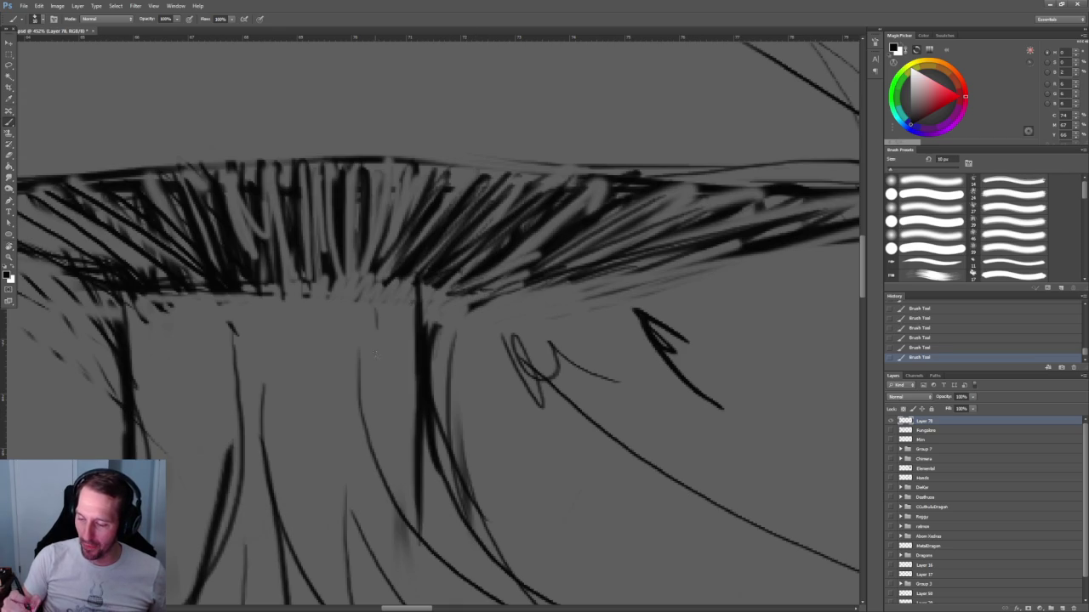
mouse_move(417, 330)
mouse_down()
mouse_move(380, 391)
mouse_move(364, 379)
mouse_move(340, 383)
mouse_move(296, 324)
mouse_move(299, 410)
mouse_up()
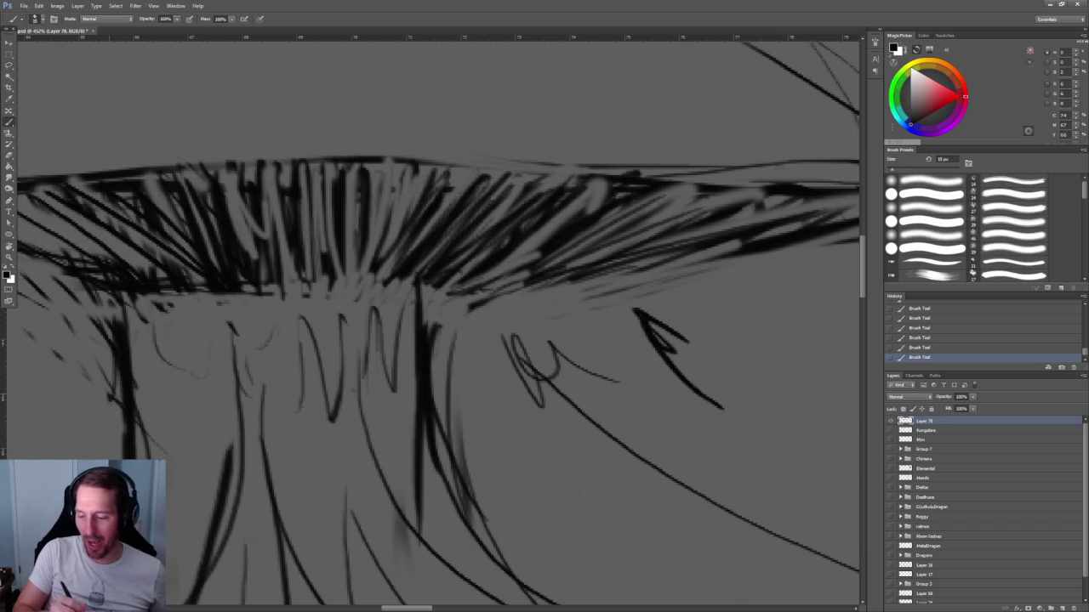
Zoom out and pan to bring the lower and right-hand roots into view.
key(z)
drag(584, 349, 410, 352)
key(b)
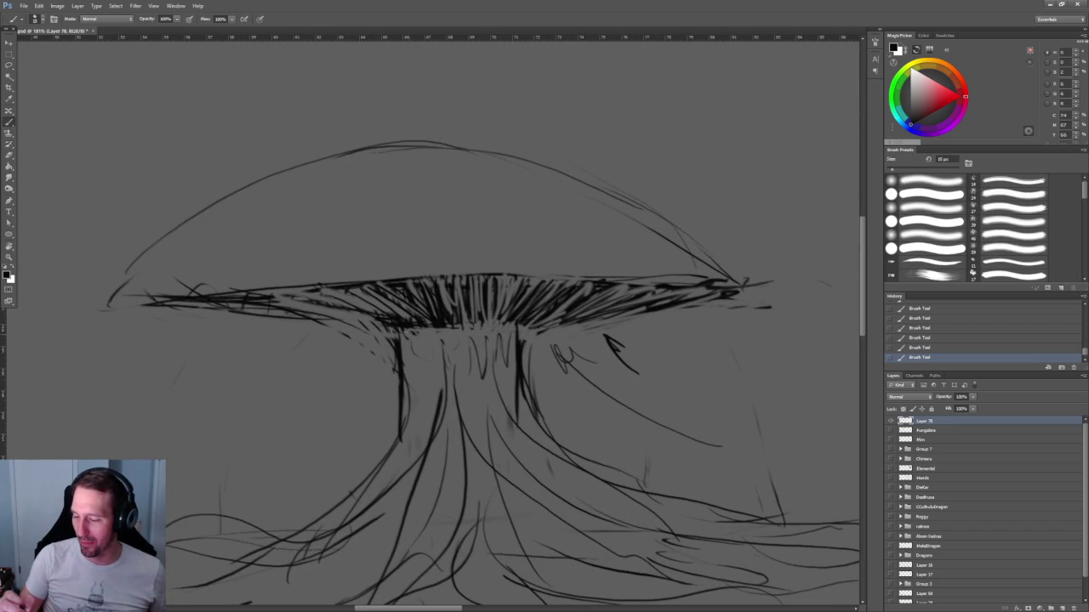
drag(644, 299, 601, 304)
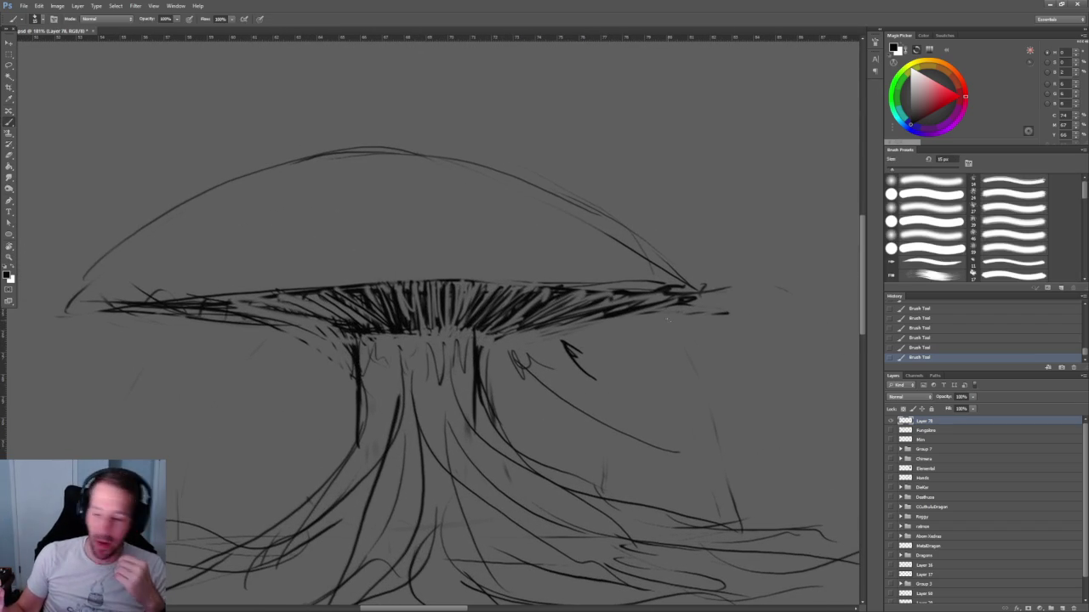
drag(668, 319, 489, 98)
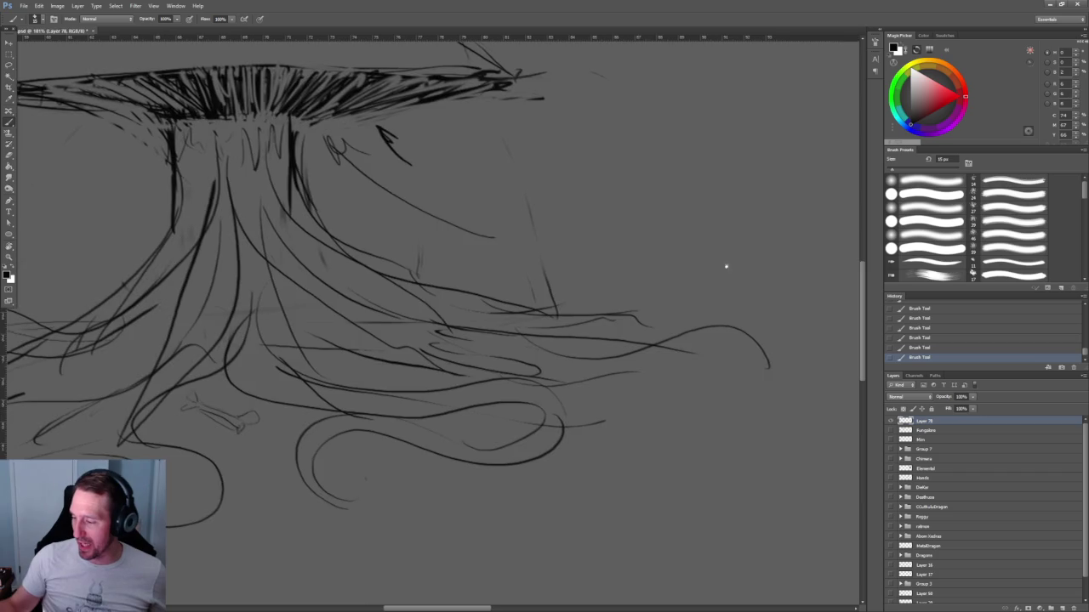
drag(745, 261, 535, 333)
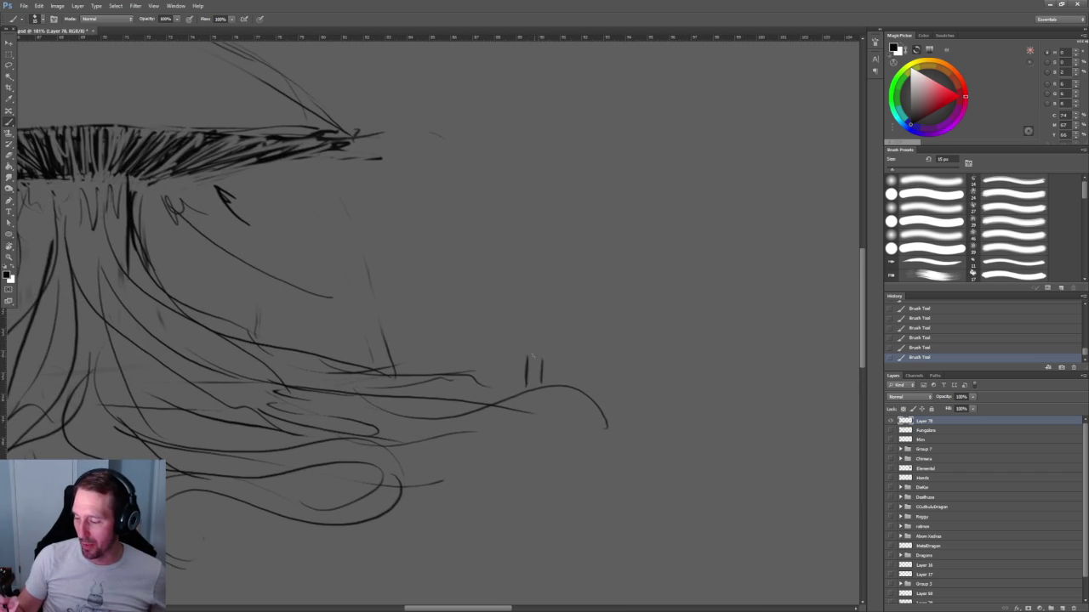
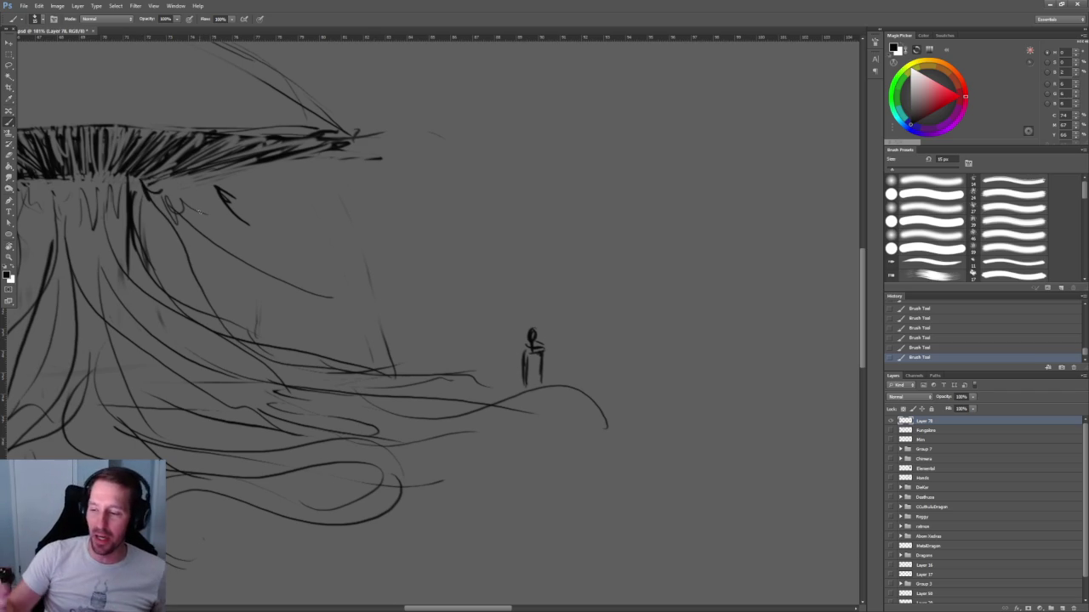
Draw a large circle right of the mushroom, arc over its top, and curl a spiral inside.
drag(654, 236, 549, 347)
drag(466, 164, 565, 270)
drag(572, 228, 354, 204)
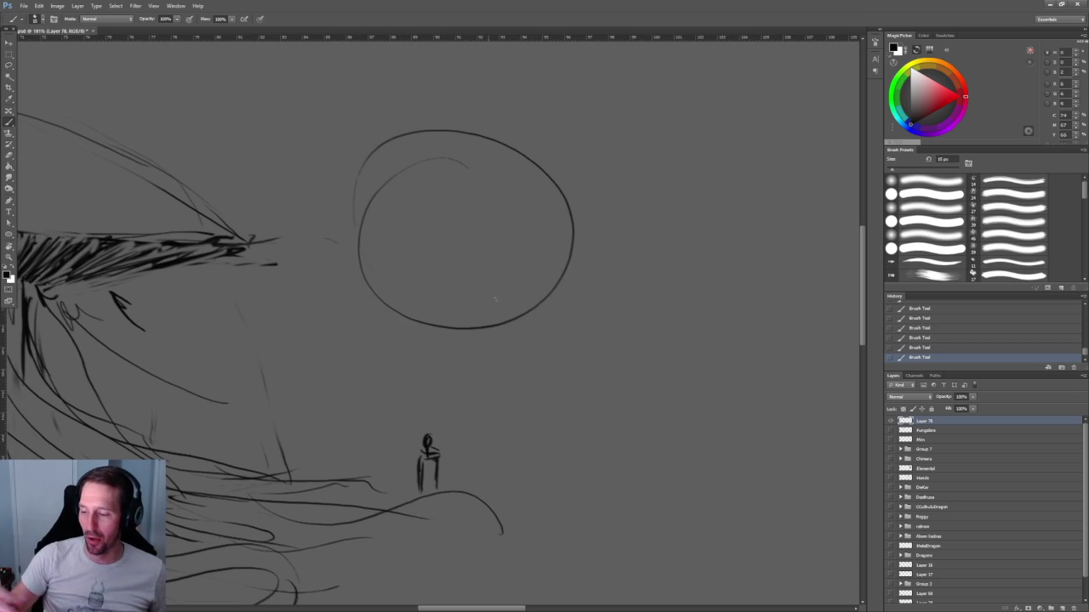
mouse_move(509, 153)
mouse_down()
mouse_move(514, 241)
mouse_move(452, 210)
mouse_up()
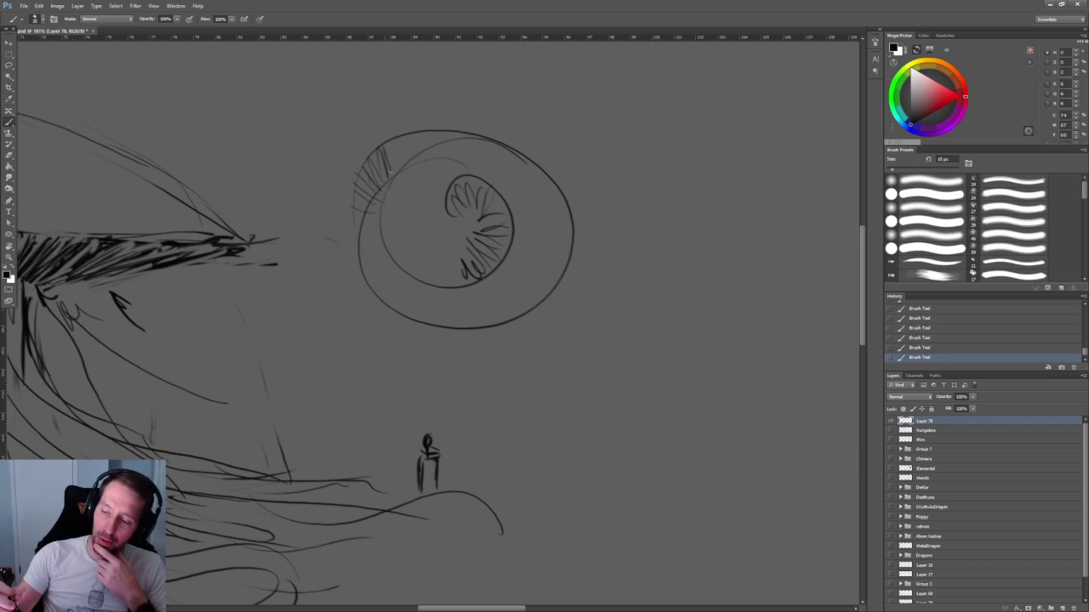
Hatch lashes along the circle's upper edge, shade the pupil, and loop inner rings around it.
mouse_move(409, 160)
mouse_down()
mouse_move(415, 135)
mouse_move(433, 134)
mouse_up()
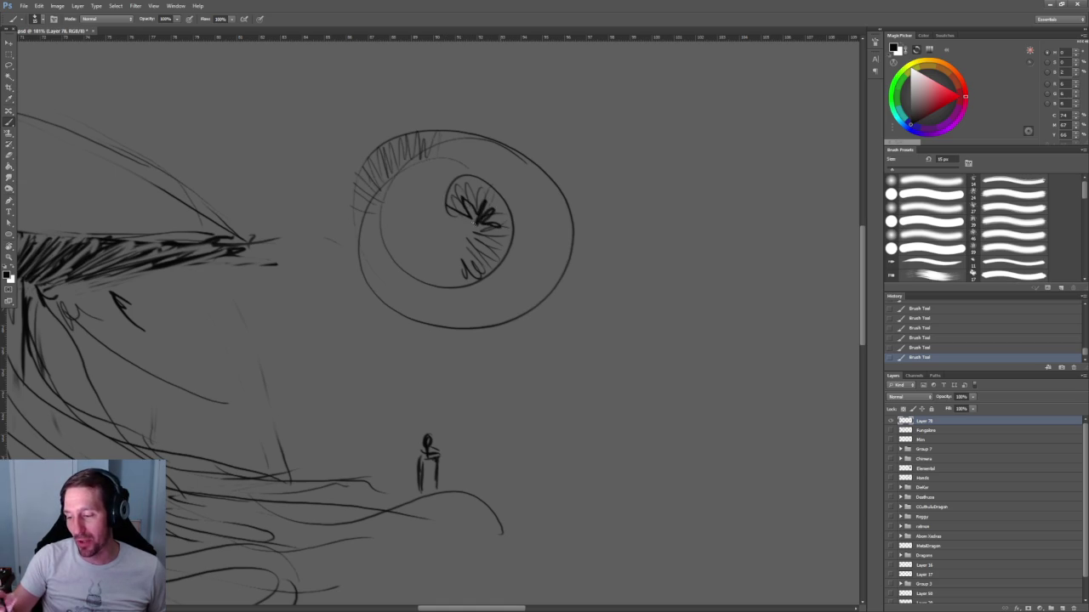
drag(489, 238, 473, 265)
drag(427, 182, 421, 264)
mouse_move(393, 228)
mouse_down()
mouse_move(438, 158)
mouse_move(492, 182)
mouse_up()
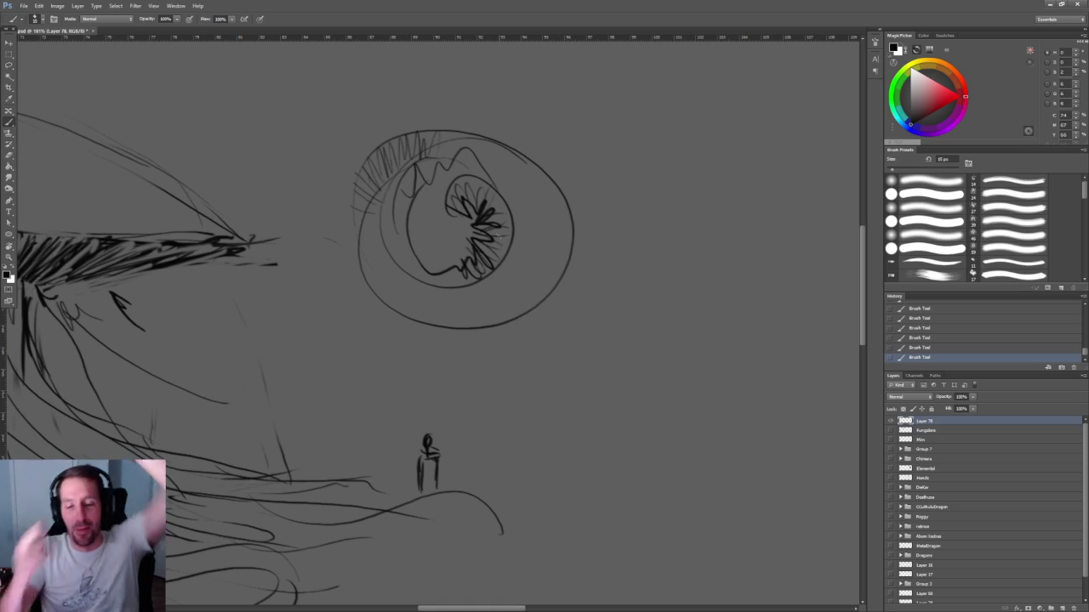
drag(161, 325, 326, 339)
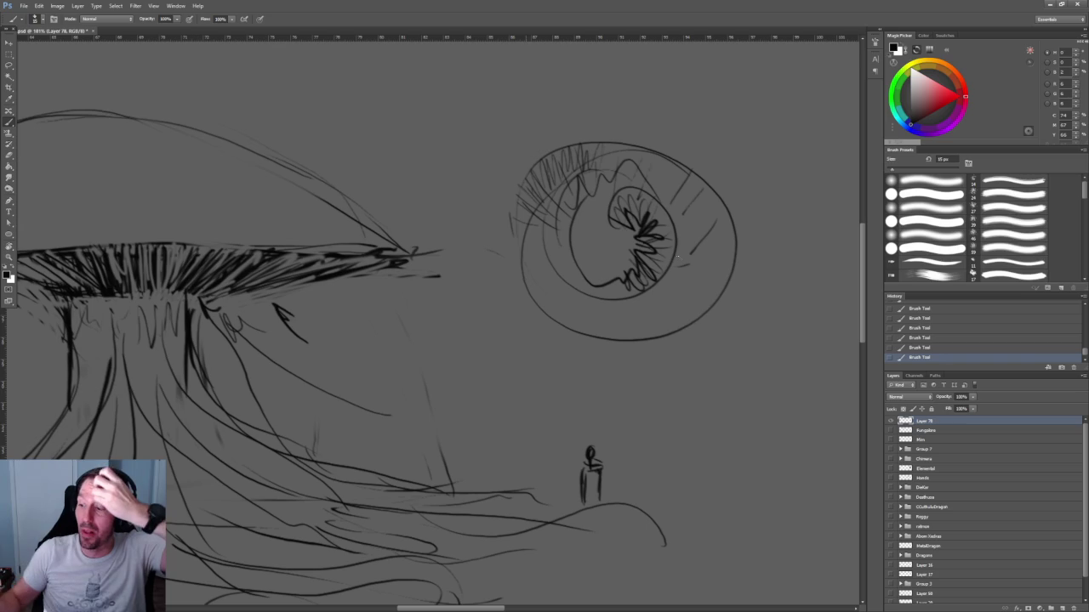
mouse_move(514, 249)
mouse_down()
mouse_move(541, 189)
mouse_move(681, 229)
mouse_move(553, 213)
mouse_move(625, 207)
mouse_up()
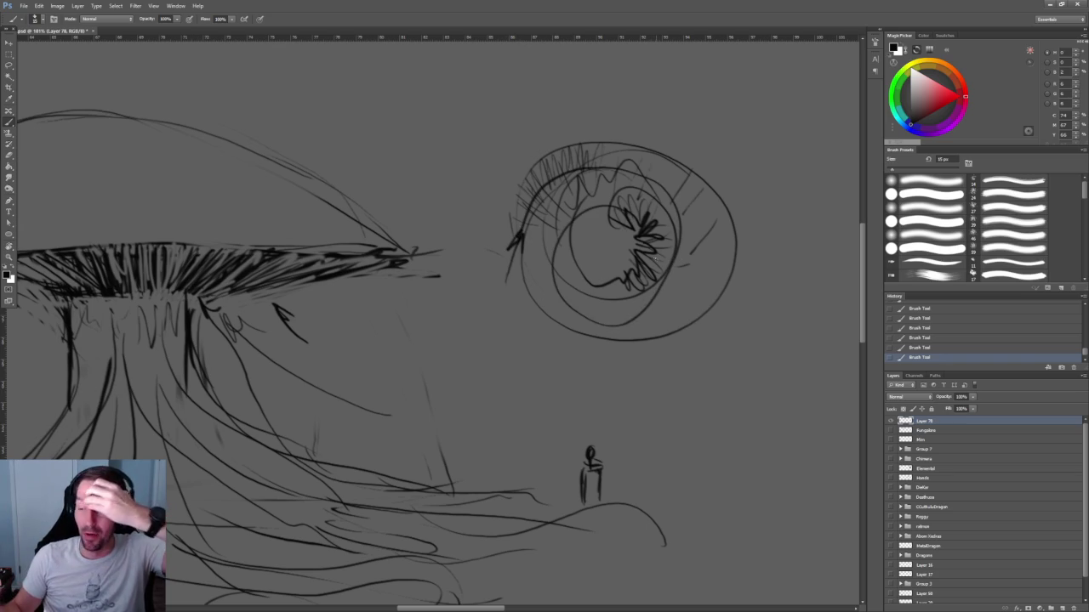
drag(434, 347, 590, 280)
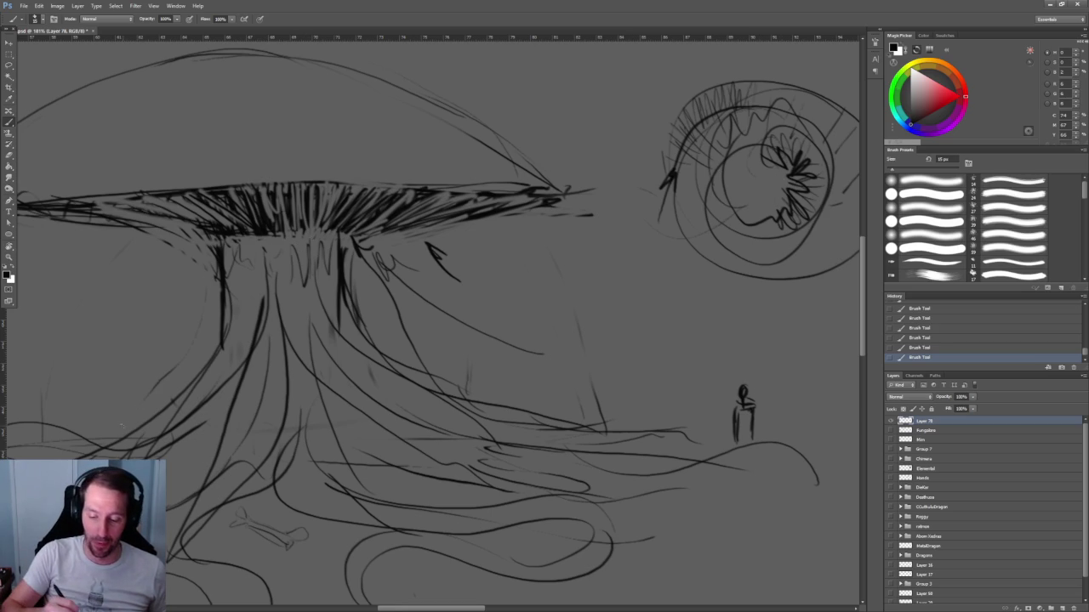
Add spot marks across the mushroom cap.
scroll(386, 442, up, 1)
scroll(425, 425, up, 1)
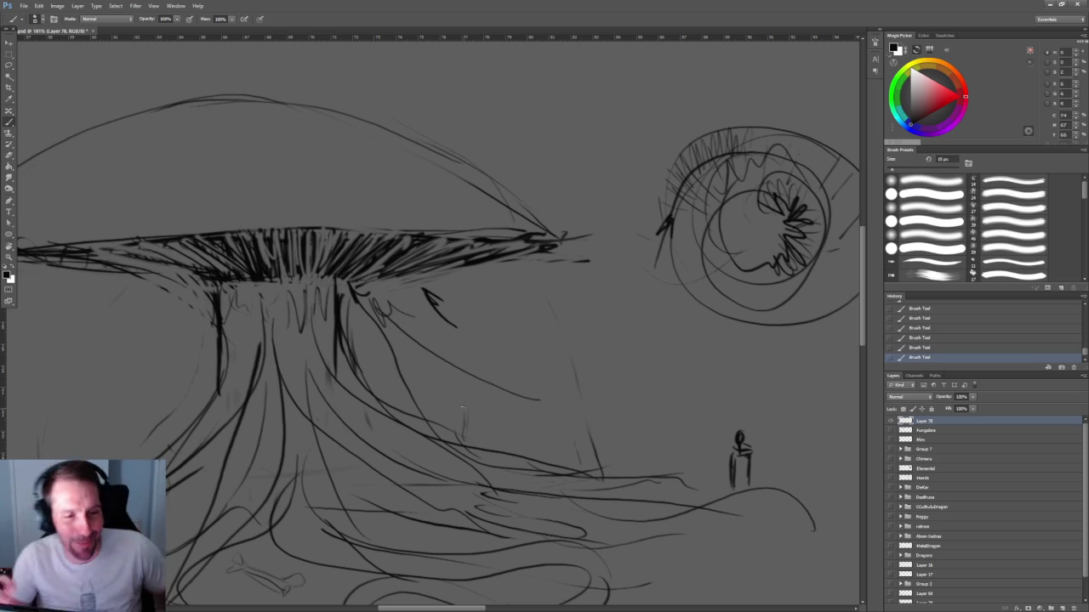
drag(409, 218, 521, 244)
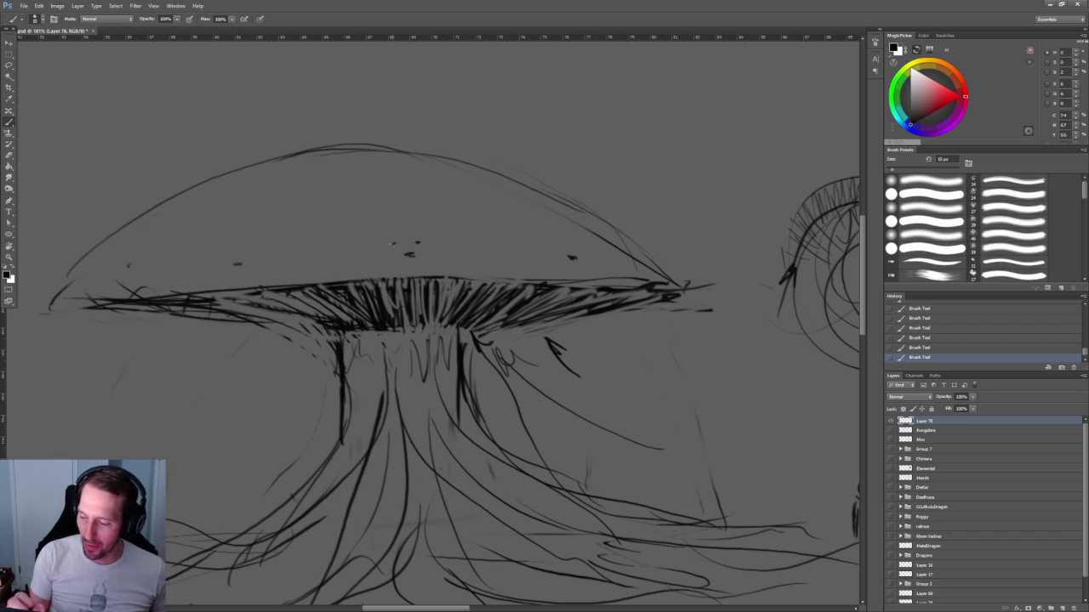
scroll(434, 323, down, 5)
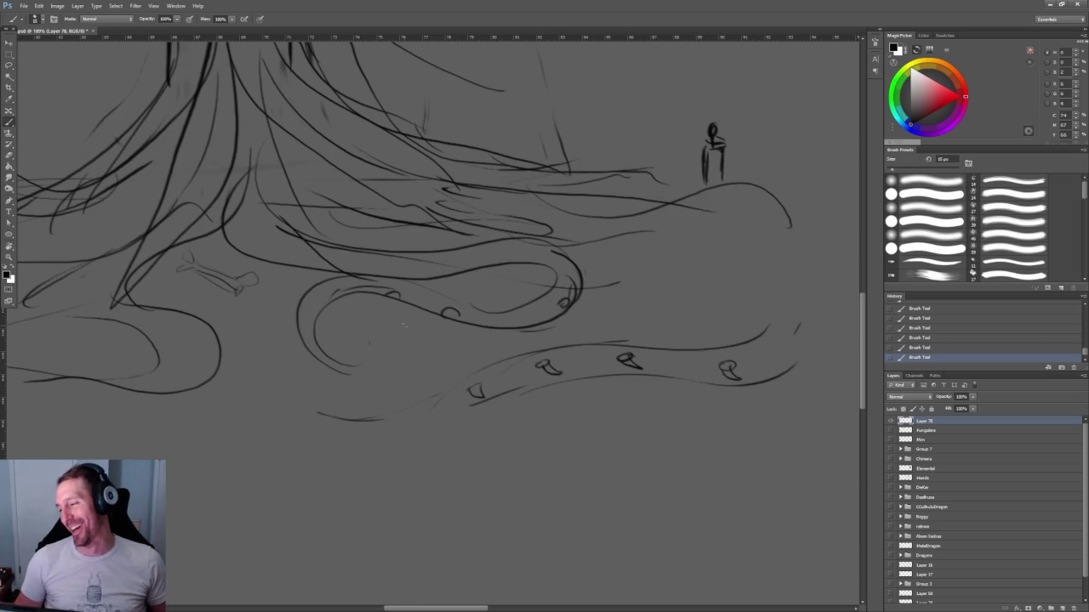
scroll(704, 328, right, 2)
scroll(705, 327, right, 5)
scroll(704, 327, up, 2)
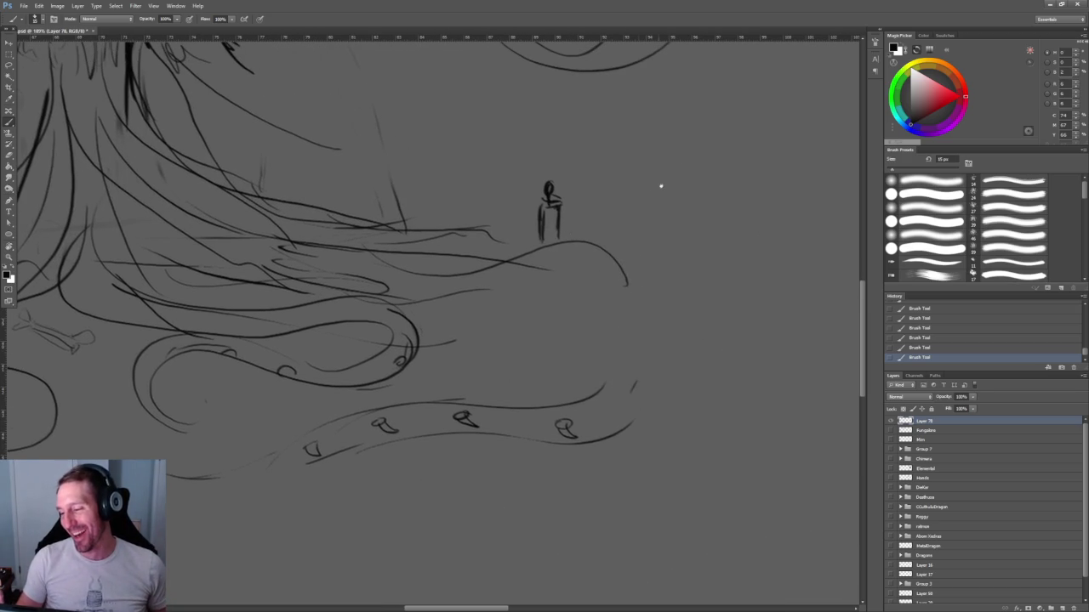
Enclose the small figure with an oval base and dome curl, darken the base, and touch up the lower curve.
mouse_move(577, 212)
mouse_down()
mouse_move(602, 227)
mouse_move(507, 206)
mouse_move(600, 202)
mouse_move(551, 152)
mouse_up()
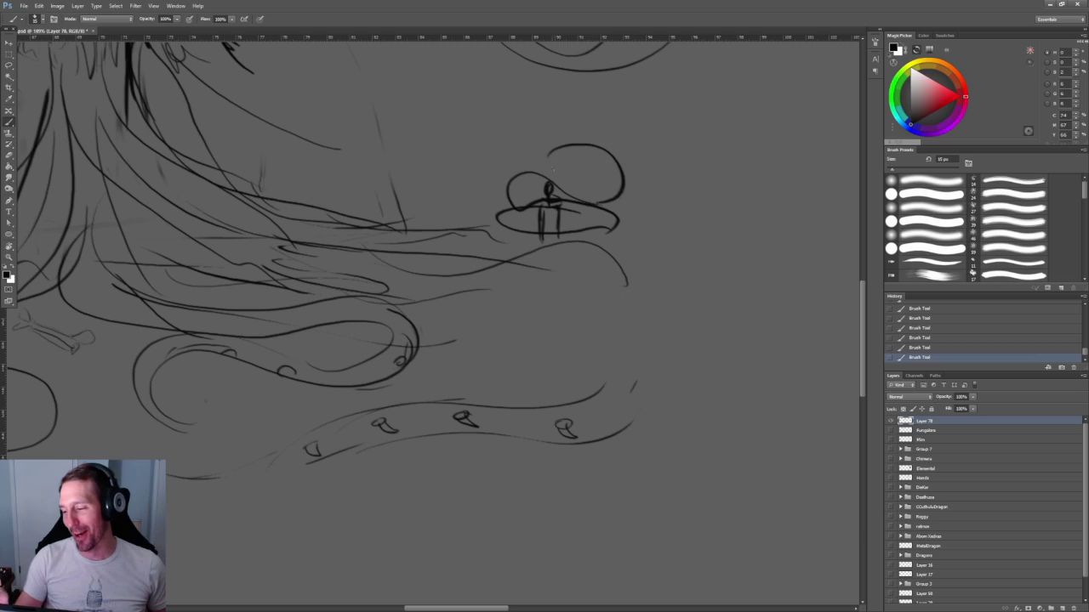
mouse_move(594, 195)
mouse_down()
mouse_move(574, 193)
mouse_move(592, 213)
mouse_move(503, 223)
mouse_up()
drag(568, 250, 487, 233)
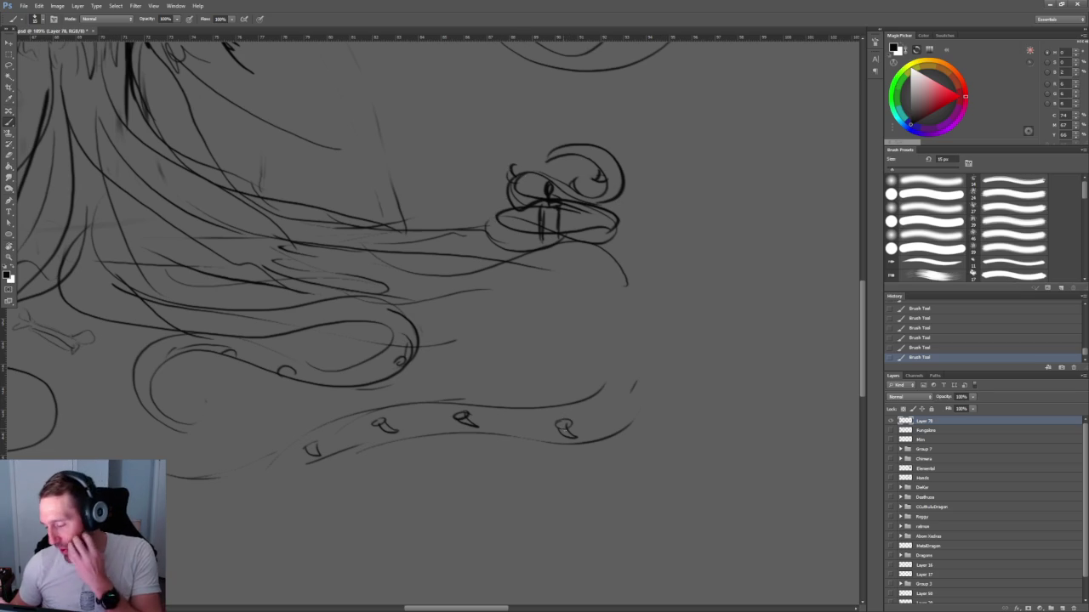
drag(559, 421, 578, 425)
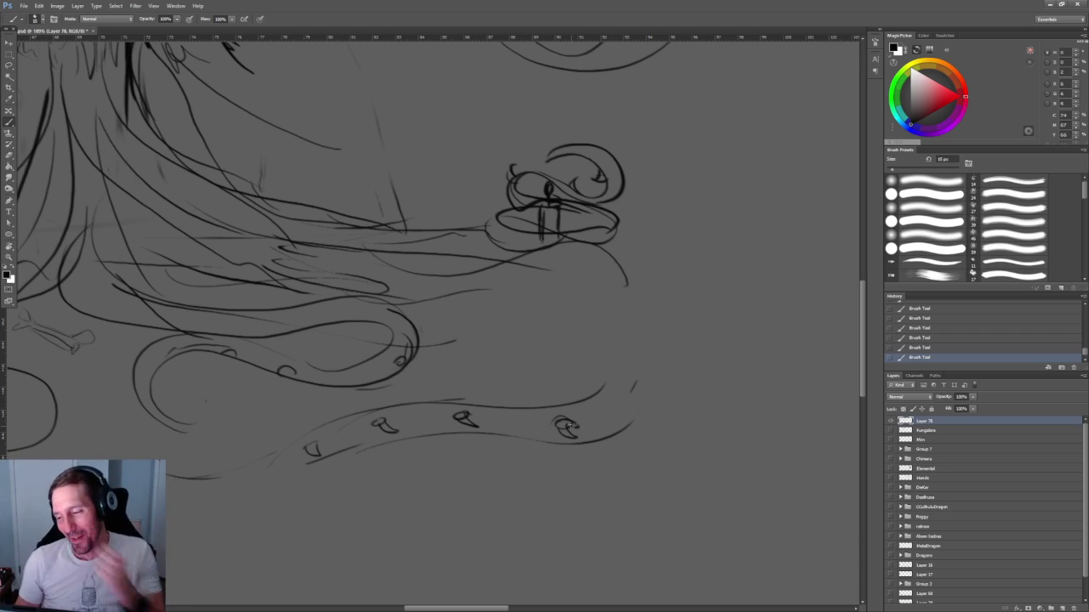
scroll(708, 263, down, 5)
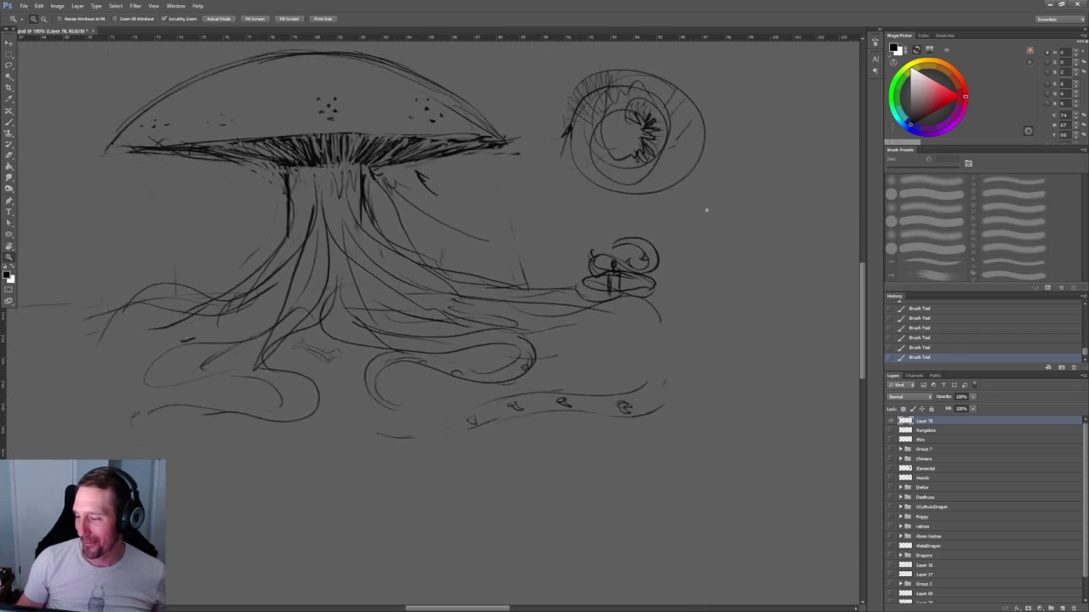
Choose a red painting colour in the Magic Picker.
key(e)
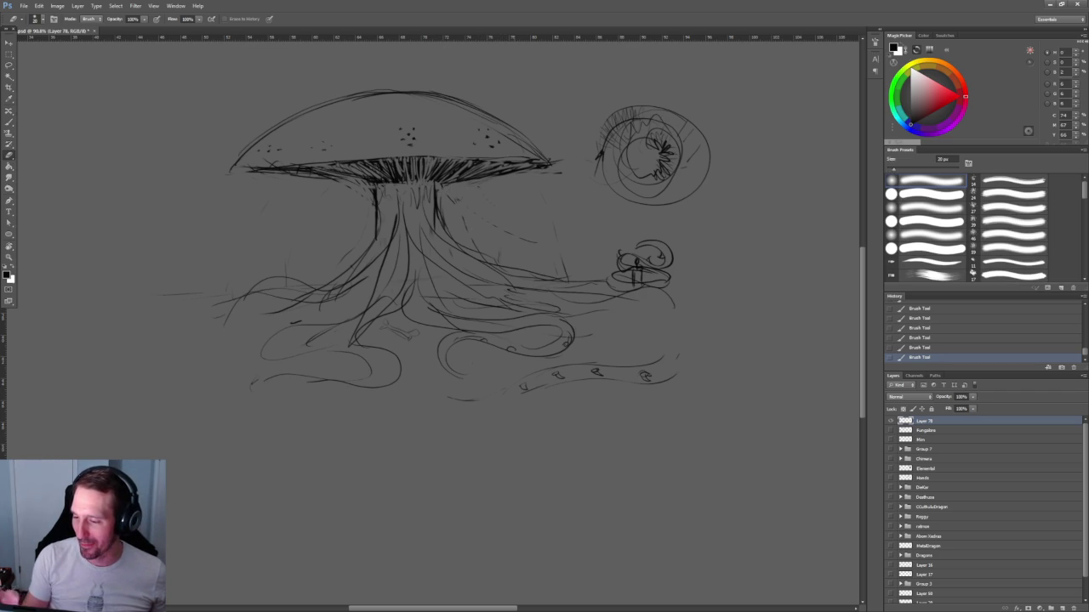
drag(791, 236, 712, 293)
click(964, 81)
click(946, 95)
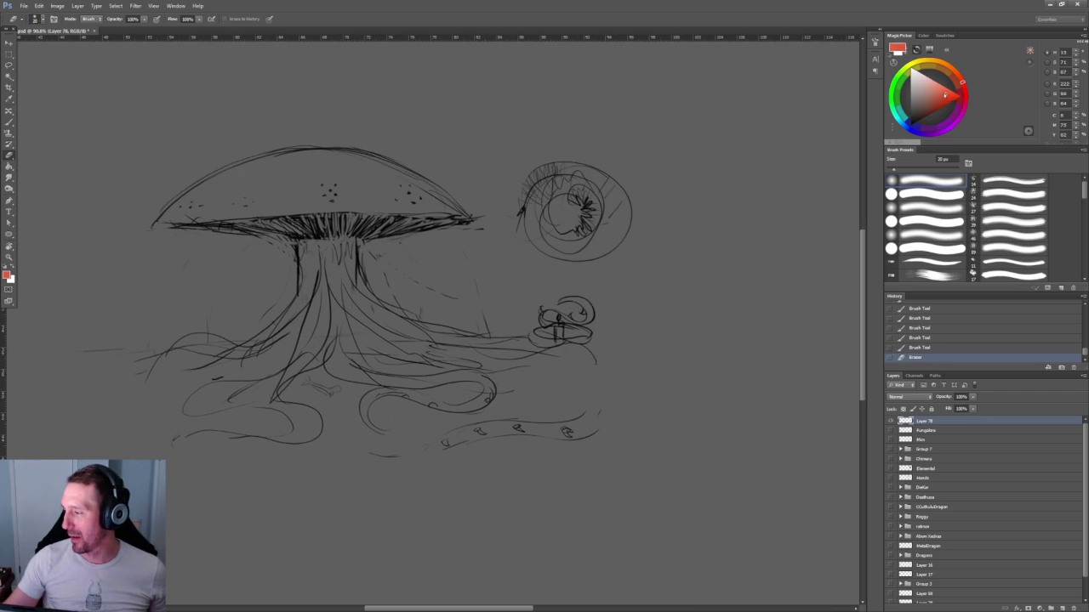
Add a new layer above Fungalore and brush a first red stroke along the cap's upper-left edge.
click(925, 430)
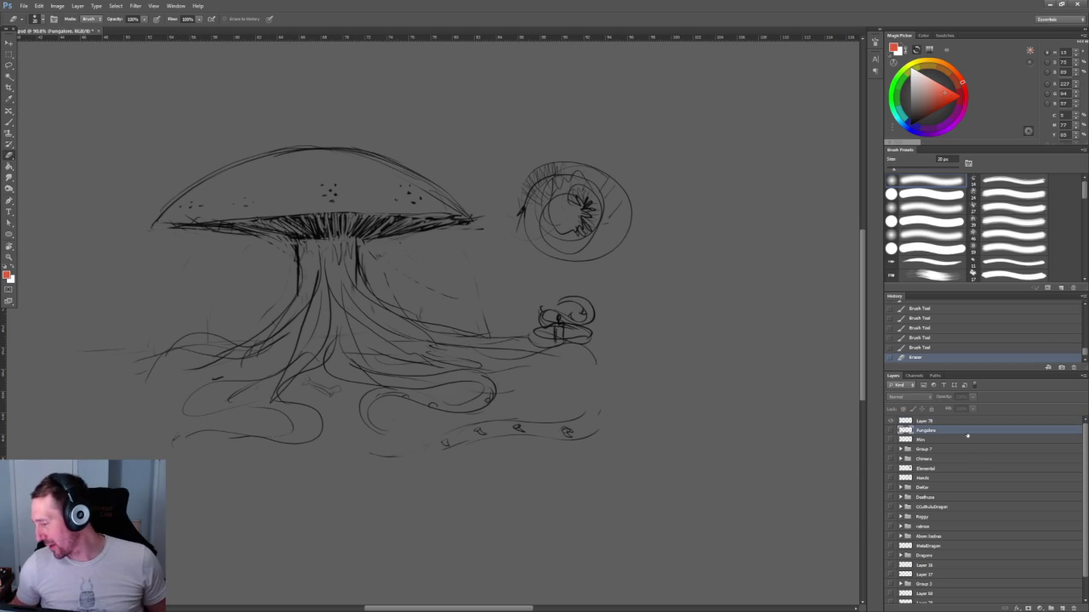
click(1062, 609)
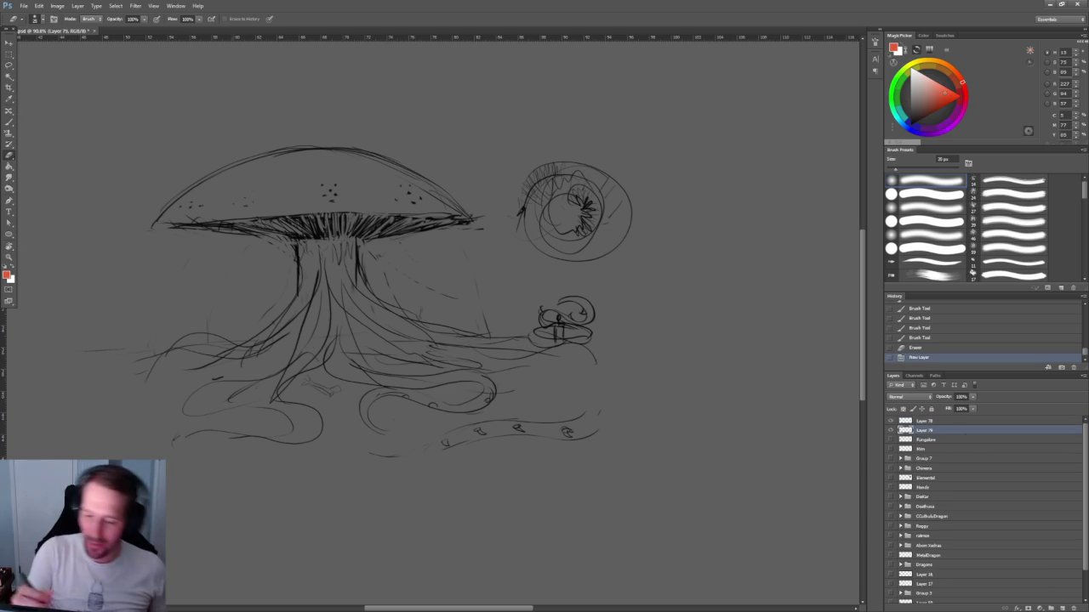
click(255, 176)
key(b)
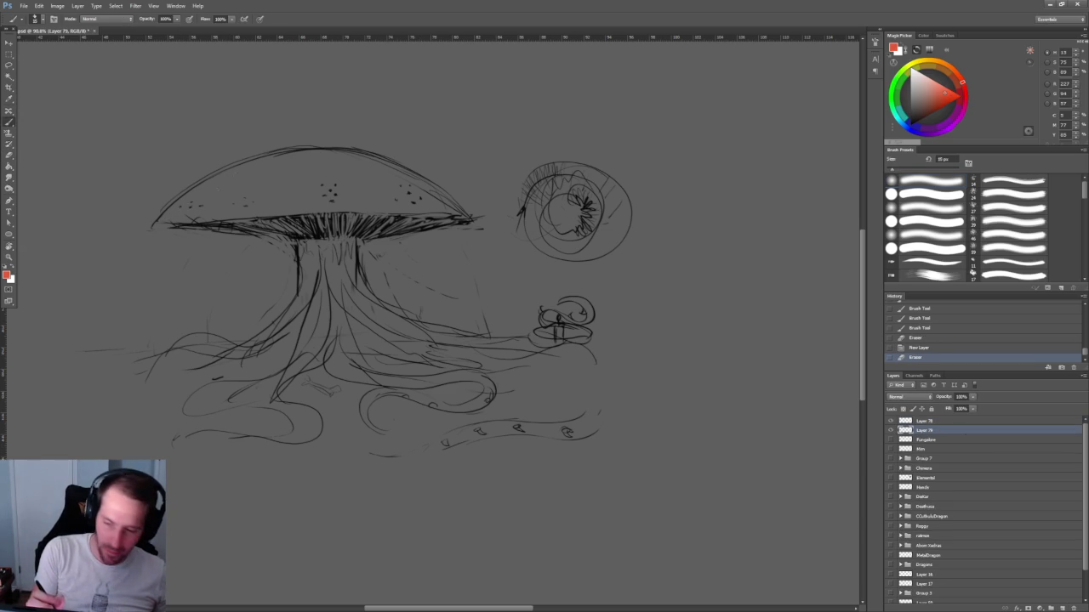
drag(255, 172, 171, 205)
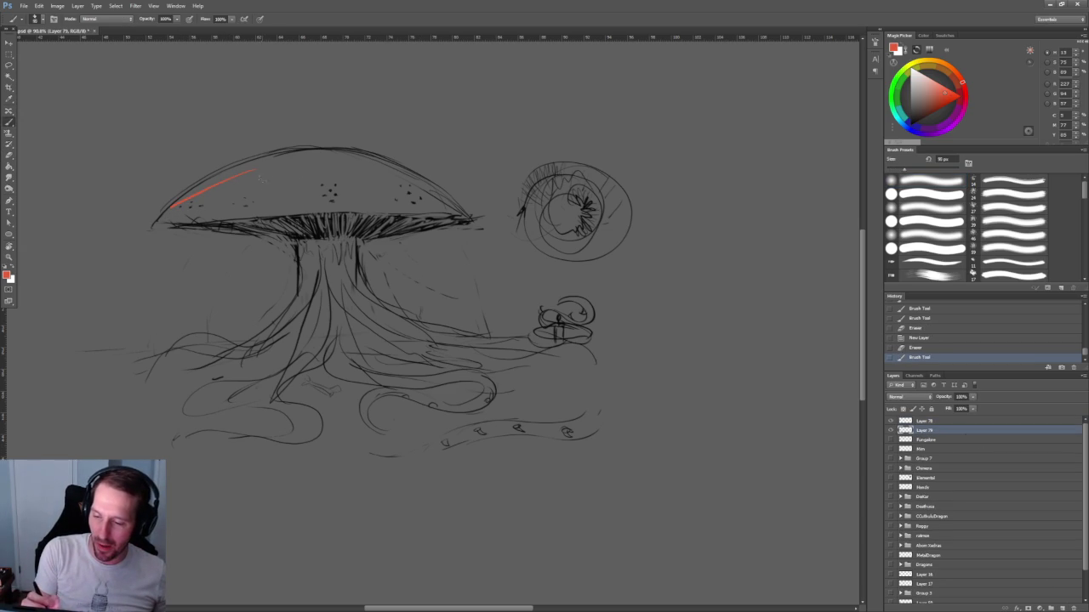
Fill the mushroom cap with orange-red, adding darker red strokes on its lower right.
drag(280, 162, 176, 202)
drag(315, 159, 356, 156)
mouse_move(272, 168)
mouse_down()
mouse_move(380, 160)
mouse_move(218, 189)
mouse_move(371, 179)
mouse_up()
mouse_move(180, 208)
mouse_down()
mouse_move(371, 189)
mouse_move(264, 213)
mouse_move(457, 209)
mouse_move(401, 178)
mouse_up()
mouse_move(259, 153)
mouse_down()
mouse_move(331, 150)
mouse_move(439, 201)
mouse_up()
drag(354, 211, 472, 218)
drag(381, 167, 456, 196)
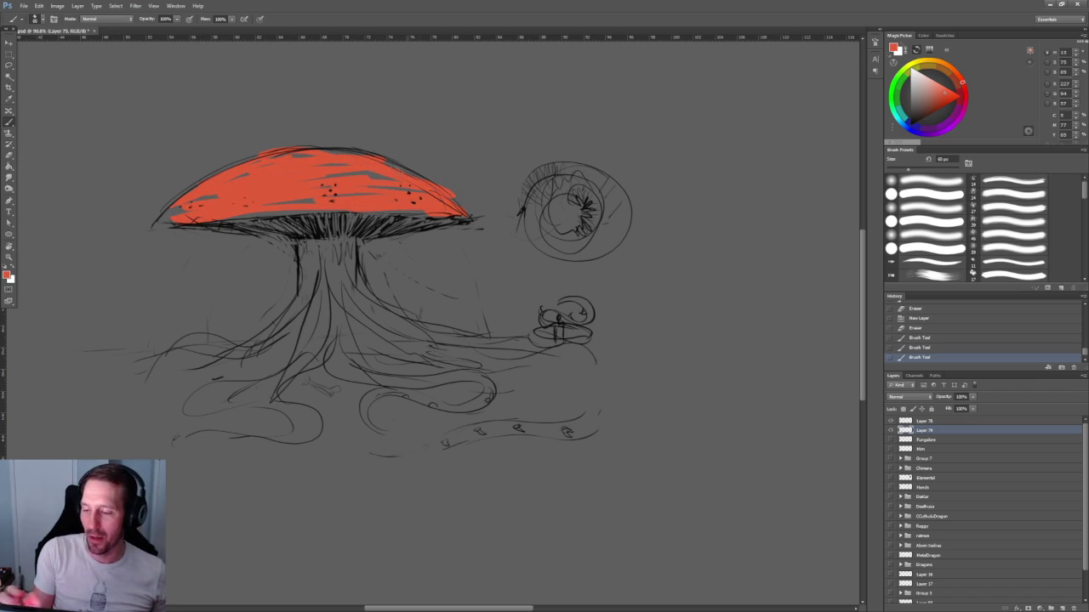
mouse_move(347, 212)
mouse_down()
mouse_move(154, 229)
mouse_move(429, 216)
mouse_up()
drag(398, 178, 341, 174)
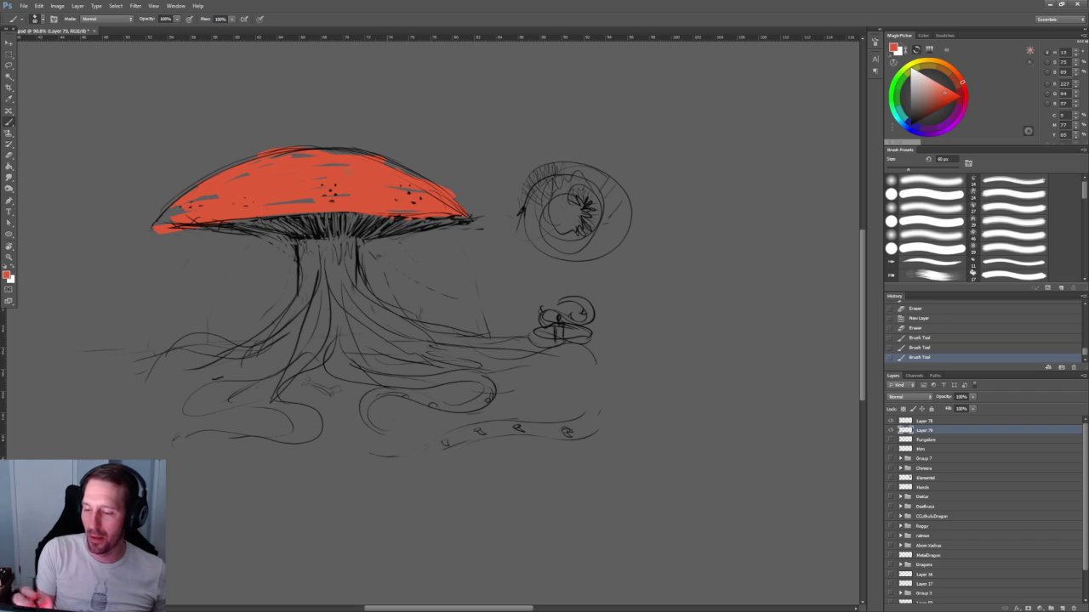
click(964, 86)
drag(964, 86, 965, 90)
mouse_move(458, 208)
mouse_down()
mouse_move(403, 213)
mouse_move(452, 203)
mouse_move(386, 192)
mouse_up()
Streak brighter red down the stem top, add darker red marks, and dab red onto the roots.
mouse_move(948, 111)
mouse_down()
mouse_move(971, 102)
mouse_move(962, 99)
mouse_up()
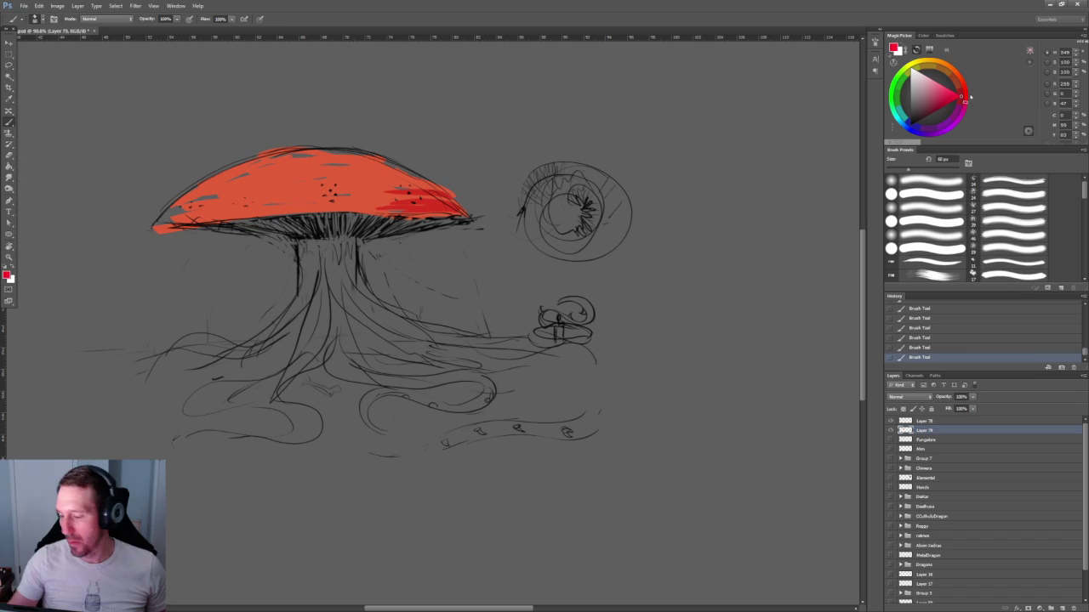
mouse_move(342, 238)
mouse_down()
mouse_move(358, 260)
mouse_move(337, 255)
mouse_move(300, 280)
mouse_up()
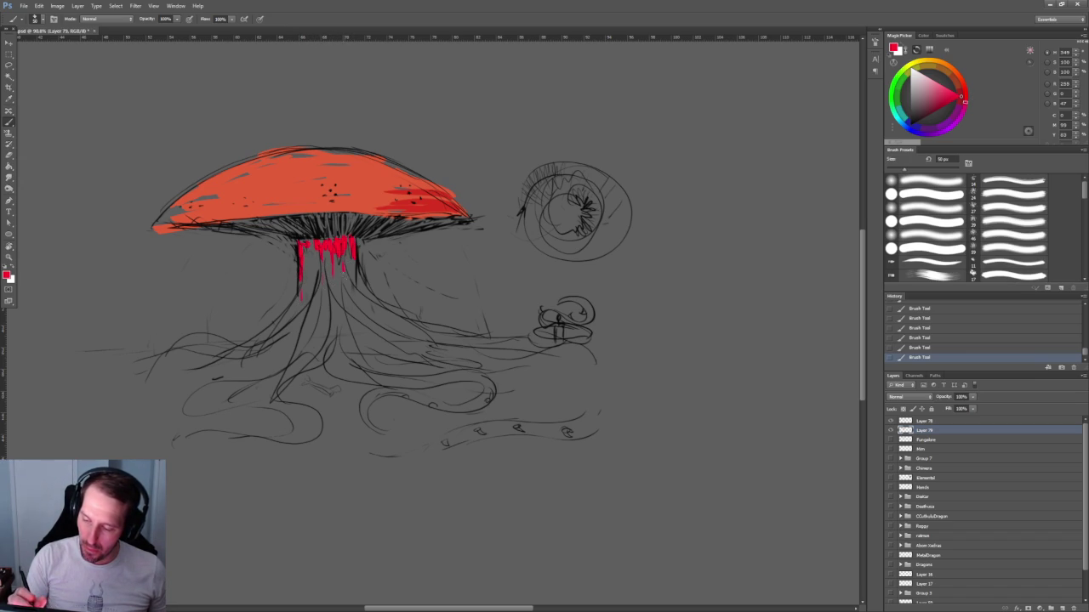
drag(355, 258, 359, 289)
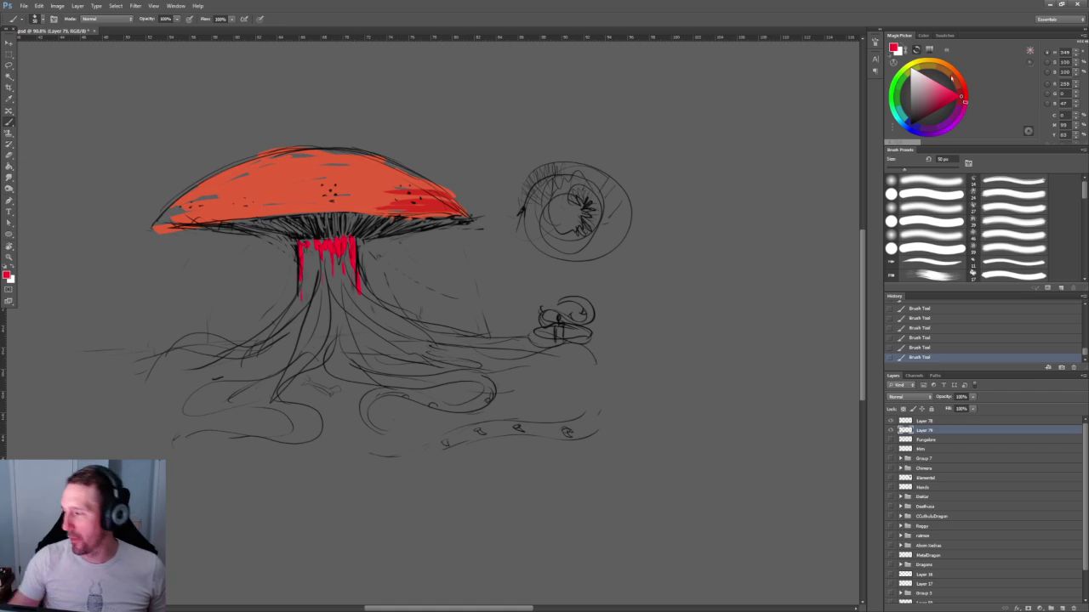
click(936, 109)
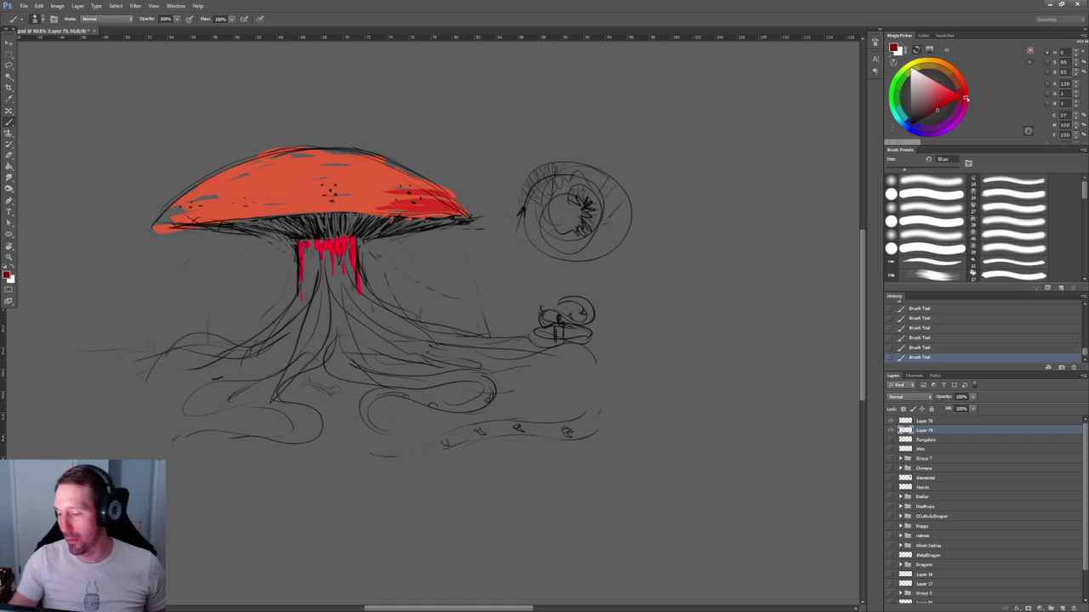
drag(339, 241, 356, 262)
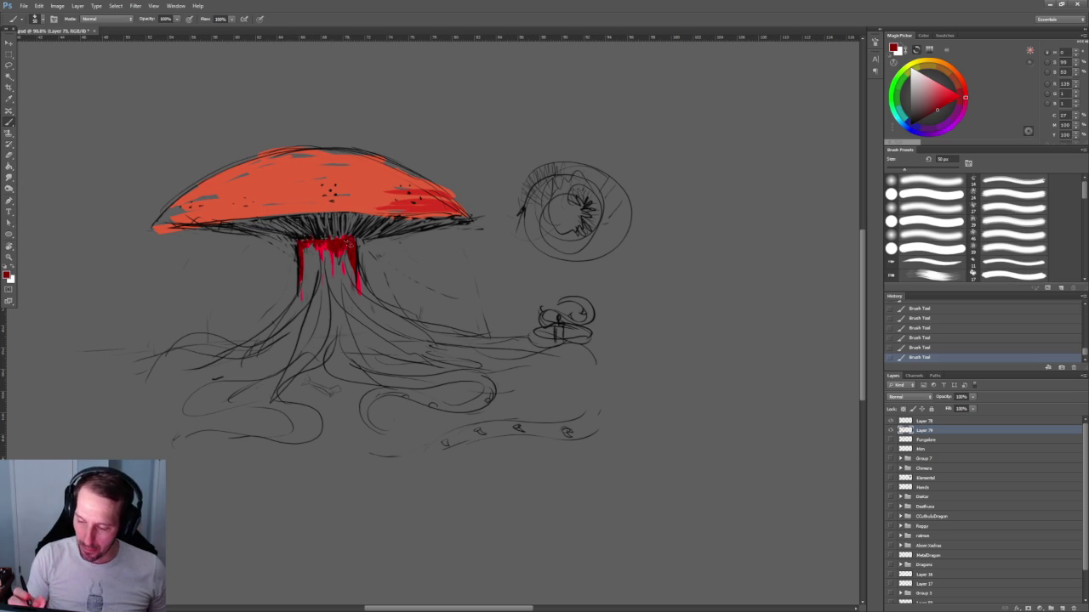
drag(331, 329, 332, 342)
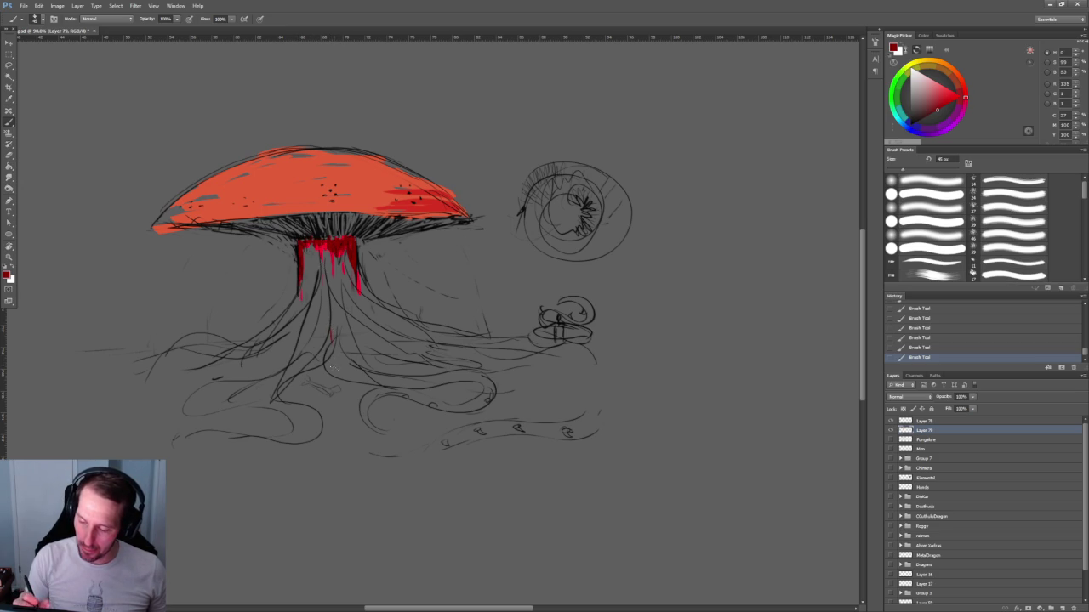
mouse_move(340, 400)
mouse_down()
mouse_move(351, 402)
mouse_move(301, 393)
mouse_up()
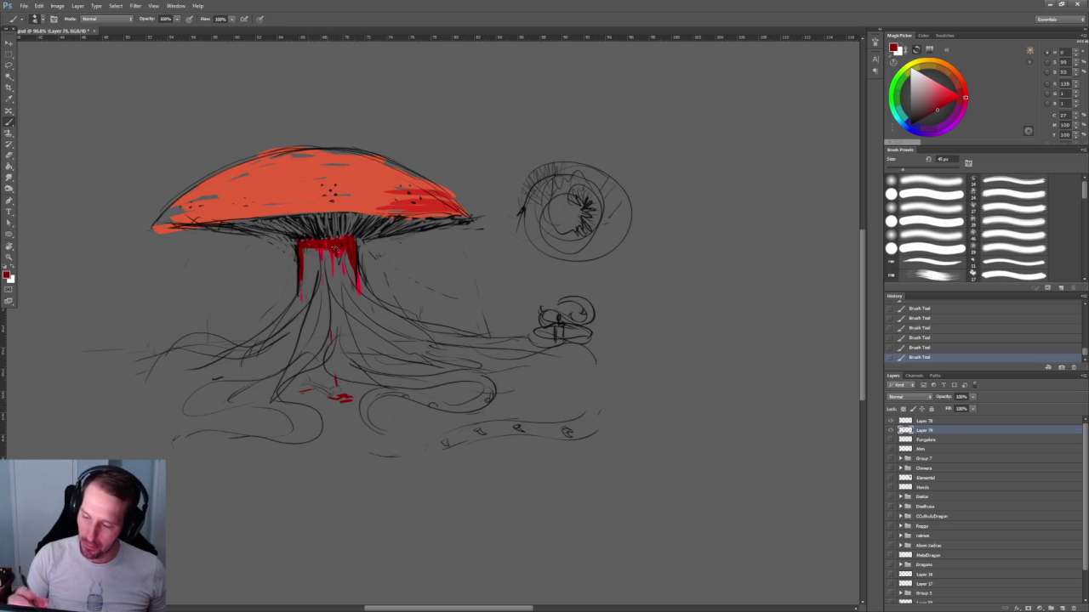
Paint pale yellow and light beige strokes over the mushroom gills.
click(934, 97)
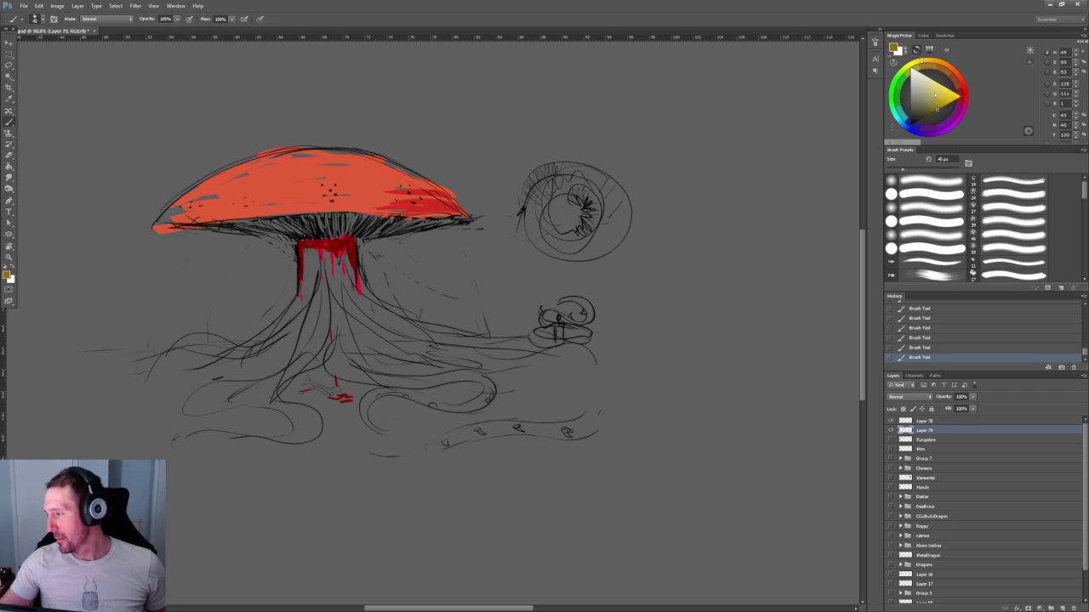
click(930, 82)
drag(340, 234, 337, 217)
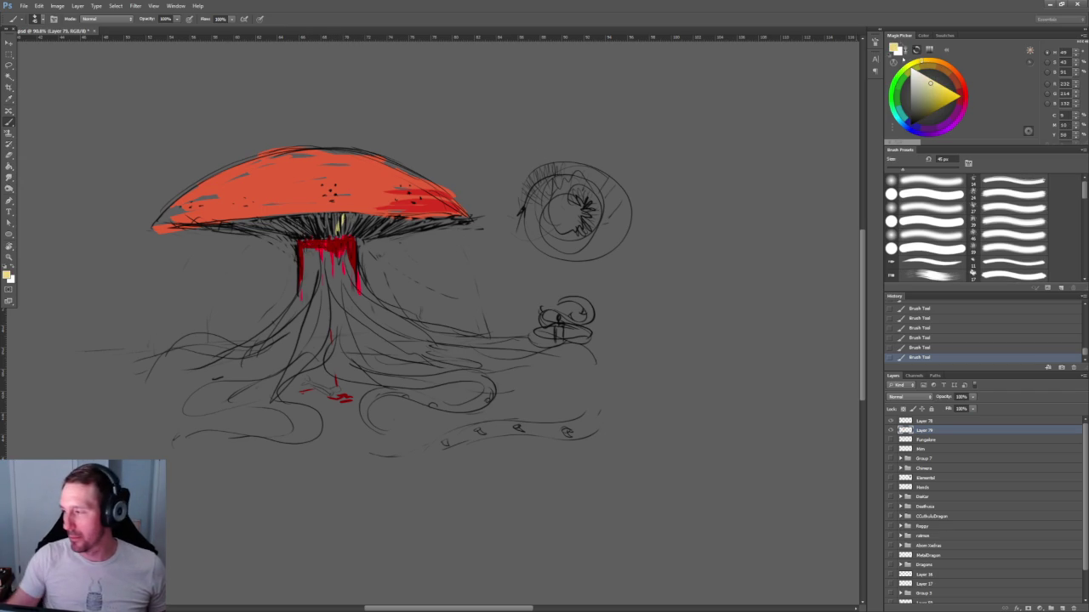
click(919, 90)
click(920, 91)
mouse_move(349, 234)
mouse_down()
mouse_move(348, 213)
mouse_move(483, 217)
mouse_move(196, 221)
mouse_up()
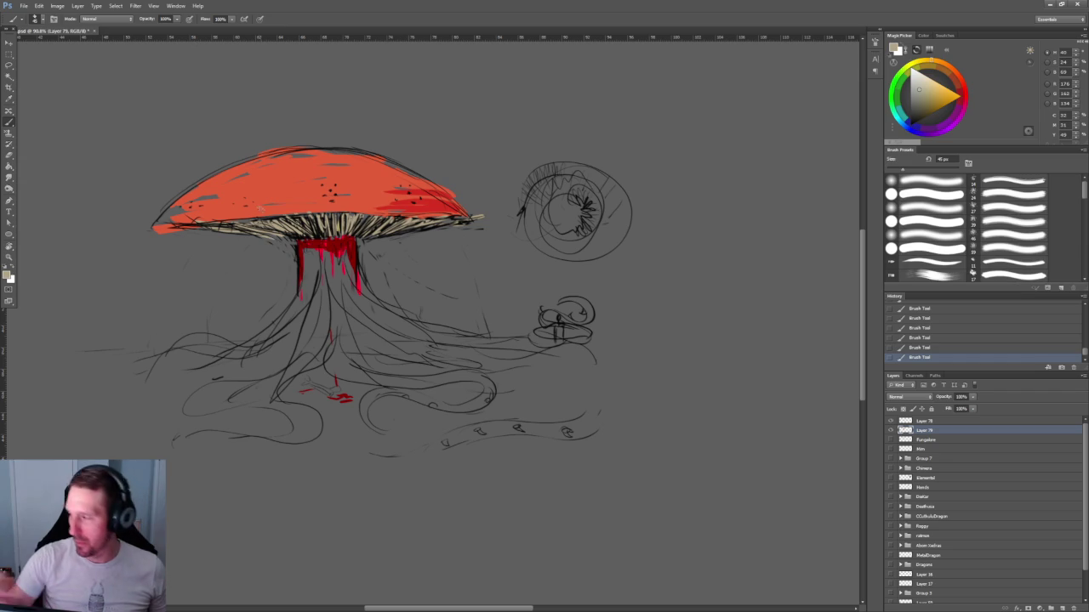
Fill the mushroom stem with tan from left to right and down its lower part.
click(927, 98)
click(935, 93)
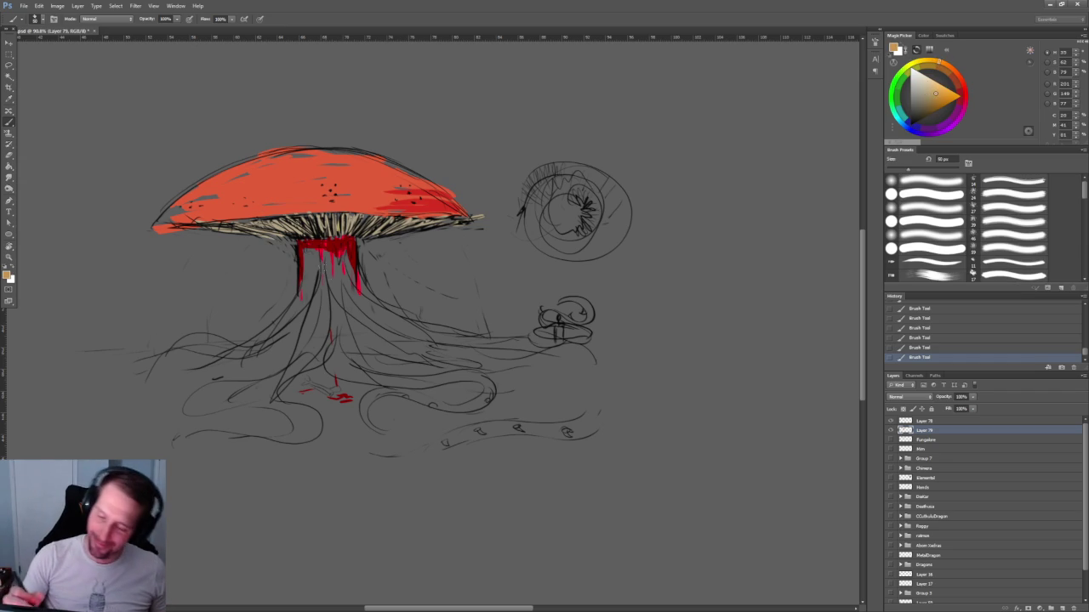
drag(308, 253, 306, 286)
mouse_move(313, 248)
mouse_down()
mouse_move(313, 296)
mouse_move(338, 323)
mouse_up()
drag(347, 264, 377, 338)
drag(303, 260, 300, 332)
mouse_move(311, 285)
mouse_down()
mouse_move(328, 344)
mouse_move(285, 328)
mouse_move(237, 356)
mouse_up()
Paint the roots tan, stretching the right-hand root out toward the domed figure.
drag(308, 309, 279, 365)
mouse_move(320, 310)
mouse_down()
mouse_move(330, 330)
mouse_move(364, 345)
mouse_up()
mouse_move(359, 312)
mouse_down()
mouse_move(374, 347)
mouse_move(411, 344)
mouse_up()
drag(359, 286, 437, 340)
mouse_move(375, 366)
mouse_down()
mouse_move(463, 329)
mouse_move(534, 343)
mouse_up()
drag(463, 347, 502, 343)
drag(371, 318, 425, 341)
mouse_move(347, 311)
mouse_down()
mouse_move(442, 379)
mouse_move(490, 398)
mouse_up()
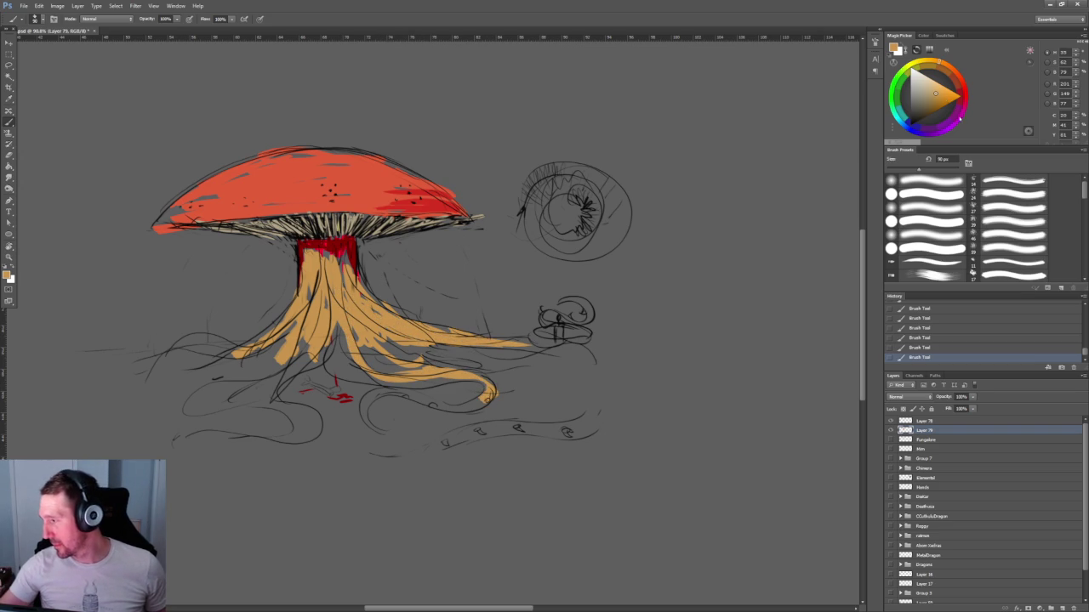
Dab magenta accents on the small figure and the lower-left roots.
click(953, 124)
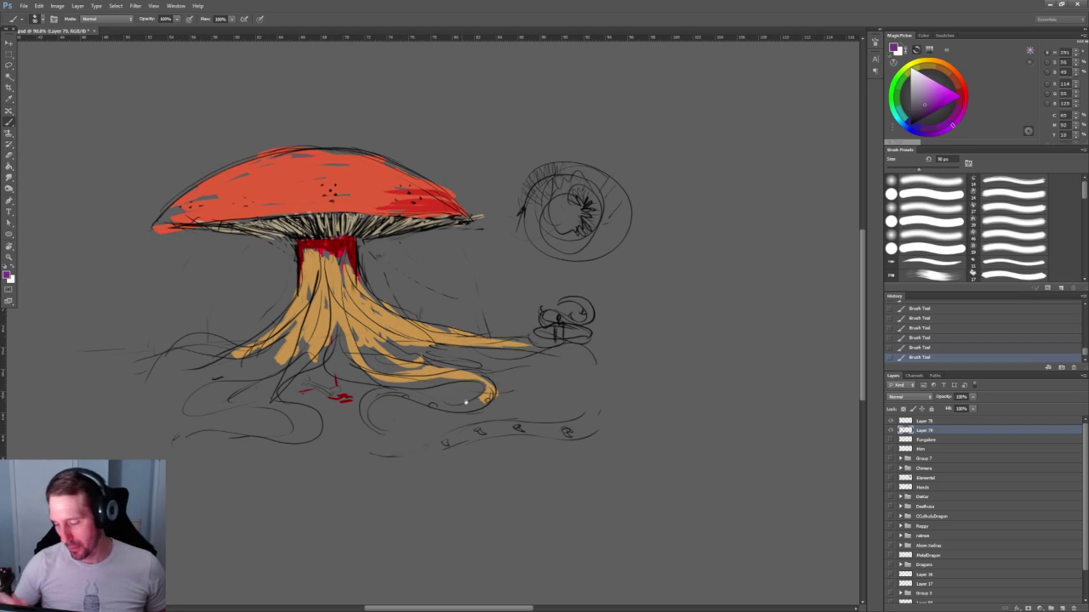
drag(462, 389, 497, 327)
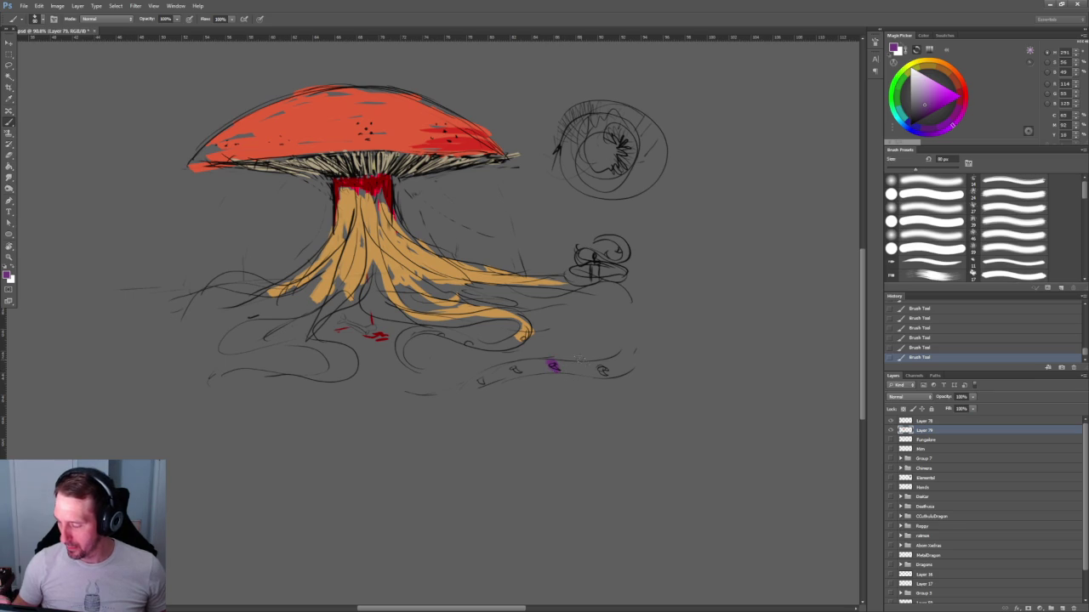
drag(598, 367, 607, 373)
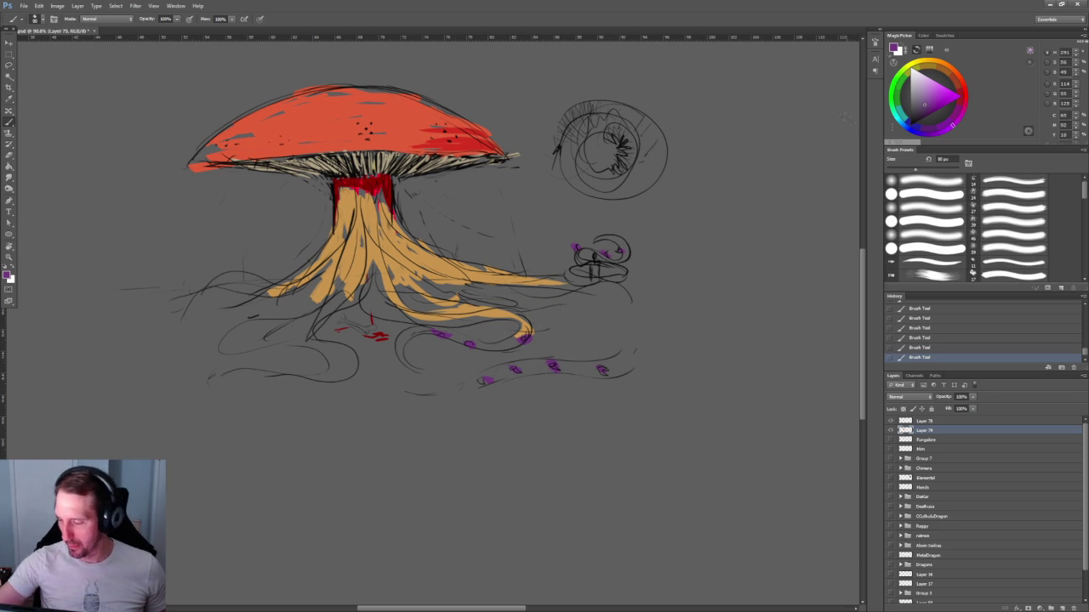
drag(285, 376, 296, 374)
mouse_move(253, 330)
mouse_down()
mouse_move(266, 323)
mouse_move(287, 336)
mouse_up()
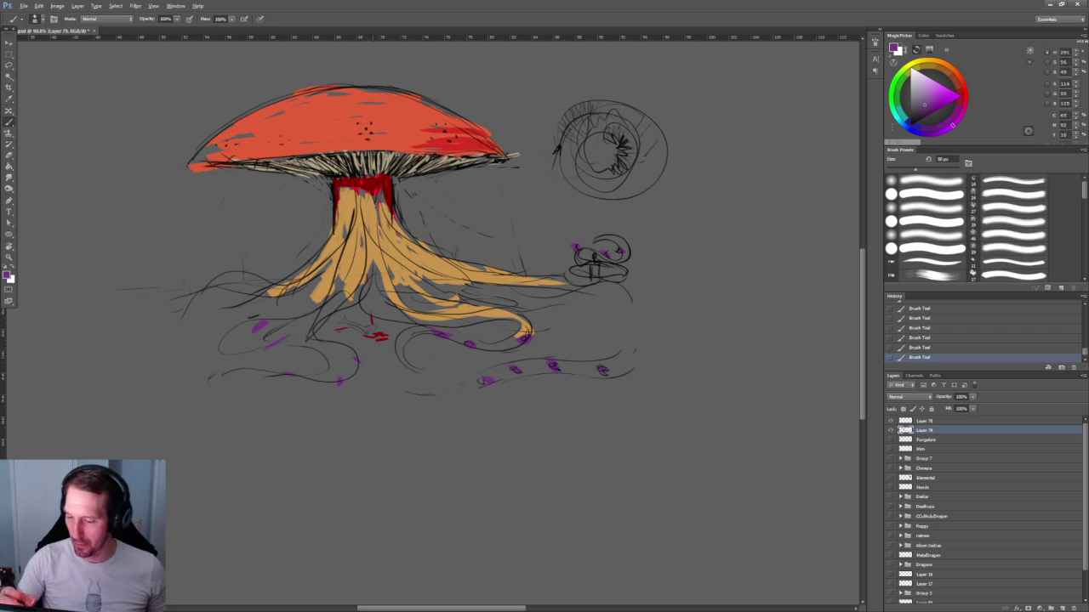
Paint tan over the left and right-centre roots, then add a pale beige stroke near the red spot.
alt+click(370, 215)
mouse_move(336, 291)
mouse_down()
mouse_move(294, 327)
mouse_move(234, 344)
mouse_move(324, 334)
mouse_move(349, 364)
mouse_move(316, 383)
mouse_move(353, 349)
mouse_up()
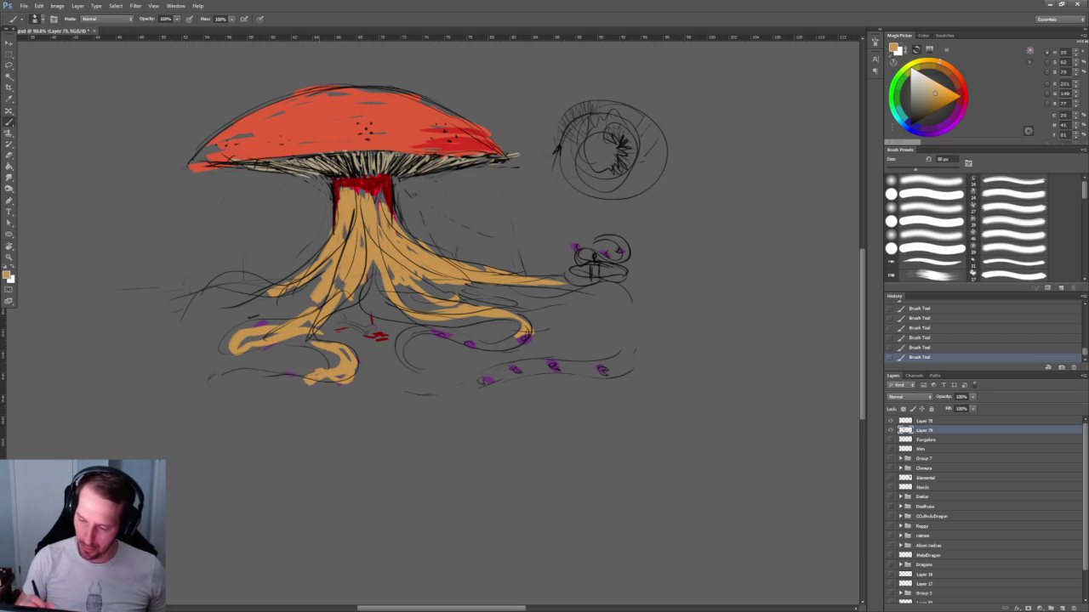
drag(267, 367, 213, 382)
mouse_move(293, 274)
mouse_down()
mouse_move(181, 298)
mouse_move(254, 303)
mouse_up()
mouse_move(372, 264)
mouse_down()
mouse_move(376, 312)
mouse_move(636, 302)
mouse_up()
click(915, 79)
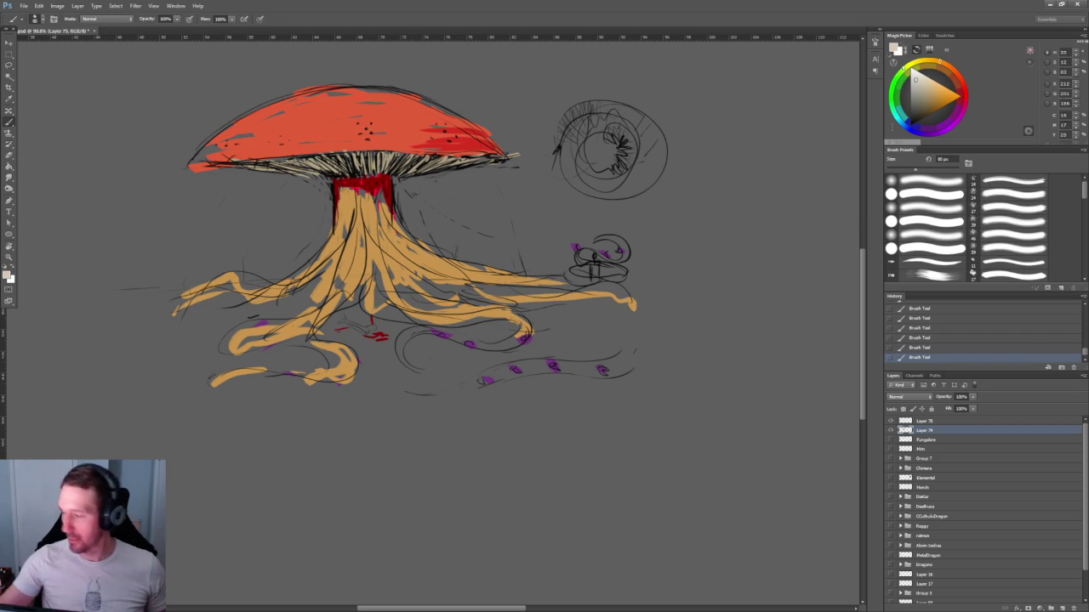
drag(368, 328, 361, 325)
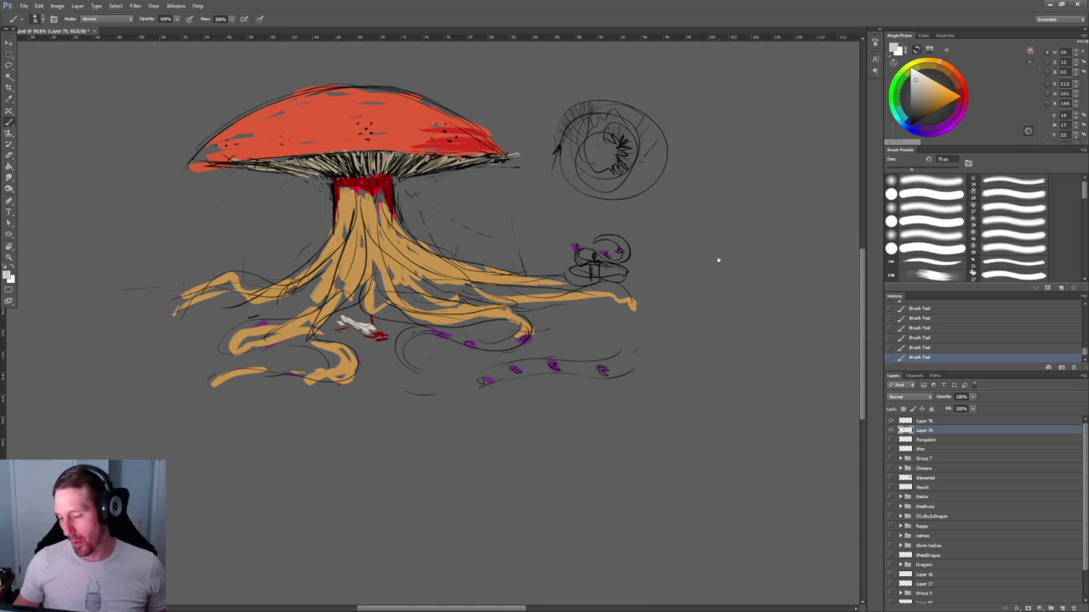
Touch up the trunk top and base, extend the upper-left root leftward, and thicken the right roots.
drag(717, 261, 680, 239)
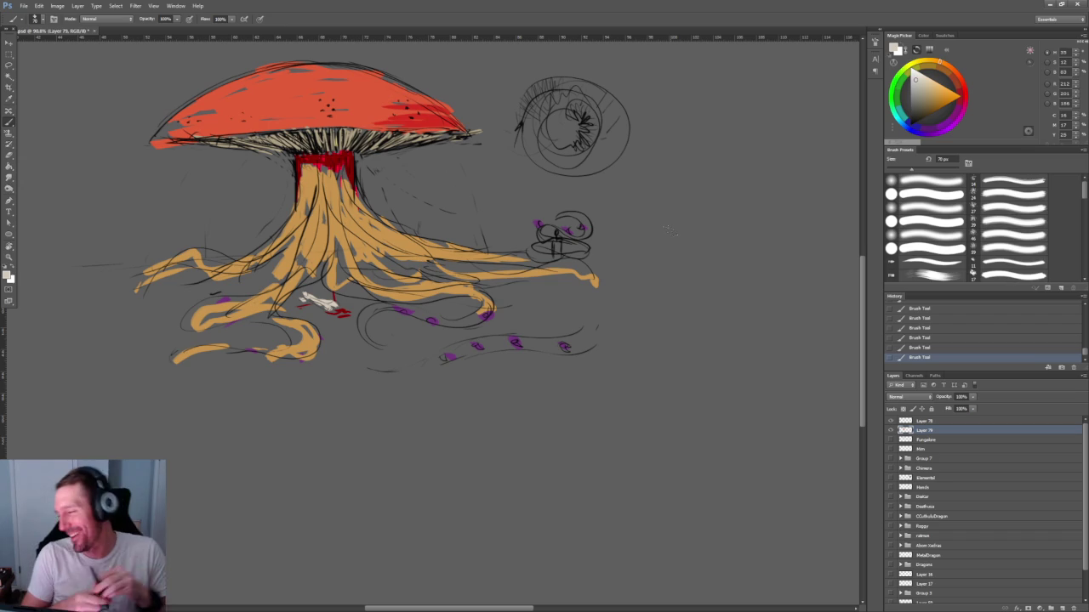
drag(670, 229, 659, 253)
drag(331, 194, 340, 207)
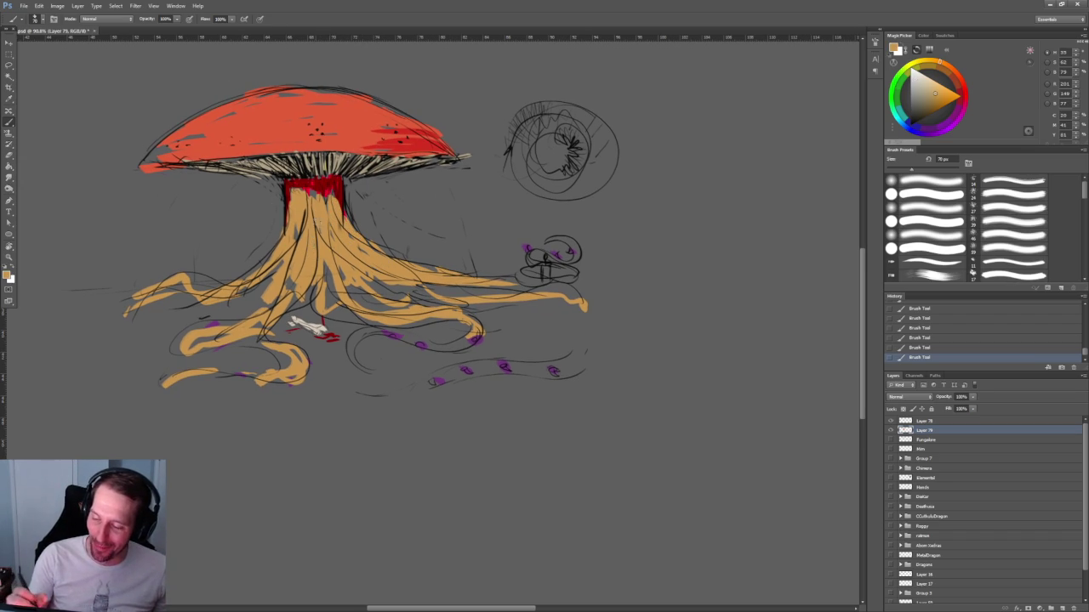
drag(298, 321, 316, 325)
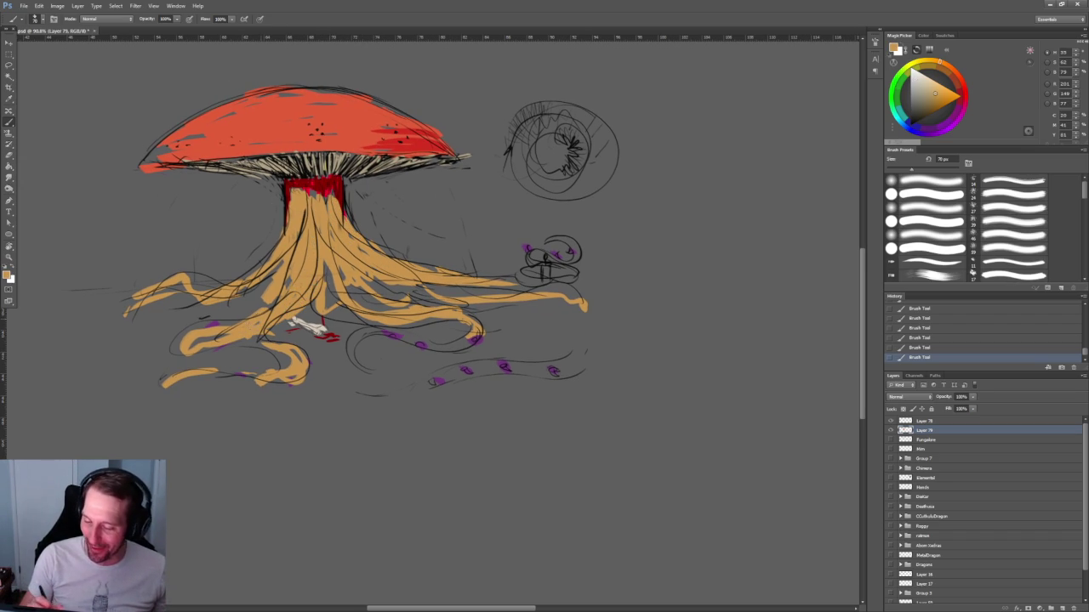
drag(220, 332, 179, 349)
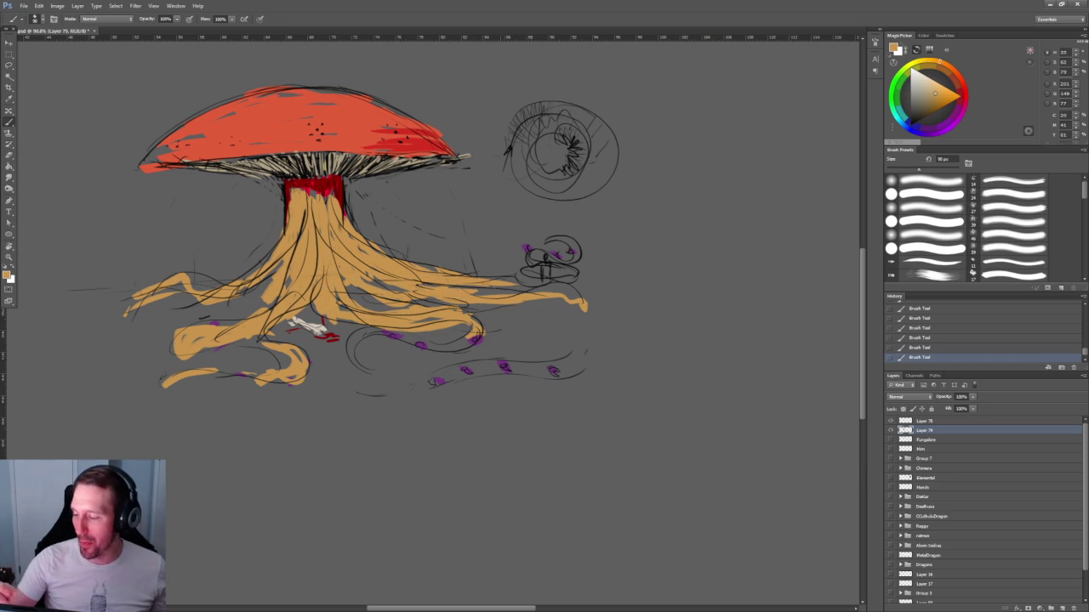
mouse_move(477, 293)
mouse_down()
mouse_move(501, 282)
mouse_move(544, 288)
mouse_move(583, 264)
mouse_move(523, 255)
mouse_move(583, 243)
mouse_up()
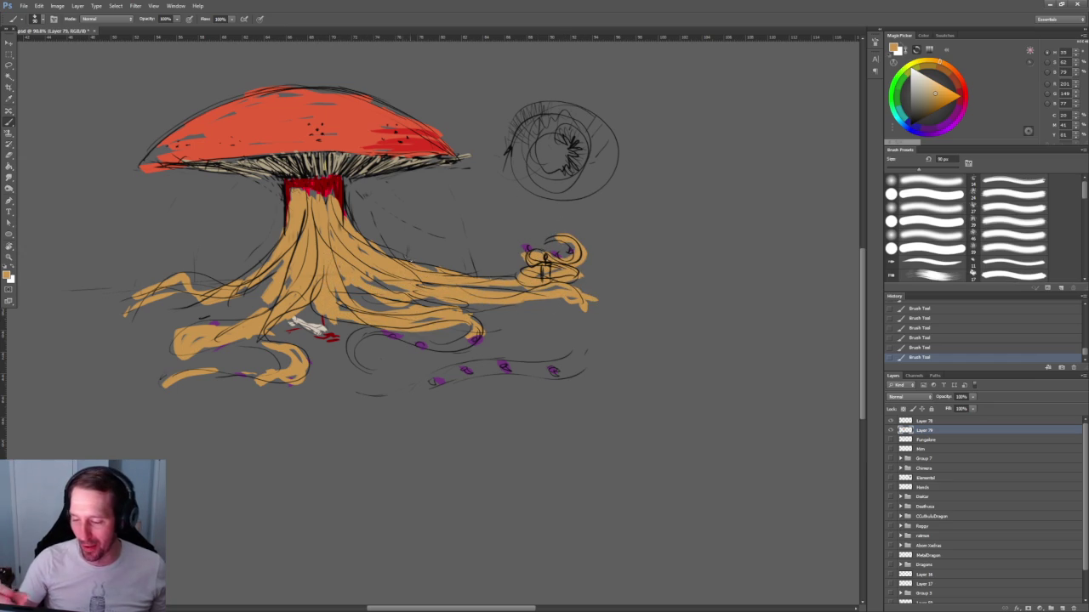
mouse_move(334, 215)
mouse_down()
mouse_move(332, 189)
mouse_move(292, 187)
mouse_up()
mouse_move(255, 265)
mouse_down()
mouse_move(125, 302)
mouse_move(60, 296)
mouse_up()
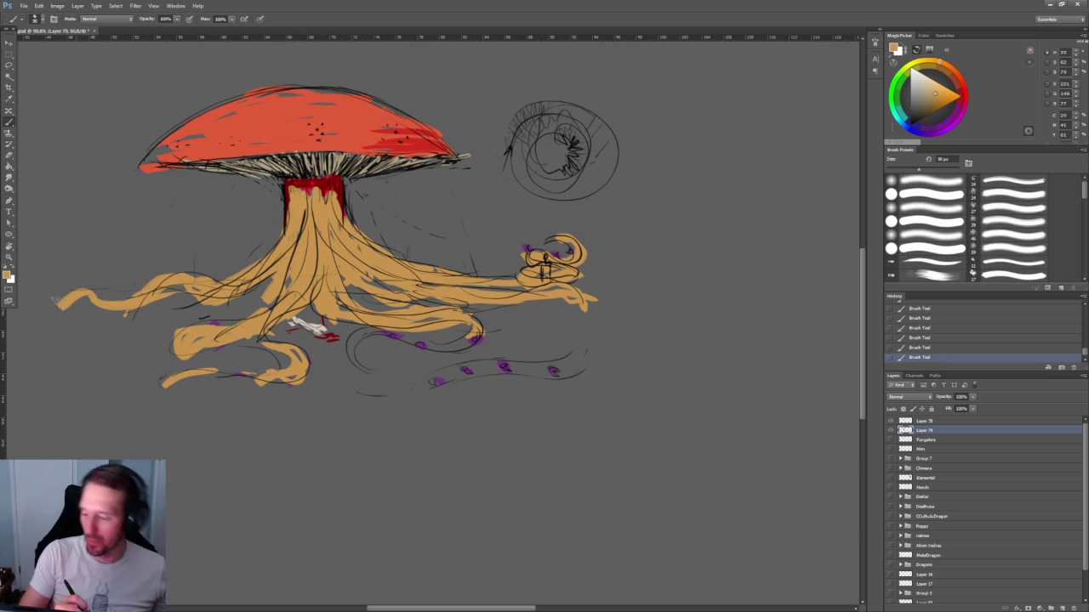
mouse_move(454, 344)
mouse_down()
mouse_move(384, 336)
mouse_move(353, 366)
mouse_up()
Brush lighter orange highlights down the trunk and along the left and right roots.
click(933, 85)
mouse_move(325, 213)
mouse_down()
mouse_move(333, 271)
mouse_move(364, 267)
mouse_up()
mouse_move(344, 228)
mouse_down()
mouse_move(455, 281)
mouse_move(536, 291)
mouse_up()
drag(355, 252, 502, 305)
drag(406, 289, 498, 292)
drag(332, 213, 332, 291)
mouse_move(308, 245)
mouse_down()
mouse_move(317, 308)
mouse_move(241, 334)
mouse_up()
drag(312, 208, 289, 300)
Erase stray linework on the trunk, then return to the Brush.
key(e)
drag(290, 256, 262, 316)
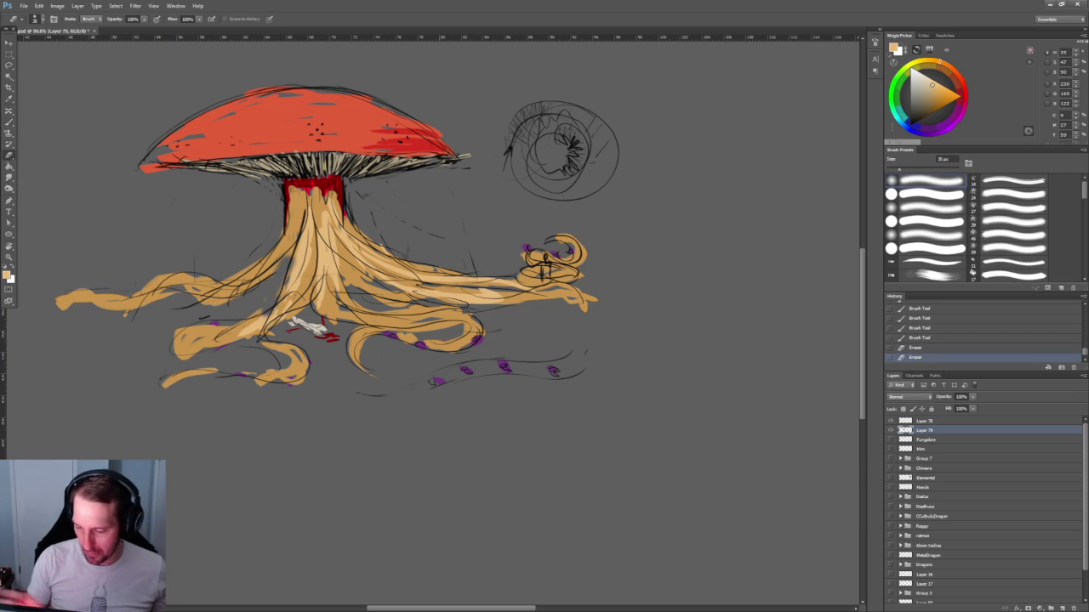
drag(339, 268, 393, 301)
drag(344, 271, 325, 283)
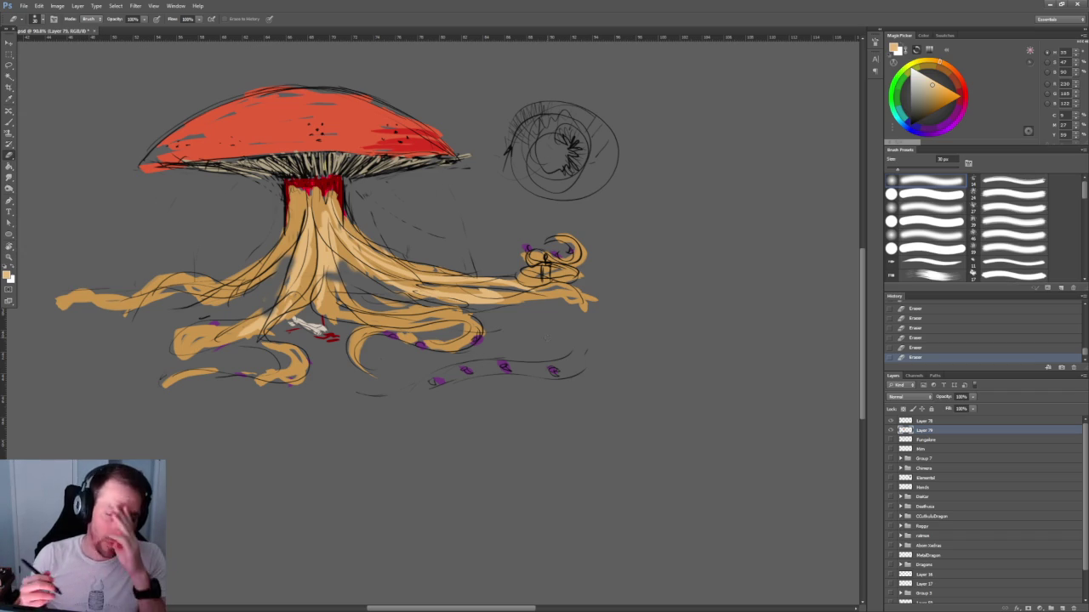
drag(429, 212, 414, 253)
key(b)
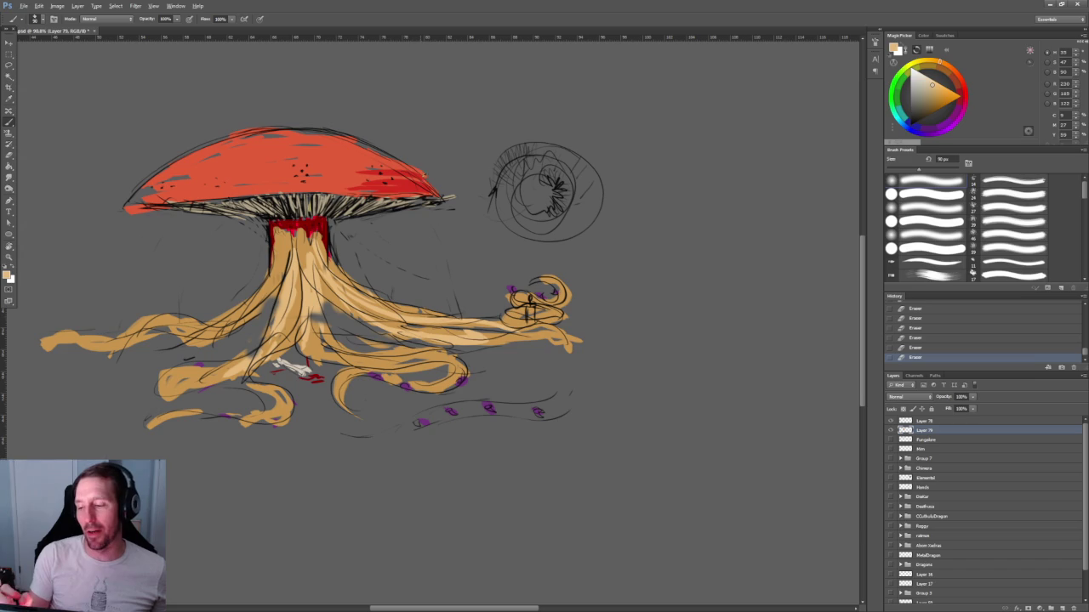
Paint pale pink dashes beside the mushroom cap, then sample the stem's dark red.
drag(960, 73, 993, 50)
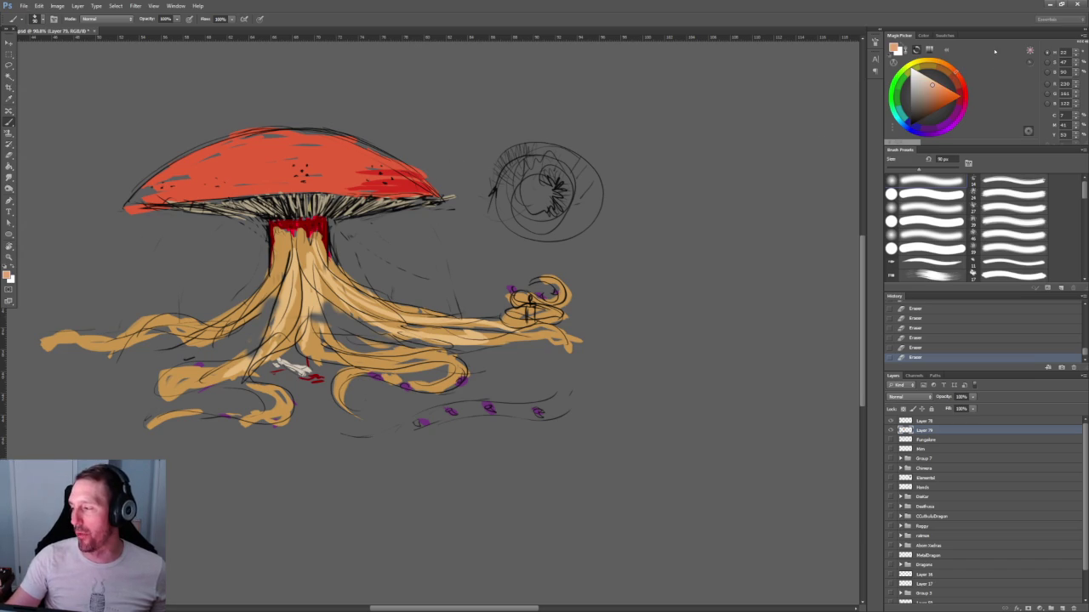
drag(933, 85, 961, 82)
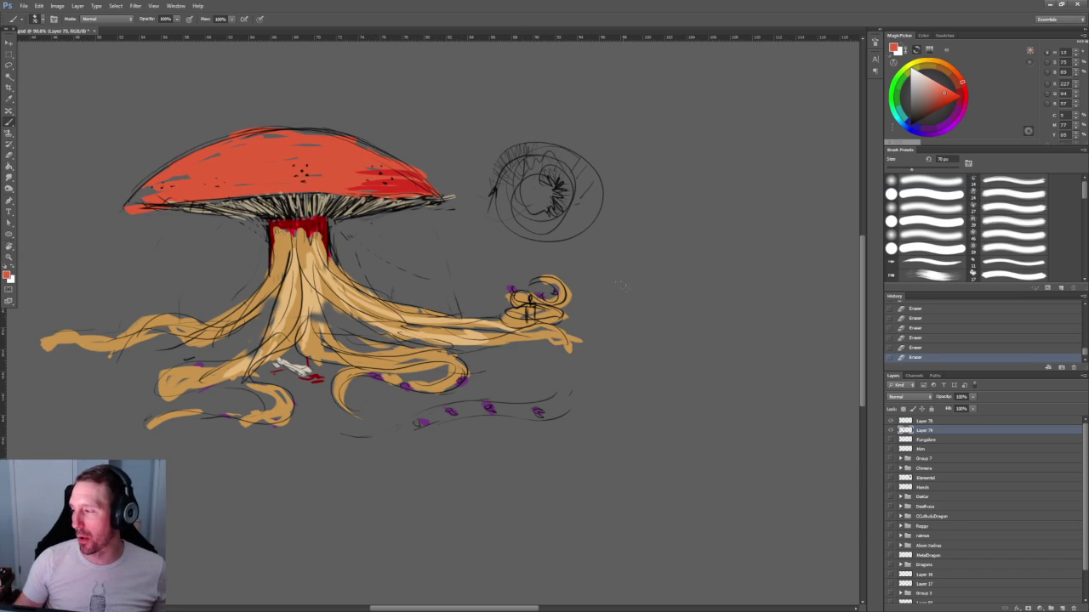
drag(961, 82, 961, 112)
click(929, 85)
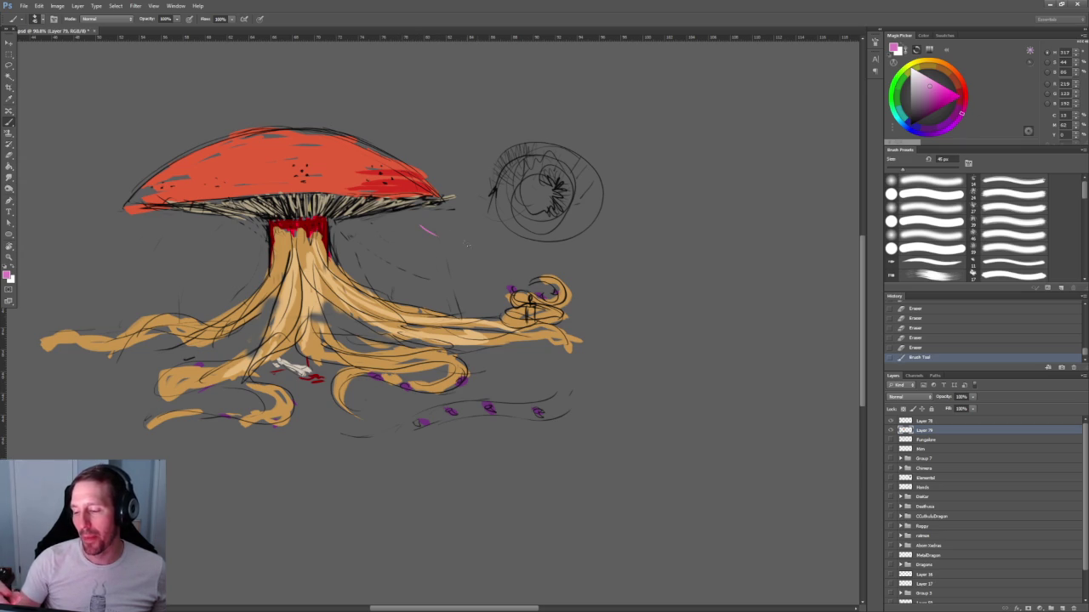
click(499, 255)
click(541, 253)
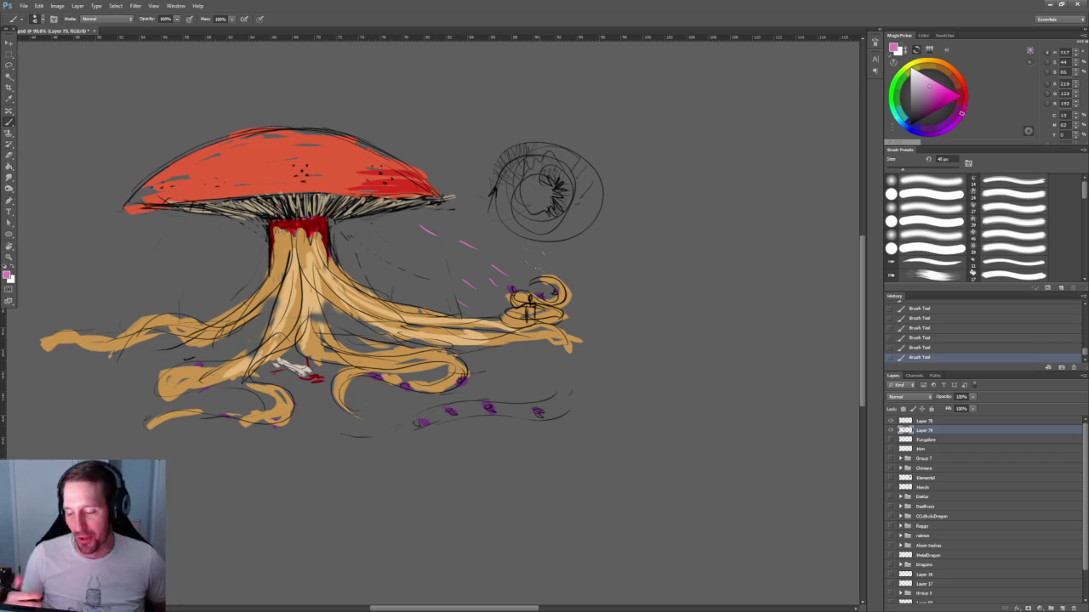
alt+click(282, 243)
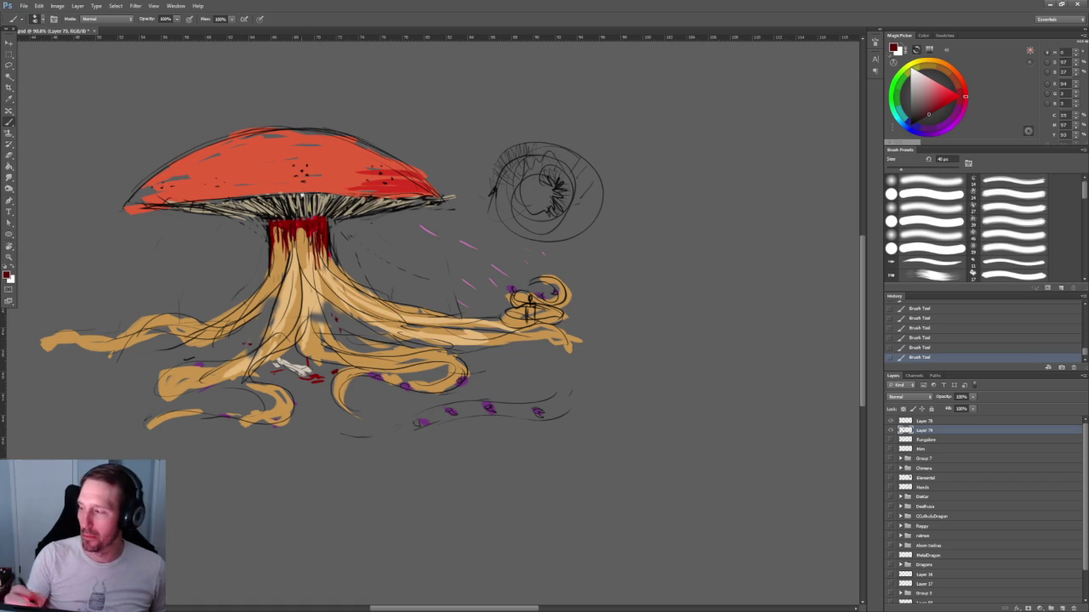
scroll(299, 162, up, 5)
With black paint on the layer above, enlarge the small cap spots and squiggles into round black dots.
key(d)
key(alt+bracketright)
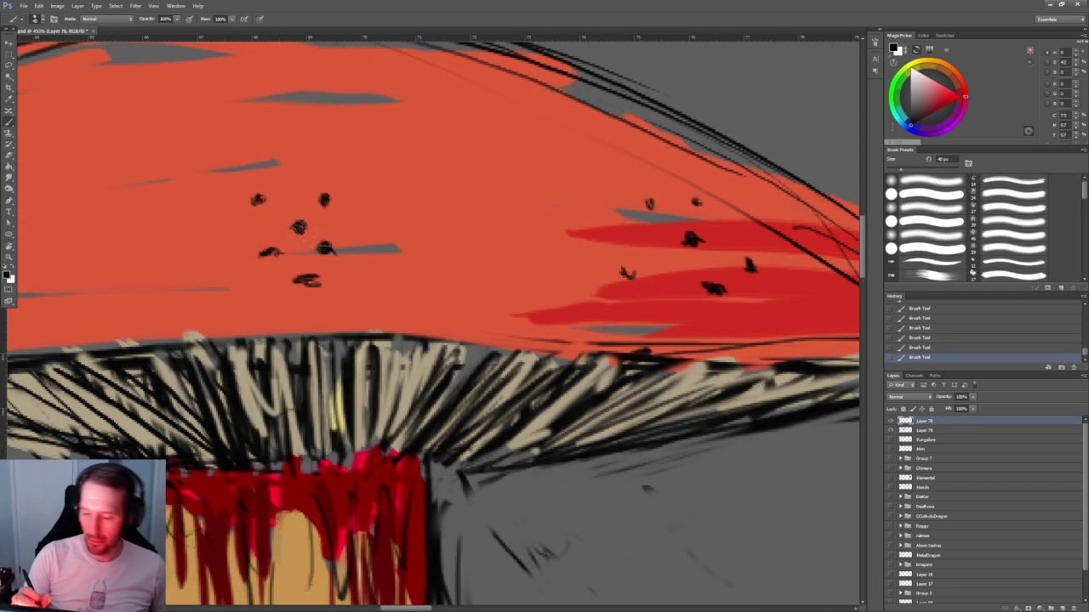
click(297, 228)
click(299, 227)
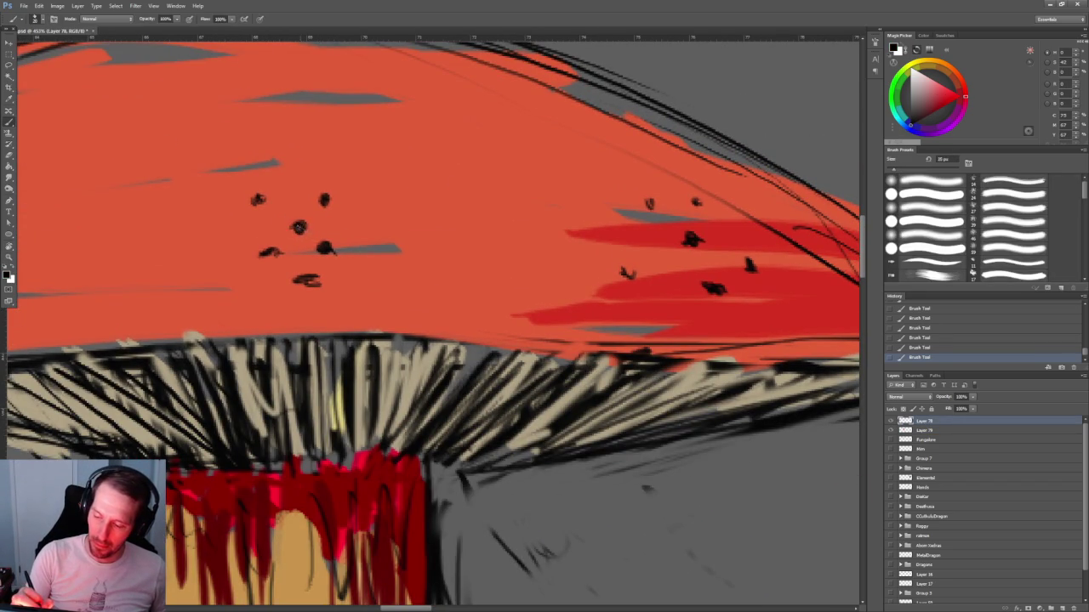
click(298, 227)
click(327, 247)
drag(271, 254, 269, 245)
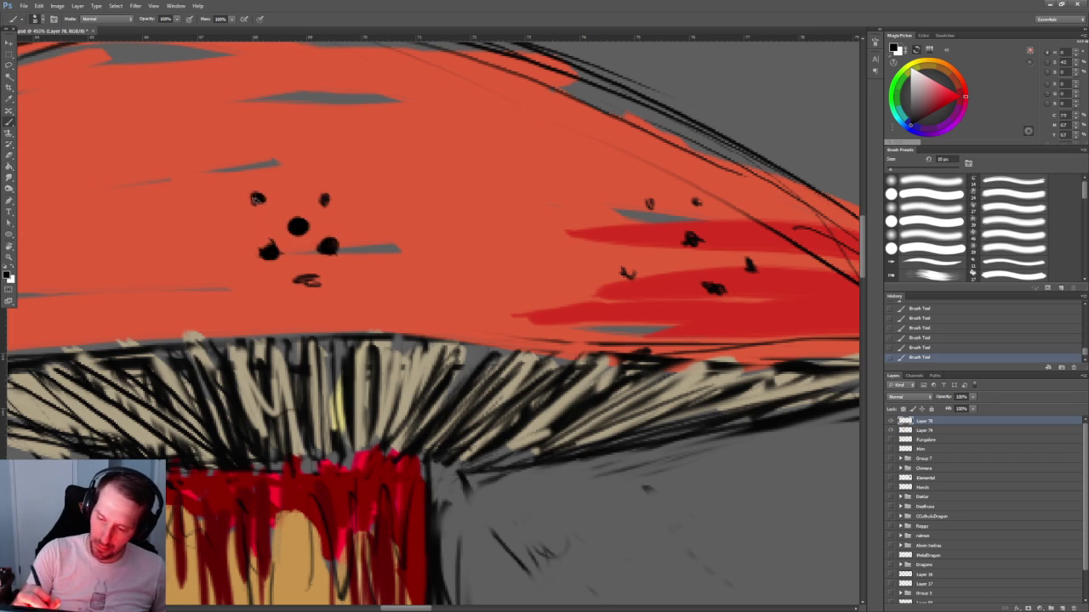
drag(324, 202, 326, 191)
click(306, 282)
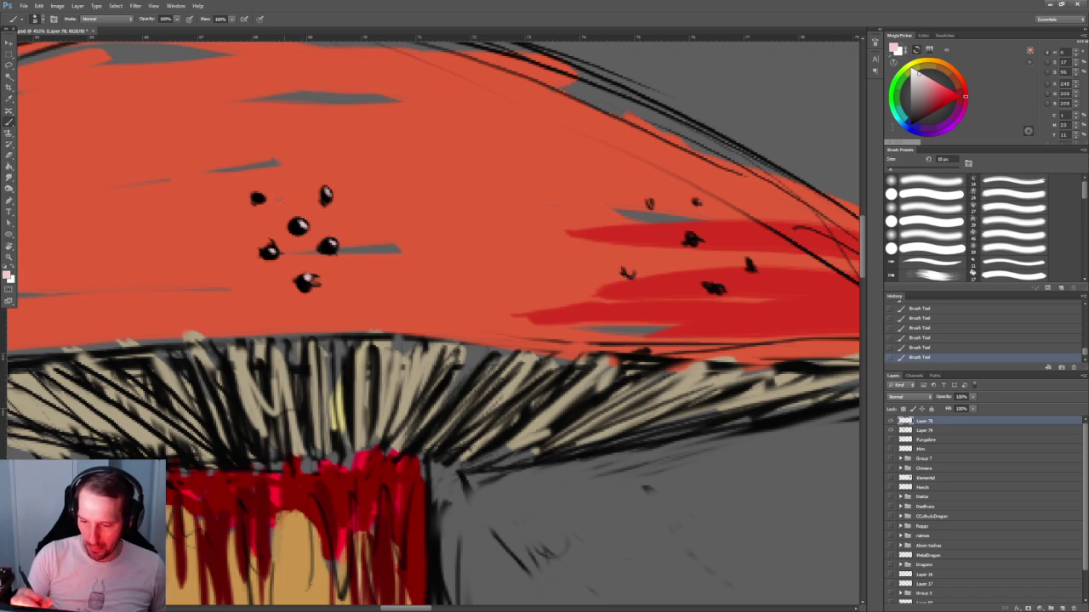
Bring the cap's right tip into view and turn its small marks into solid black dots.
scroll(772, 384, down, 2)
scroll(773, 383, down, 2)
scroll(772, 383, up, 2)
scroll(772, 384, up, 2)
drag(756, 219, 514, 204)
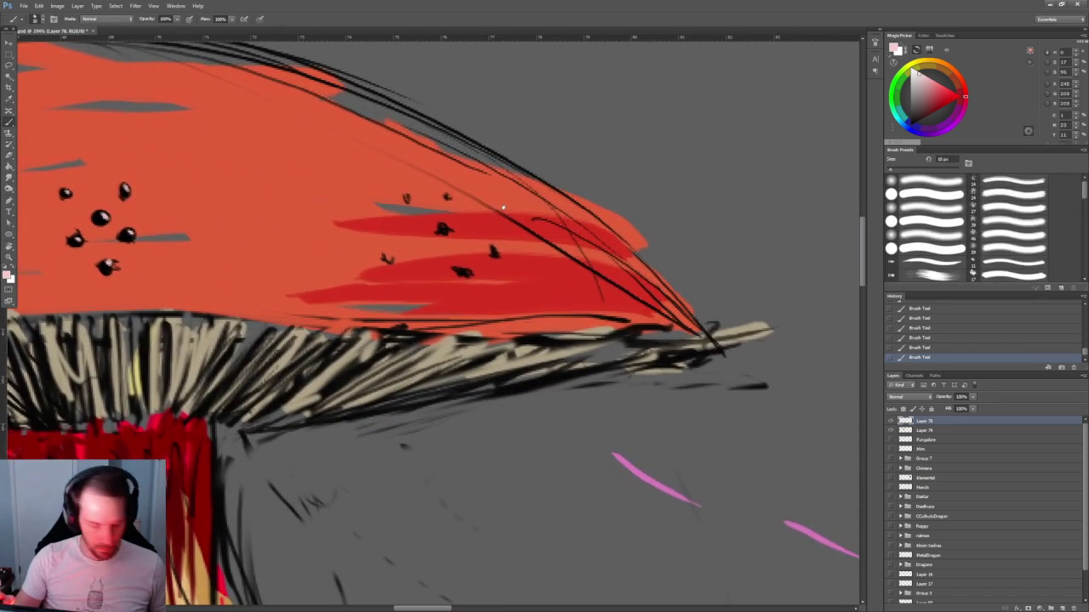
key(d)
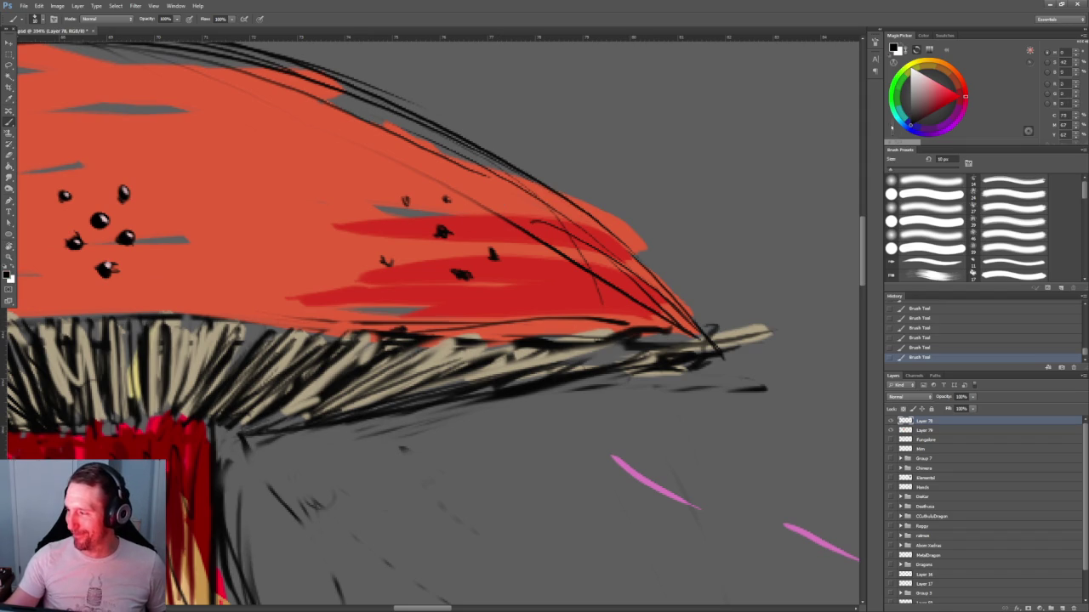
click(441, 232)
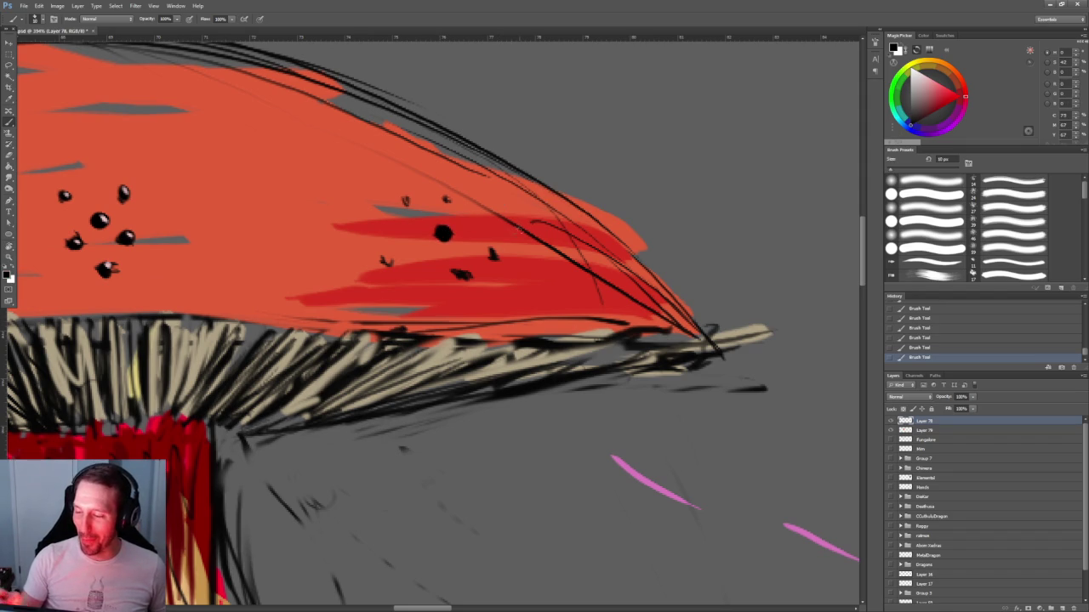
click(494, 255)
click(387, 259)
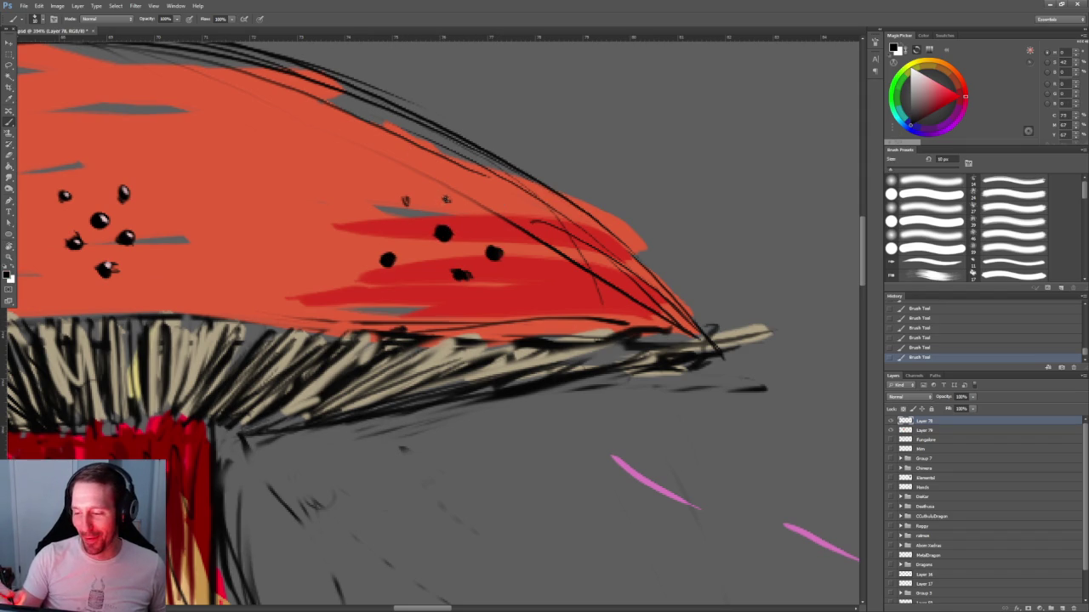
click(406, 200)
Swap to the light colour and dab small highlights onto two of the black dots.
key(x)
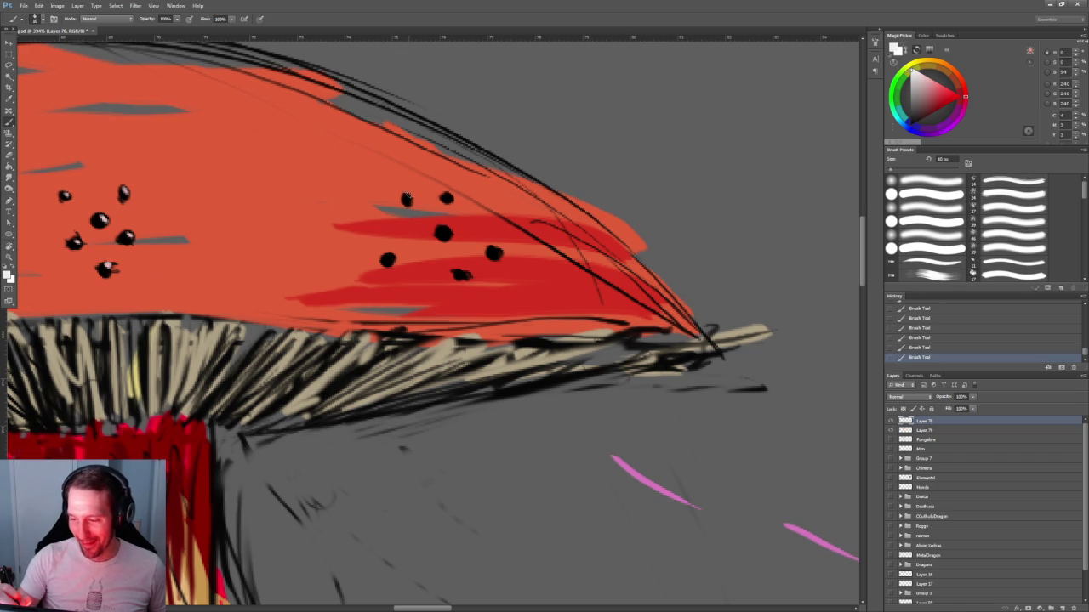
click(449, 195)
click(443, 233)
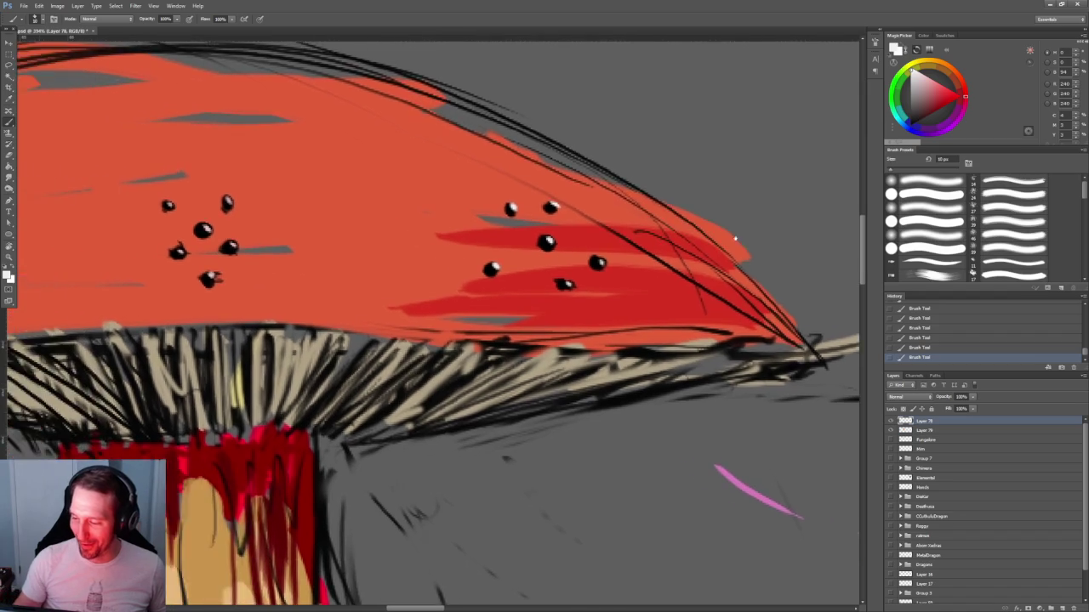
scroll(638, 133, down, 5)
scroll(638, 133, up, 2)
scroll(638, 134, up, 2)
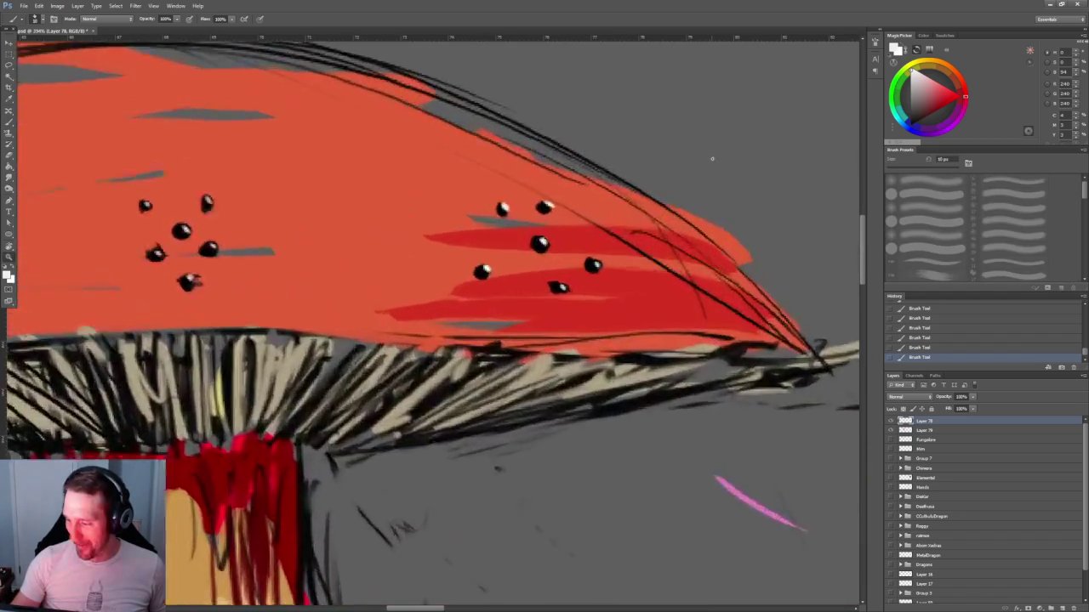
scroll(680, 153, up, 1)
Sample a dark colour from the painting and brush tapering dark marks beside the cap's spots.
alt+click(374, 269)
mouse_move(361, 270)
mouse_down()
mouse_move(345, 273)
mouse_move(413, 267)
mouse_up()
drag(449, 313, 511, 307)
drag(387, 353, 444, 354)
mouse_move(286, 308)
mouse_down()
mouse_move(422, 315)
mouse_move(385, 330)
mouse_move(427, 328)
mouse_up()
mouse_move(654, 309)
mouse_down()
mouse_move(744, 294)
mouse_move(664, 207)
mouse_move(719, 189)
mouse_move(730, 167)
mouse_up()
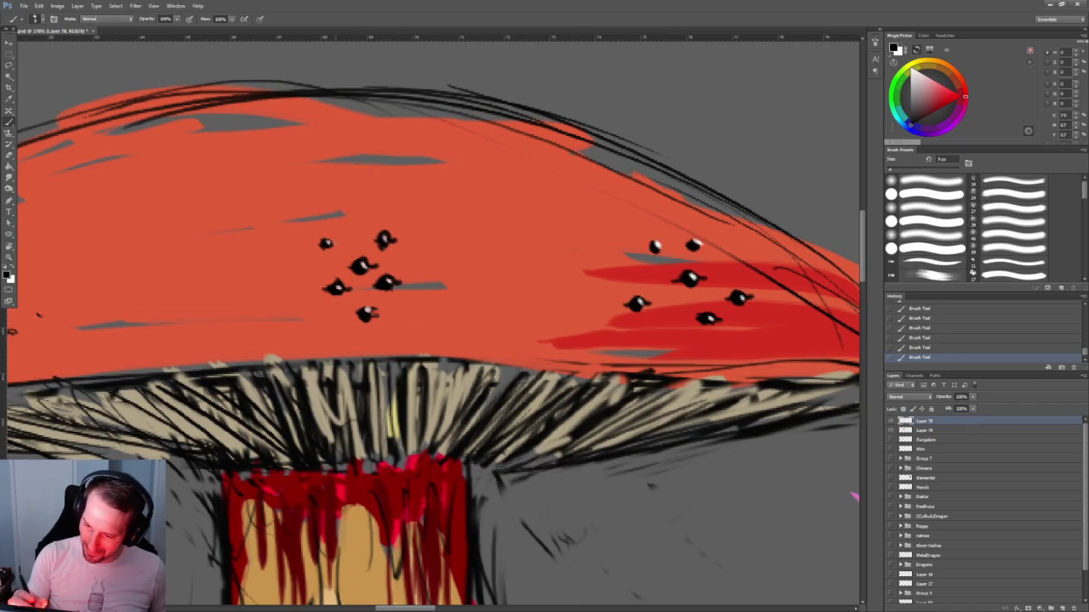
Zoom out and paint a cluster of six black dots on the cap's left side.
key(z)
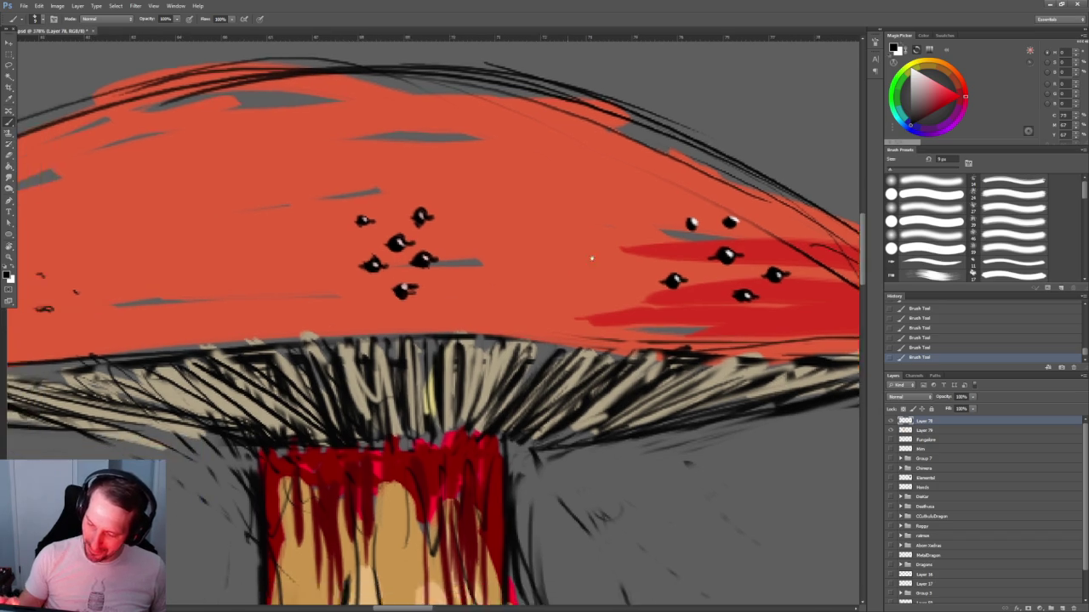
mouse_move(375, 312)
mouse_down()
mouse_move(607, 132)
mouse_move(331, 280)
mouse_up()
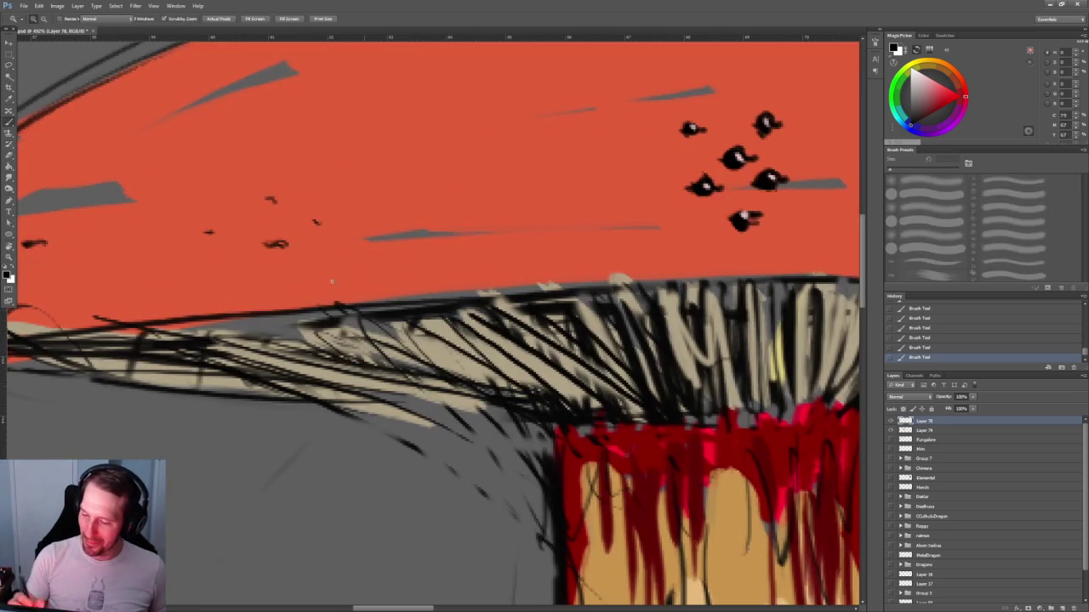
key(b)
drag(271, 223, 272, 221)
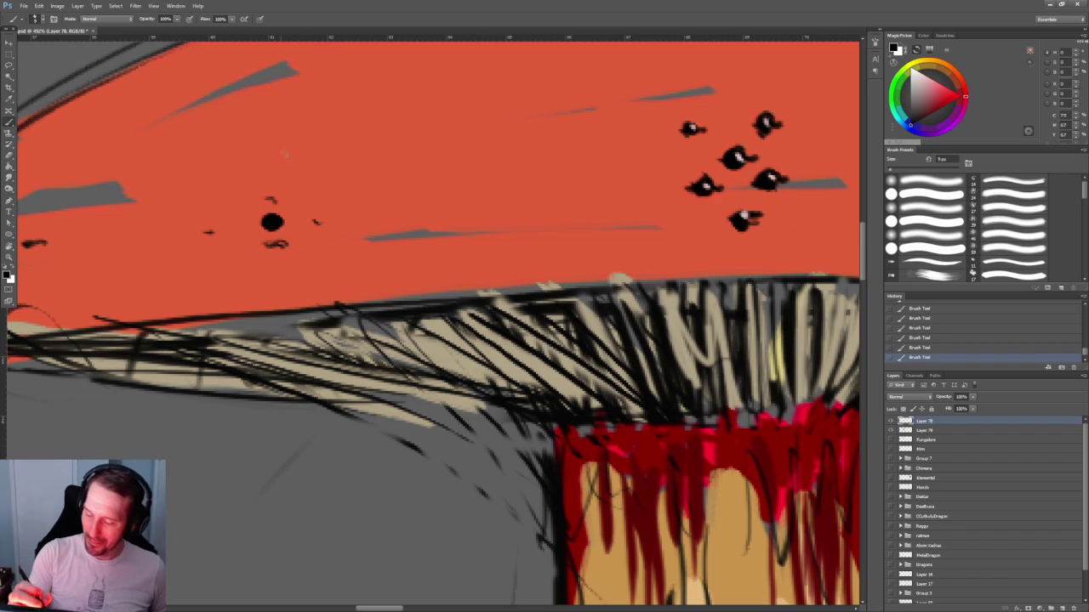
click(291, 184)
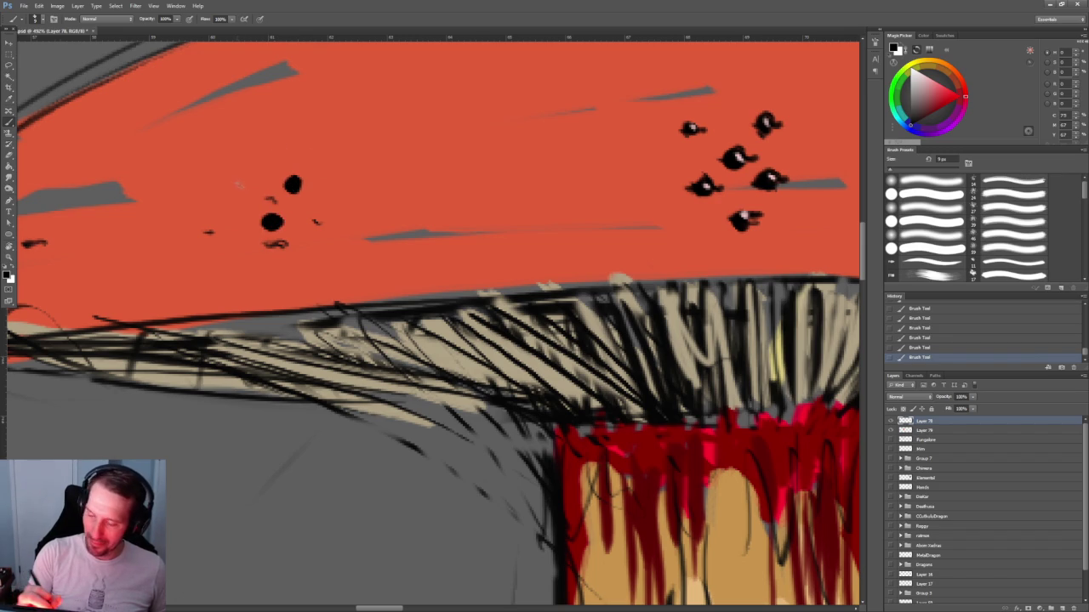
click(241, 187)
click(318, 219)
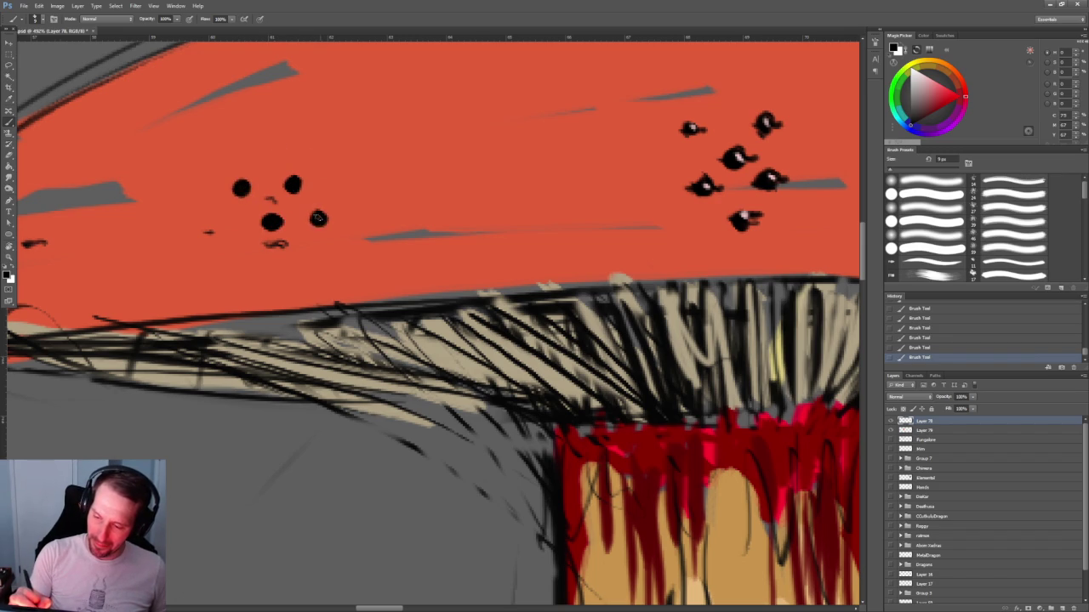
click(212, 232)
click(277, 247)
Paint another cluster of six black dots on the cap's far left end, then zoom out.
drag(277, 247, 446, 353)
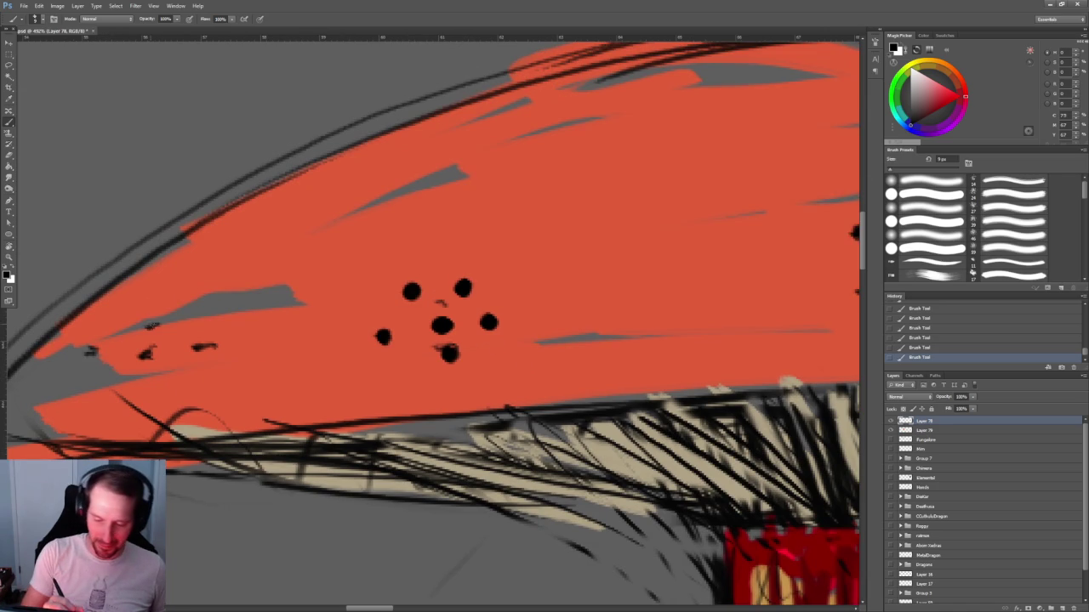
click(178, 305)
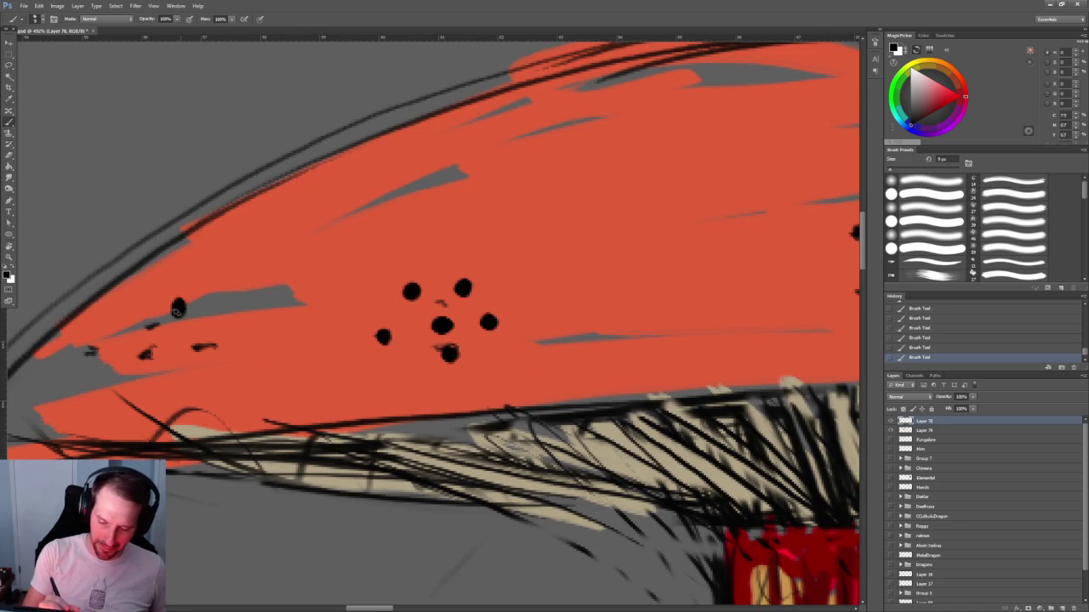
click(138, 307)
click(150, 324)
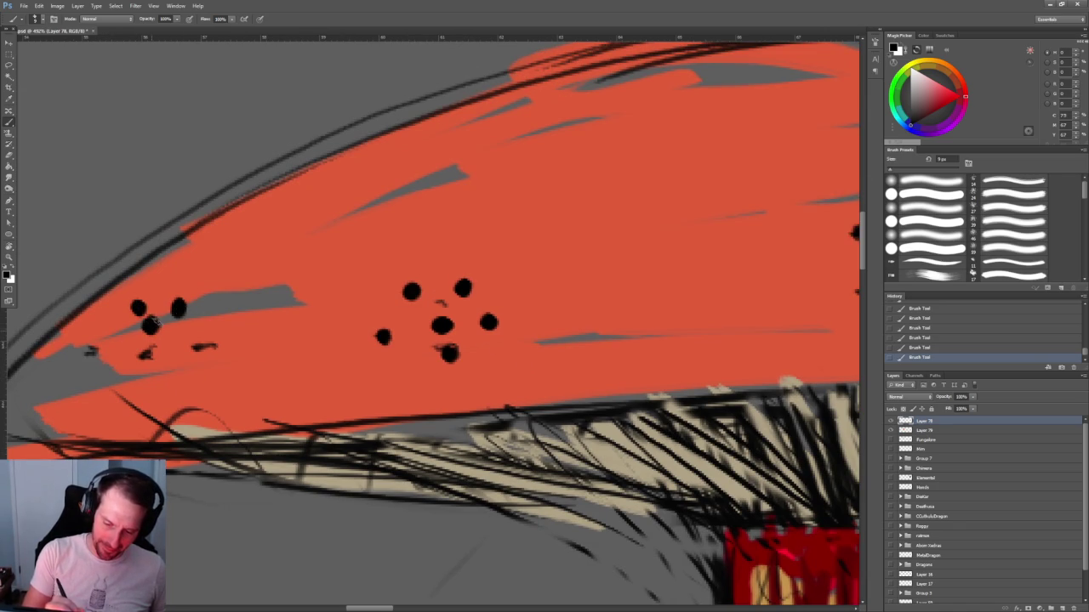
click(197, 347)
click(148, 352)
click(95, 351)
key(z)
mouse_move(95, 351)
mouse_down()
mouse_move(526, 190)
mouse_move(568, 245)
mouse_move(549, 228)
mouse_up()
key(b)
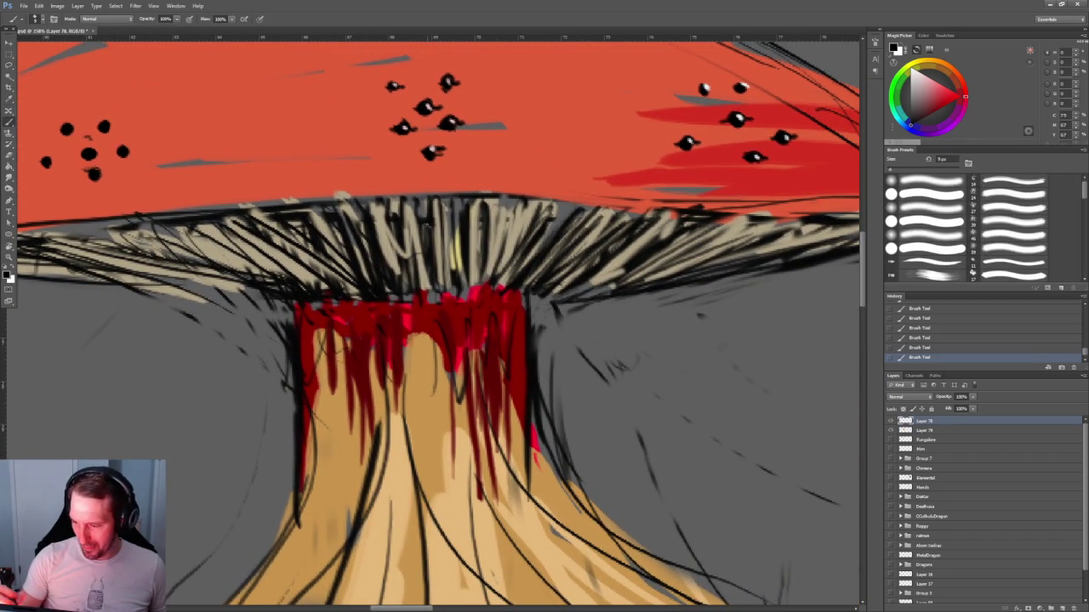
Erase and lighten the dark gill strokes above and right of the stem with a 35 px eraser.
key(e)
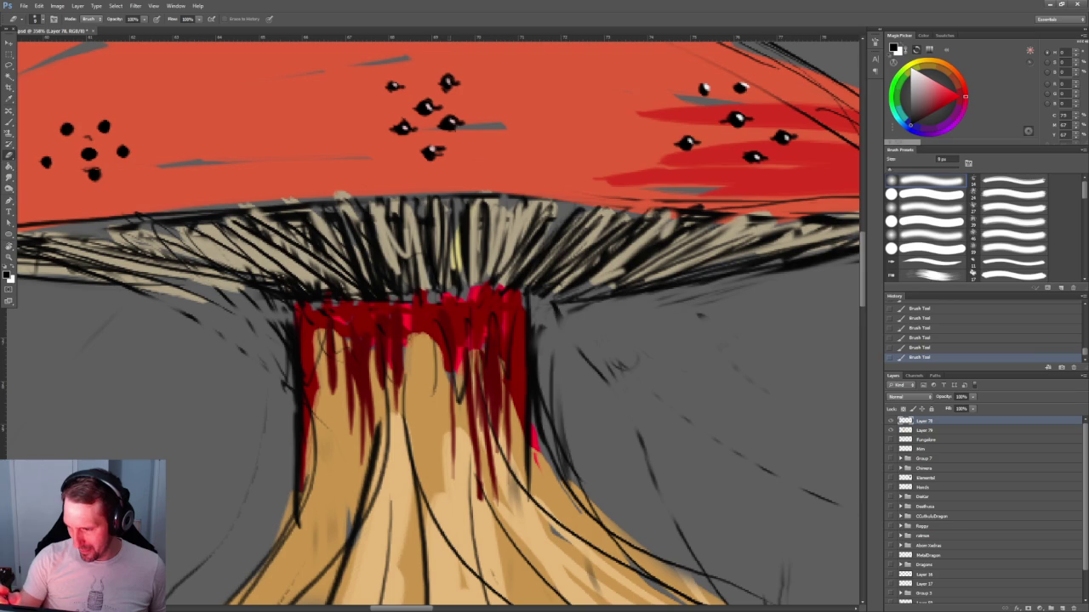
mouse_move(440, 199)
mouse_down()
mouse_move(426, 250)
mouse_move(449, 272)
mouse_up()
drag(461, 211, 451, 280)
mouse_move(476, 199)
mouse_down()
mouse_move(467, 284)
mouse_move(496, 262)
mouse_up()
drag(538, 200, 519, 269)
drag(562, 223, 526, 274)
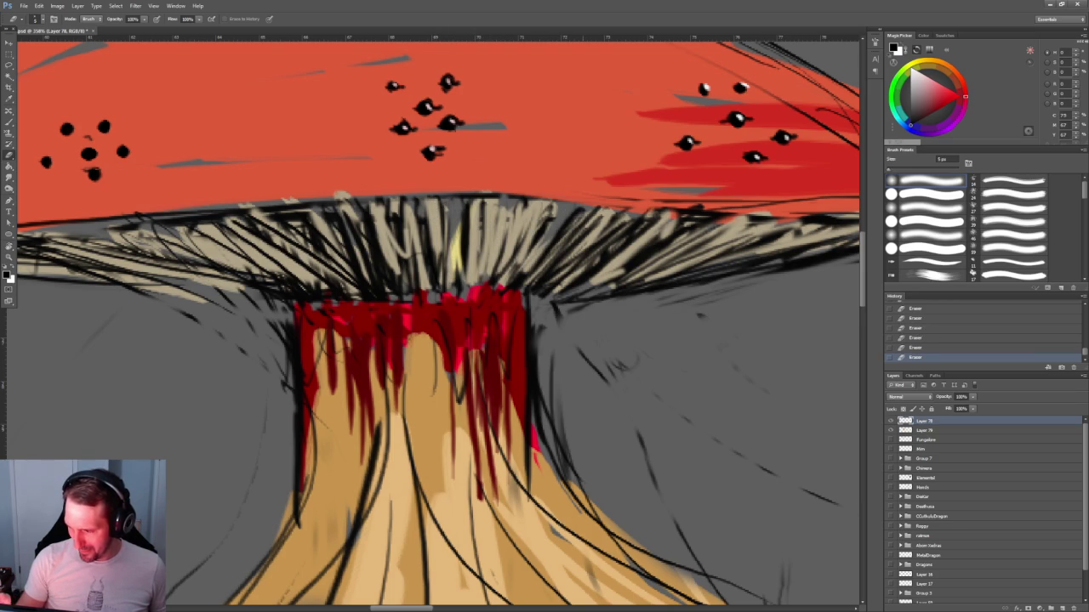
key(bracketleft)
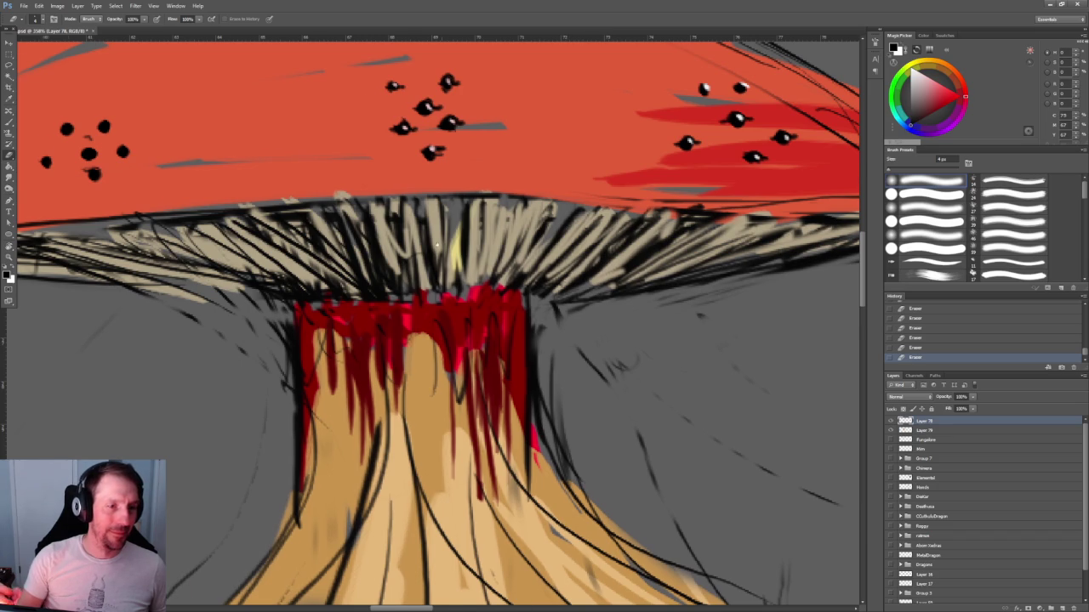
Draw new black gill strokes right of the stem and above the stem top.
drag(443, 245, 396, 235)
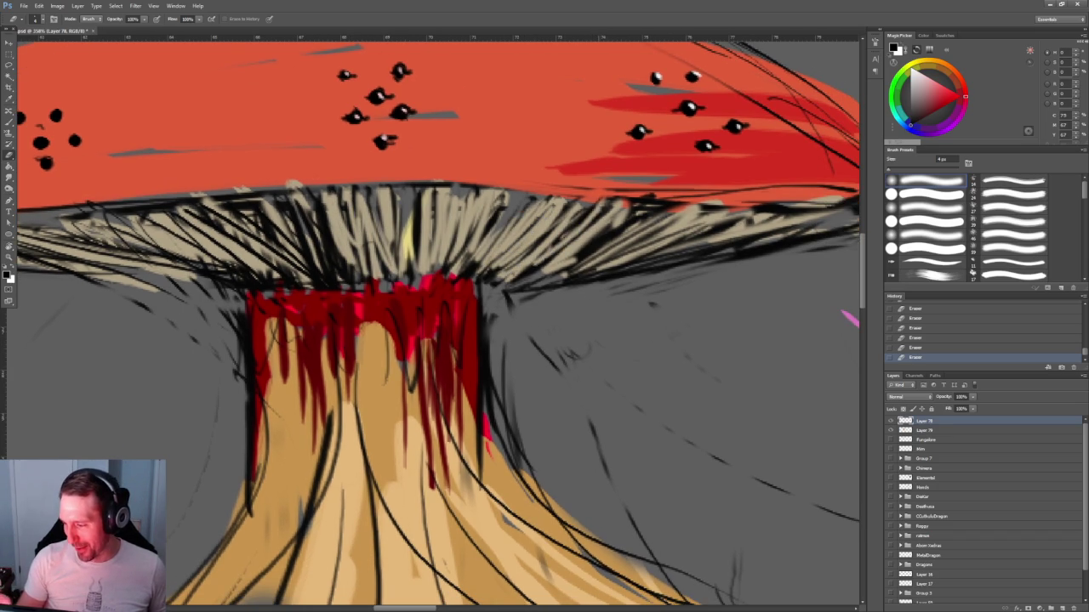
key(b)
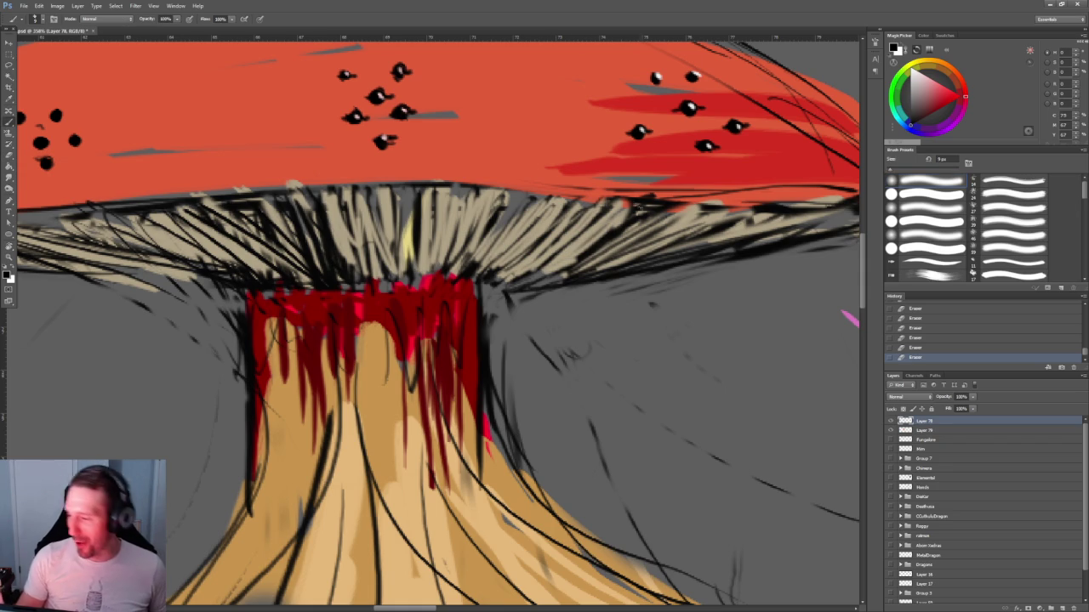
mouse_move(508, 287)
mouse_down()
mouse_move(576, 241)
mouse_move(614, 200)
mouse_up()
drag(526, 261, 600, 211)
drag(489, 286, 570, 211)
drag(513, 247, 574, 201)
mouse_move(457, 278)
mouse_down()
mouse_move(518, 243)
mouse_move(548, 194)
mouse_up()
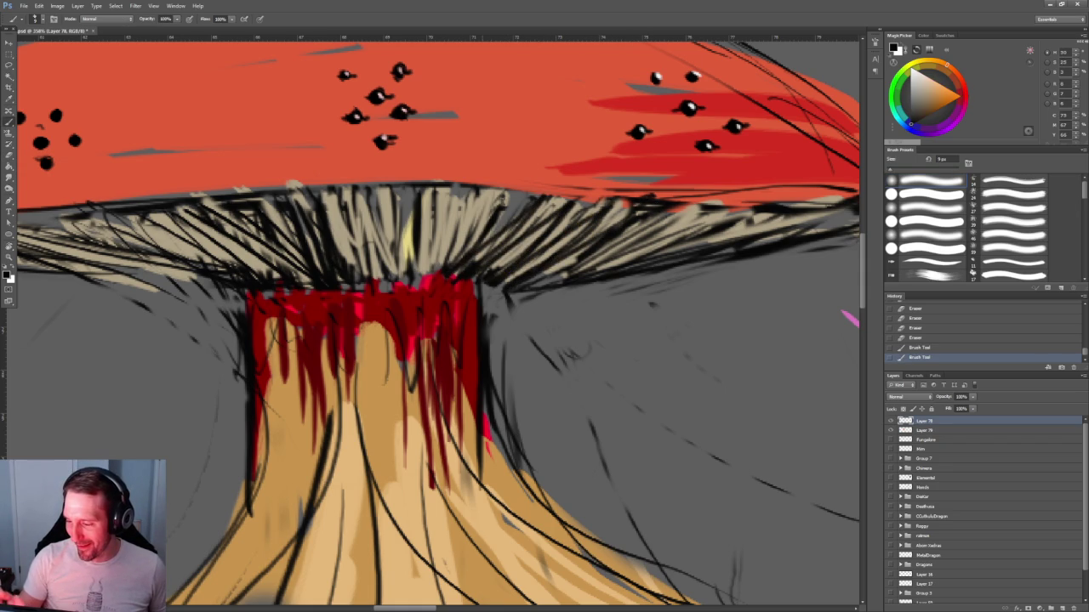
mouse_move(463, 277)
mouse_down()
mouse_move(421, 228)
mouse_move(459, 184)
mouse_up()
mouse_move(422, 278)
mouse_down()
mouse_move(460, 195)
mouse_move(436, 189)
mouse_move(403, 284)
mouse_move(406, 186)
mouse_move(401, 290)
mouse_move(382, 187)
mouse_move(388, 286)
mouse_up()
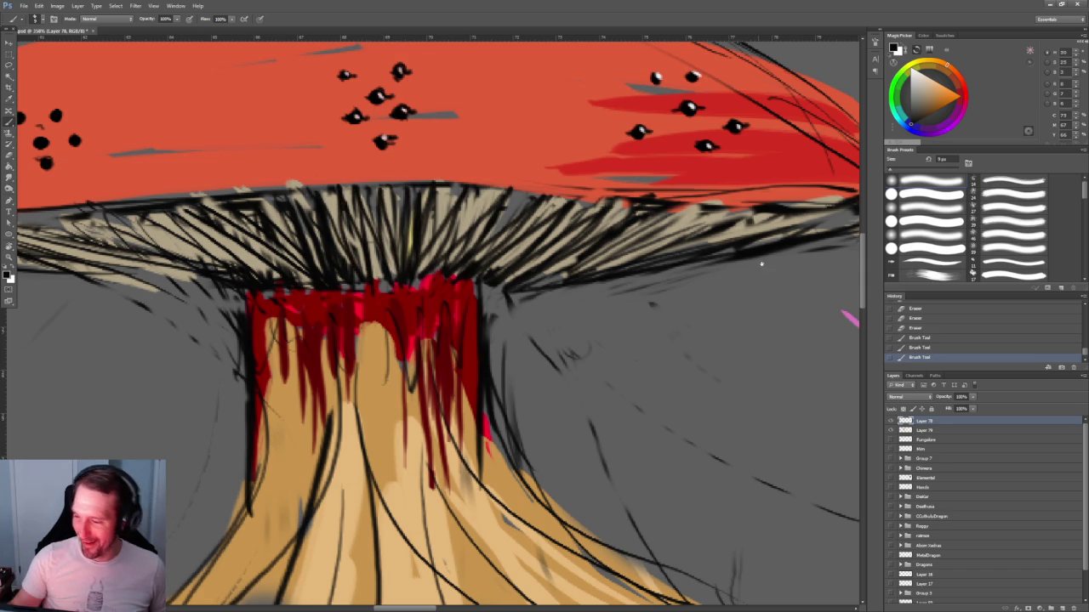
Erase stray marks near the cap edge and lighten the red stem's right edge.
drag(601, 232, 557, 152)
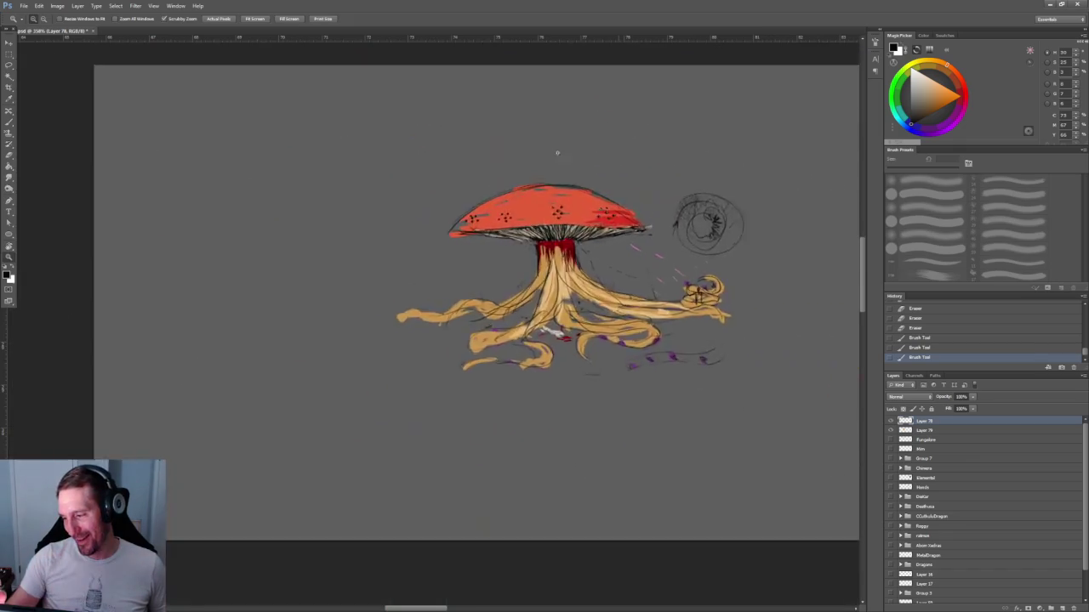
drag(613, 245, 681, 247)
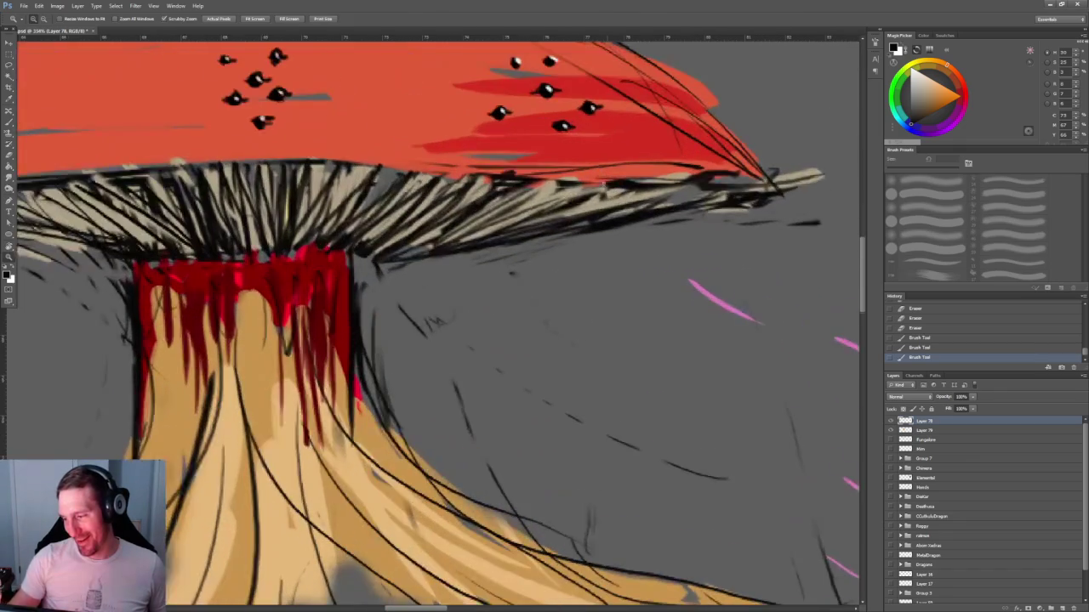
key(b)
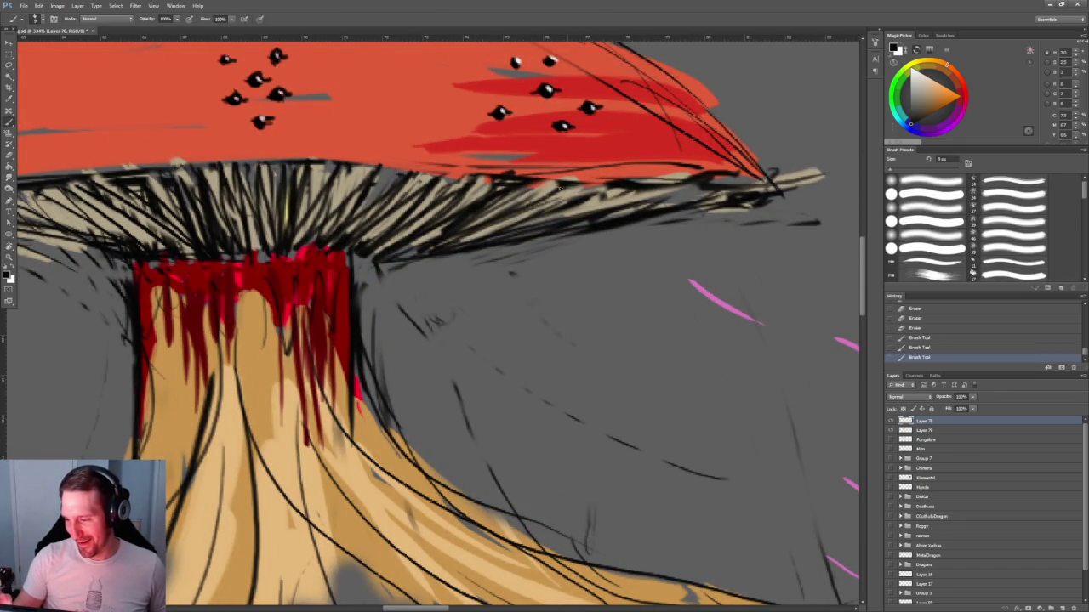
mouse_move(718, 227)
mouse_down()
mouse_move(671, 154)
mouse_move(426, 203)
mouse_up()
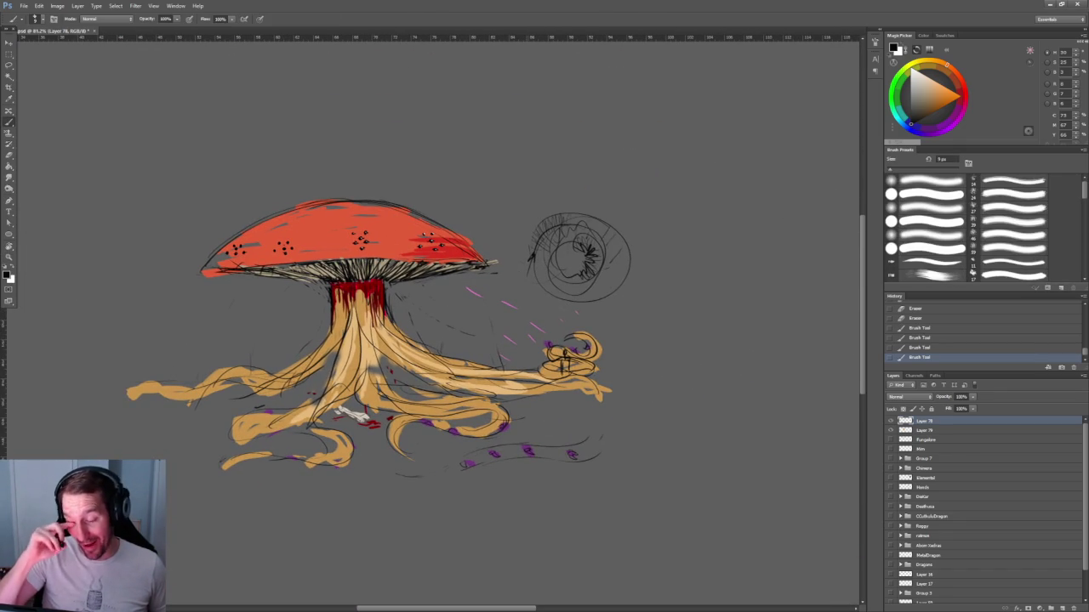
drag(389, 283, 451, 284)
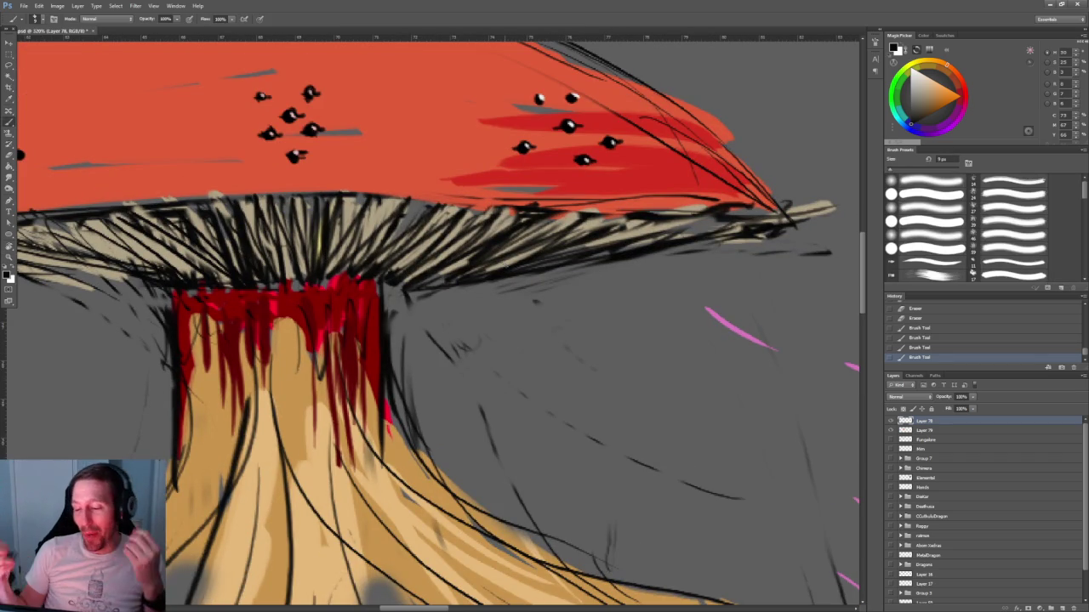
key(e)
drag(391, 281, 434, 271)
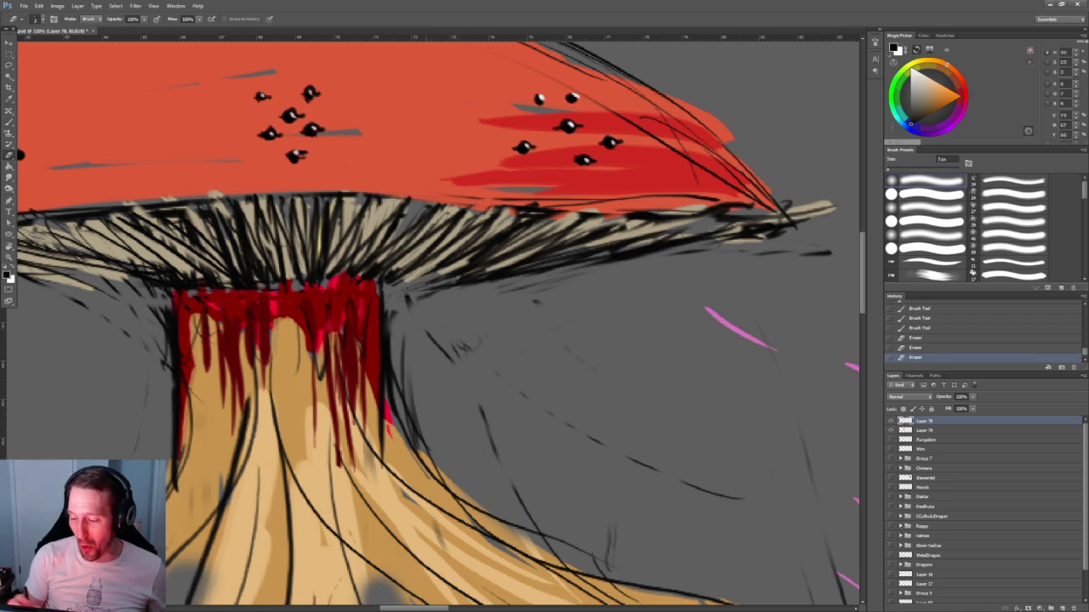
drag(391, 311, 417, 429)
drag(429, 333, 460, 349)
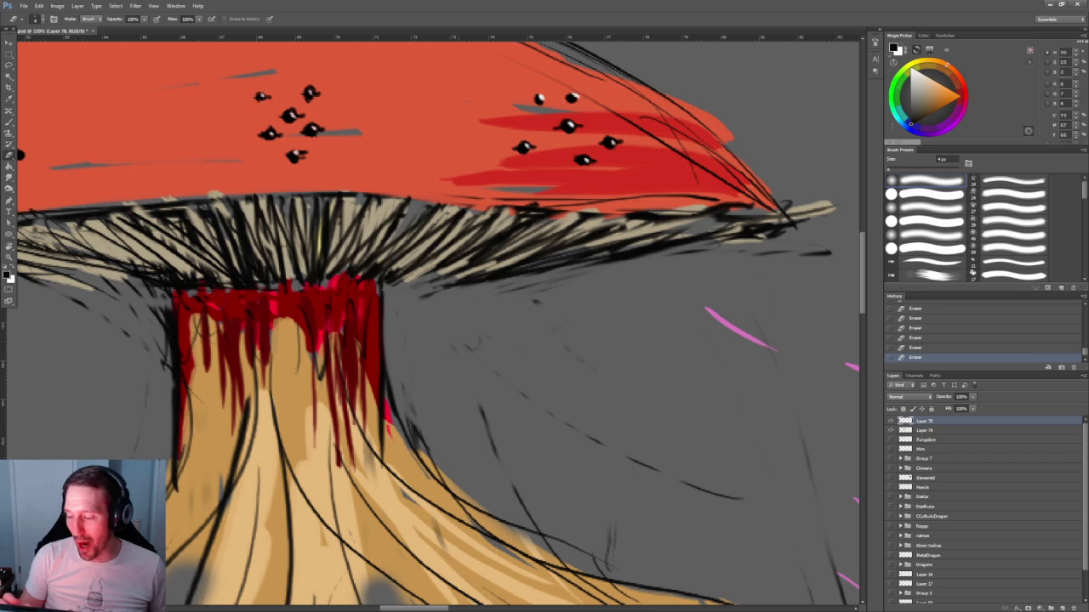
key(z)
drag(459, 272, 442, 281)
key(b)
mouse_move(571, 422)
mouse_down()
mouse_move(546, 256)
mouse_move(578, 272)
mouse_up()
key(z)
key(b)
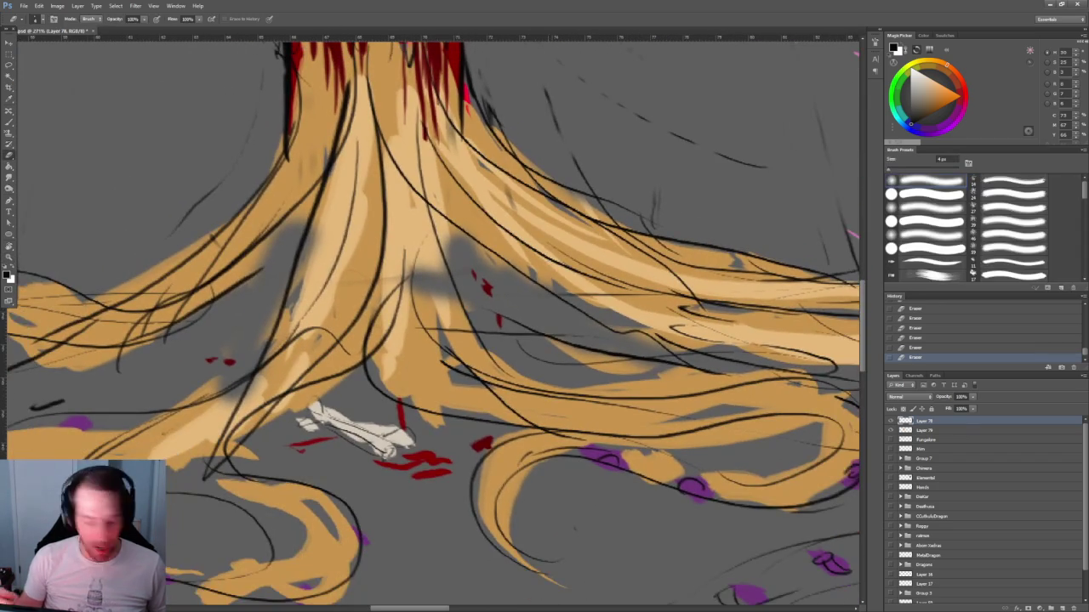
key(bracketright)
key(bracketright)
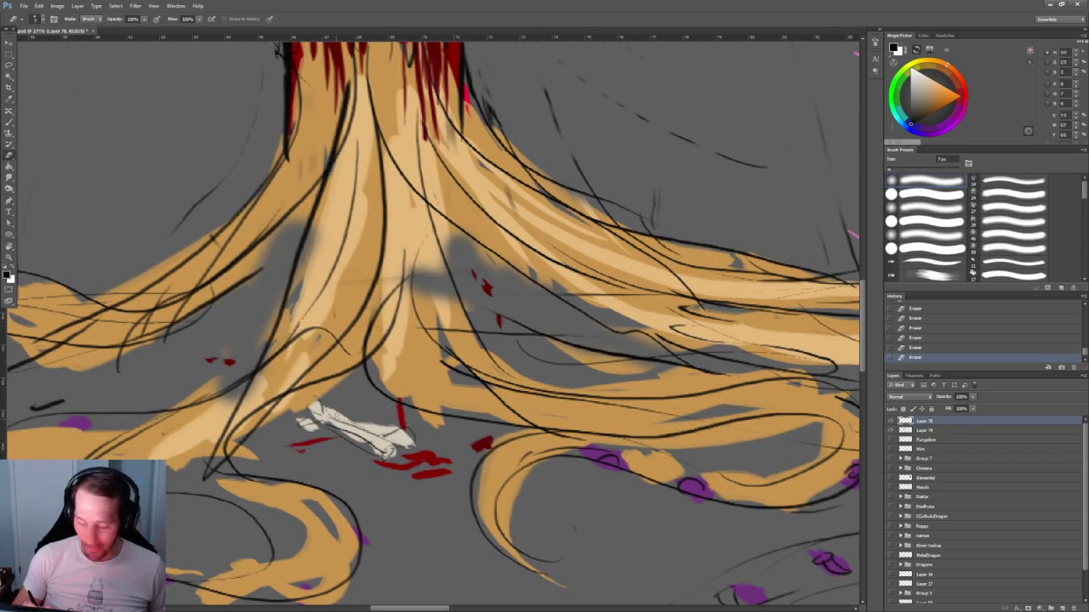
key(bracketright)
key(bracketright)
key(bracketright)
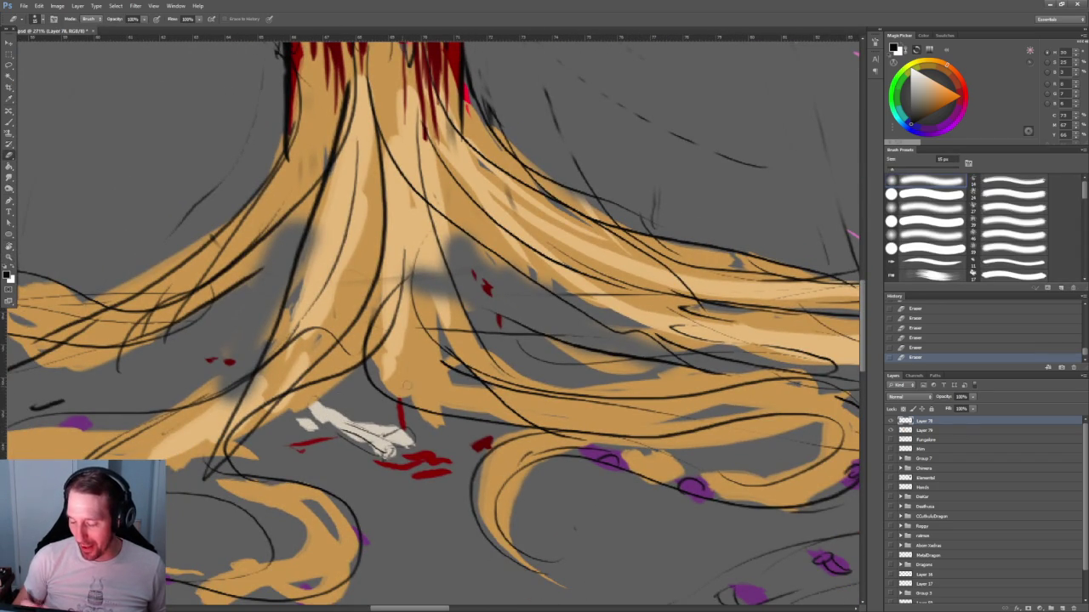
mouse_move(342, 427)
mouse_down()
mouse_move(387, 447)
mouse_move(413, 441)
mouse_up()
key(alt+bracketleft)
mouse_move(319, 408)
mouse_down()
mouse_move(408, 443)
mouse_move(374, 446)
mouse_up()
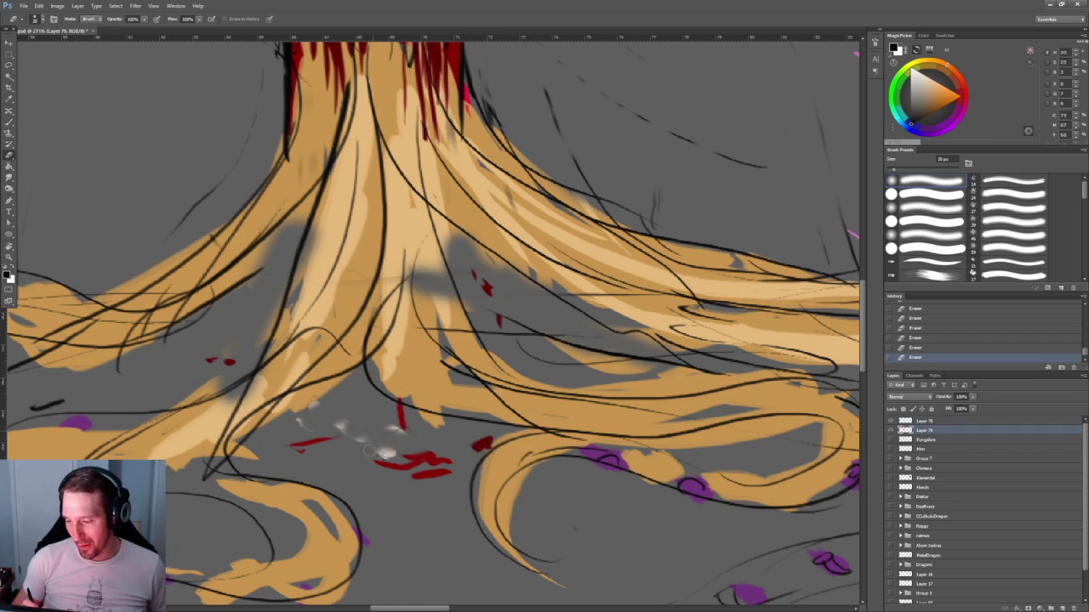
scroll(430, 319, down, 4)
scroll(430, 319, up, 2)
scroll(429, 319, down, 2)
scroll(430, 319, up, 3)
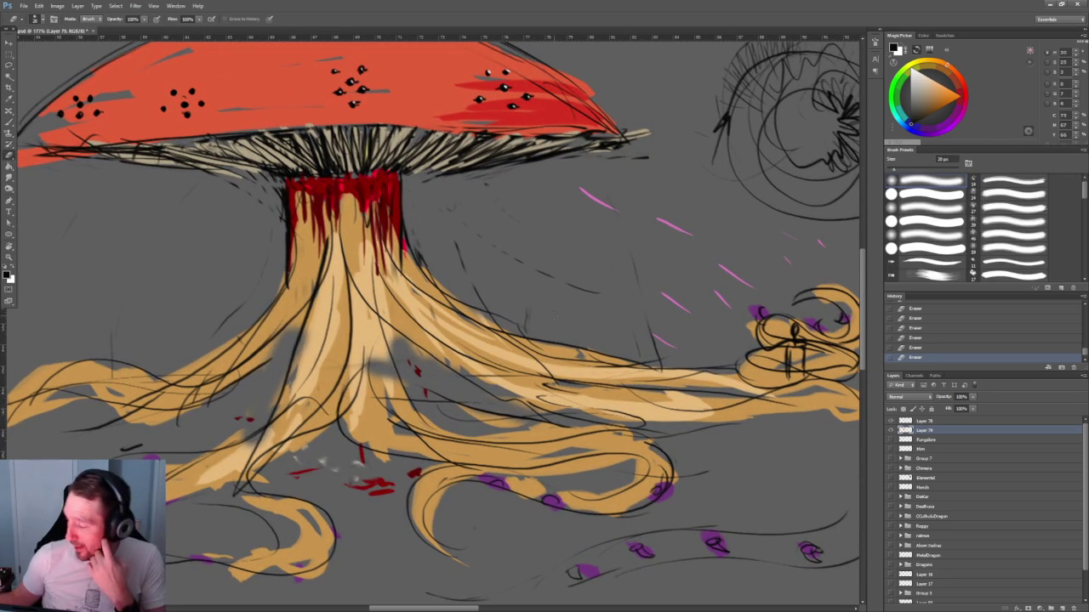
Shrink the tool to 9 px and go back from the eraser to the Brush.
key(bracketleft)
key(bracketleft)
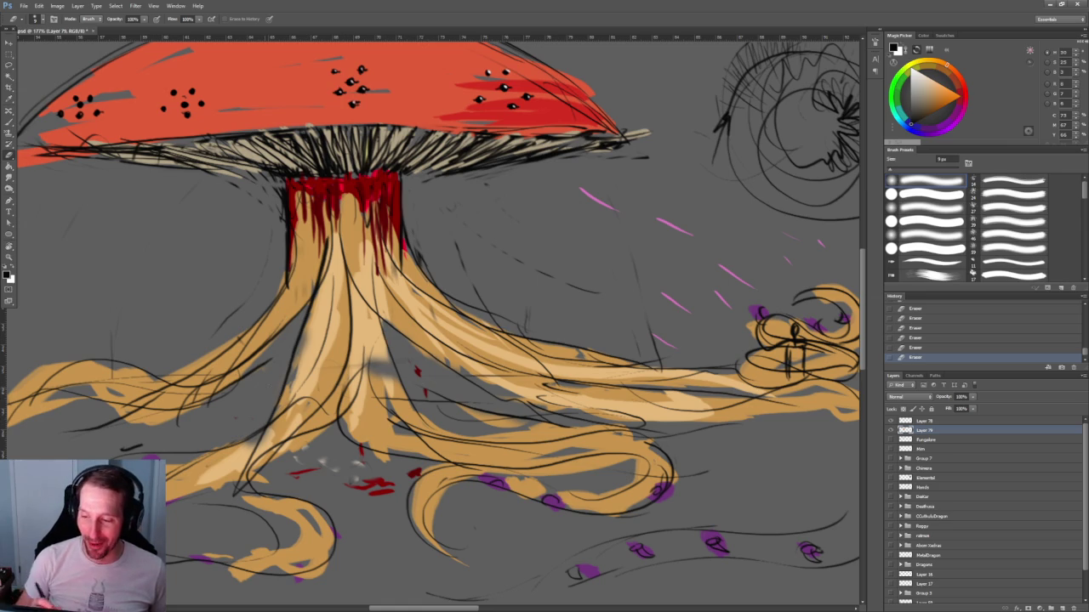
scroll(434, 315, down, 5)
scroll(434, 315, up, 4)
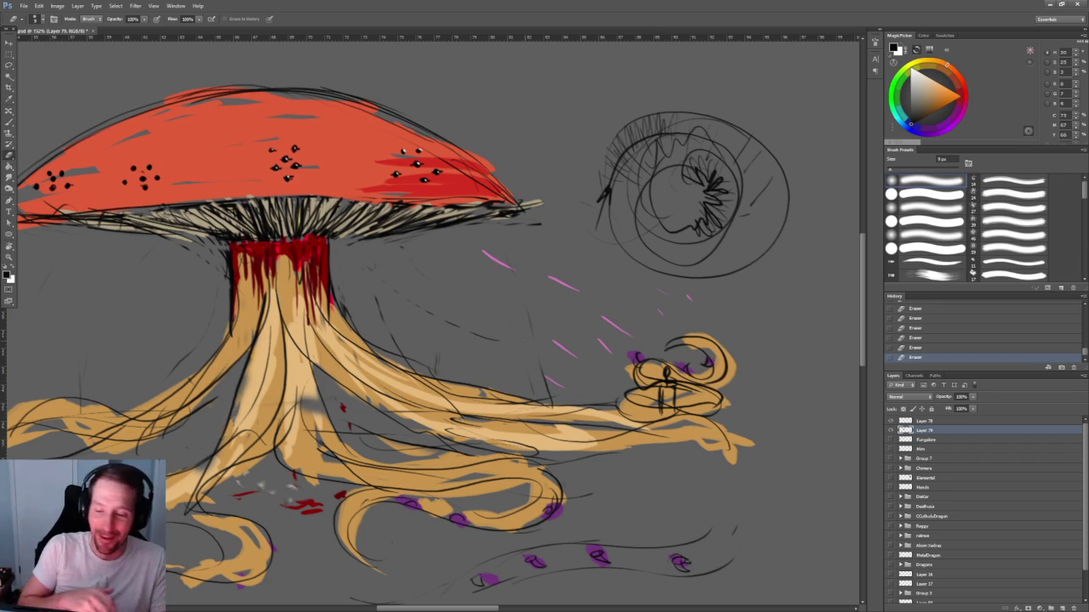
scroll(364, 437, down, 3)
key(b)
scroll(364, 436, up, 4)
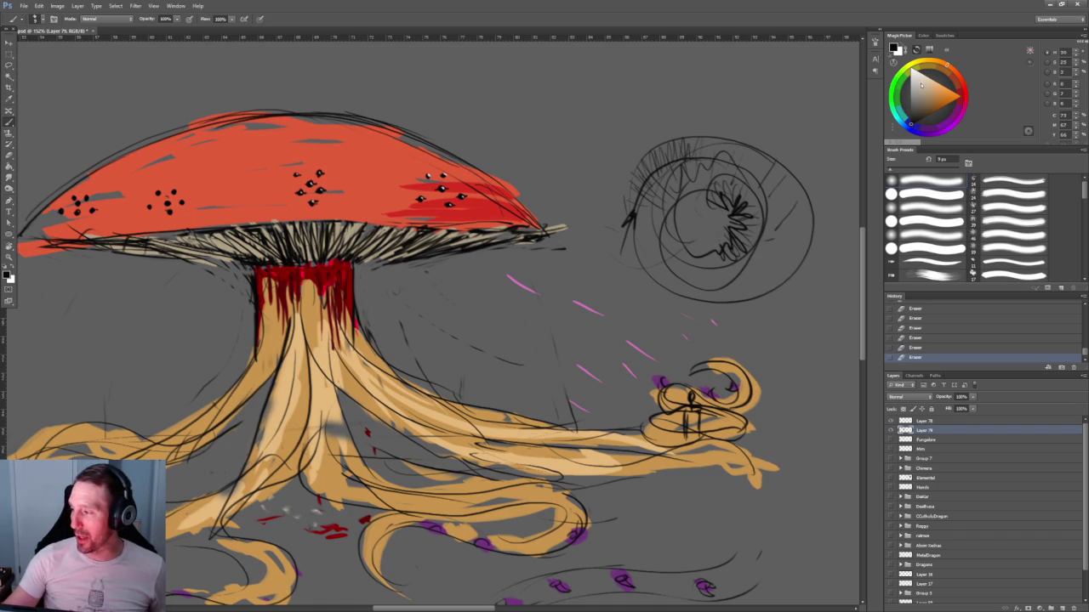
scroll(429, 324, down, 2)
scroll(429, 324, down, 2)
Paint faint pale beige ground strokes beneath the roots on the left.
drag(128, 338, 239, 332)
drag(136, 341, 212, 337)
drag(64, 359, 85, 358)
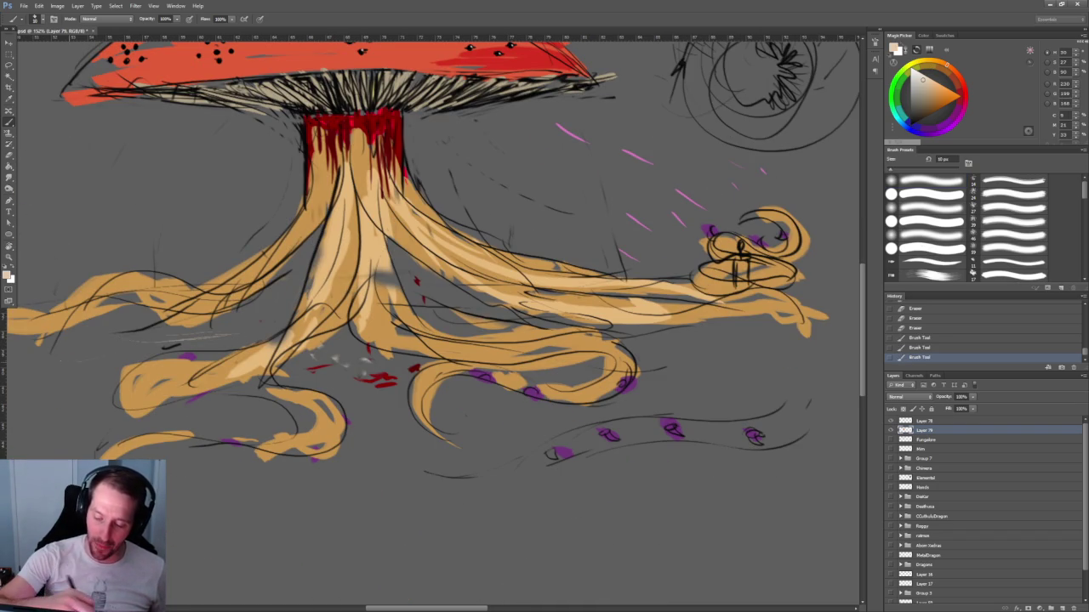
scroll(662, 450, down, 5)
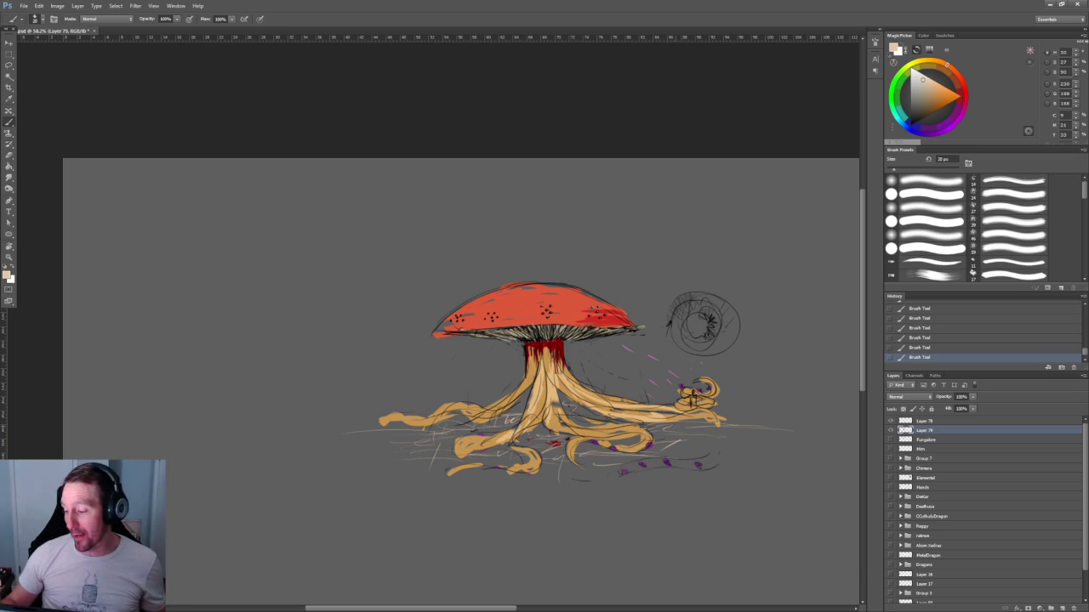
Zoom back in and erase part of the left orange root.
key(ctrl+equal)
key(ctrl+equal)
key(e)
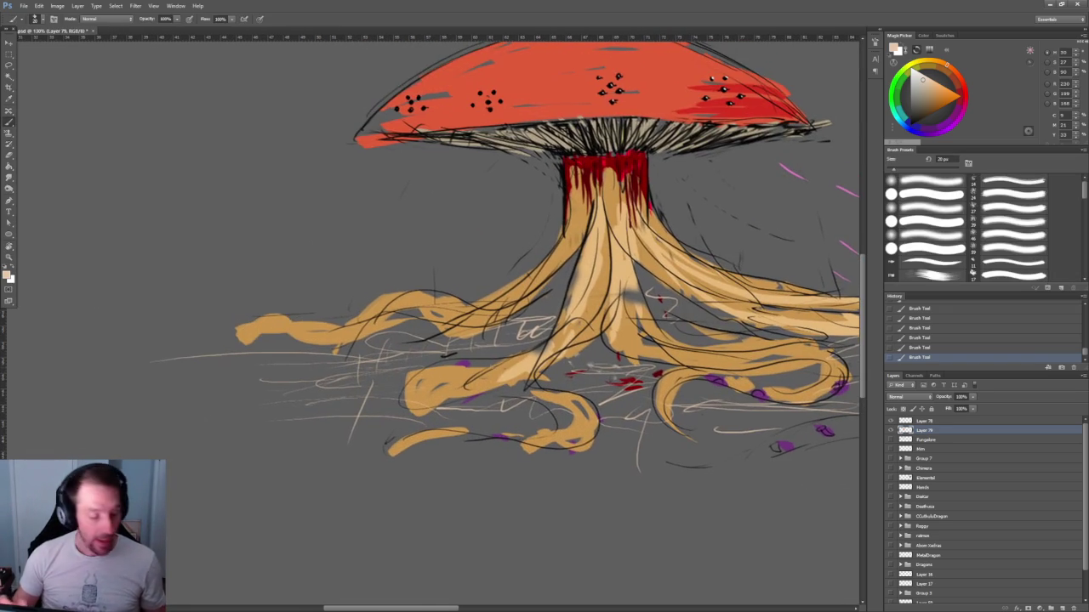
mouse_move(404, 294)
mouse_down()
mouse_move(355, 321)
mouse_move(279, 326)
mouse_up()
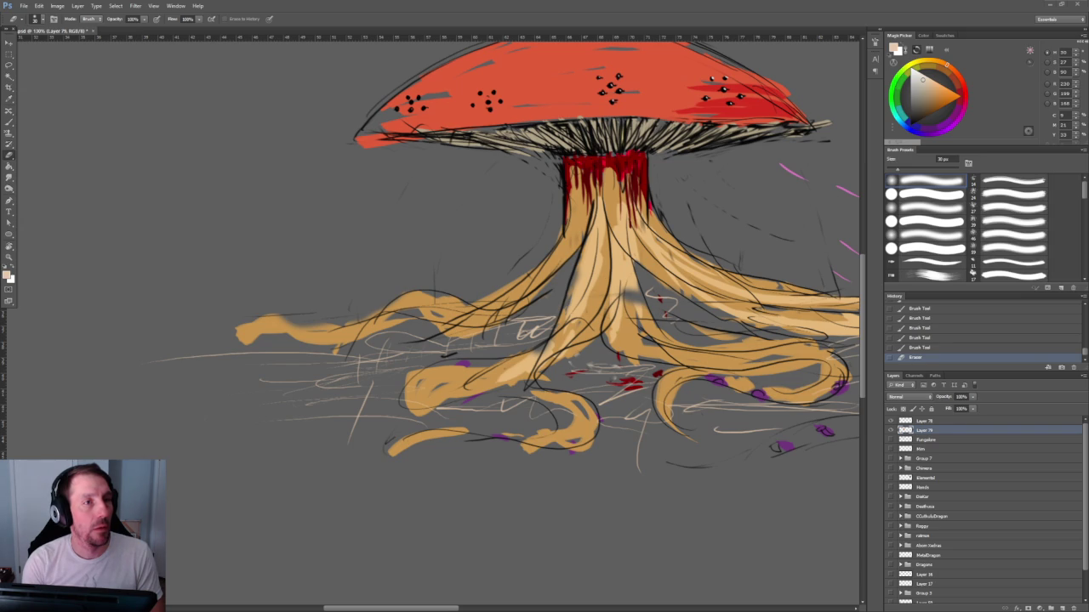
key(alt+Tab)
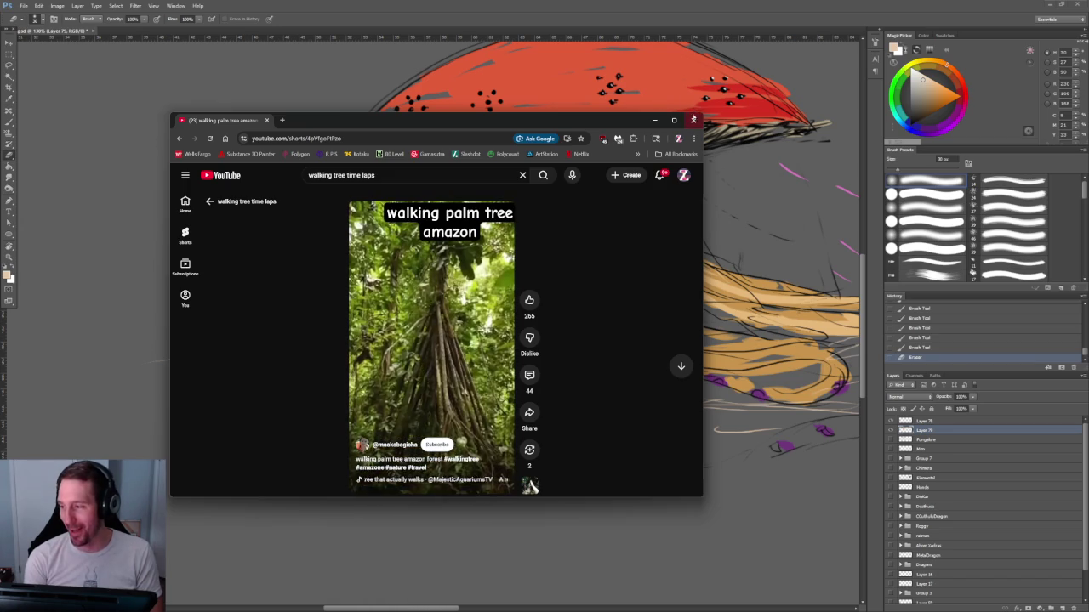
click(695, 120)
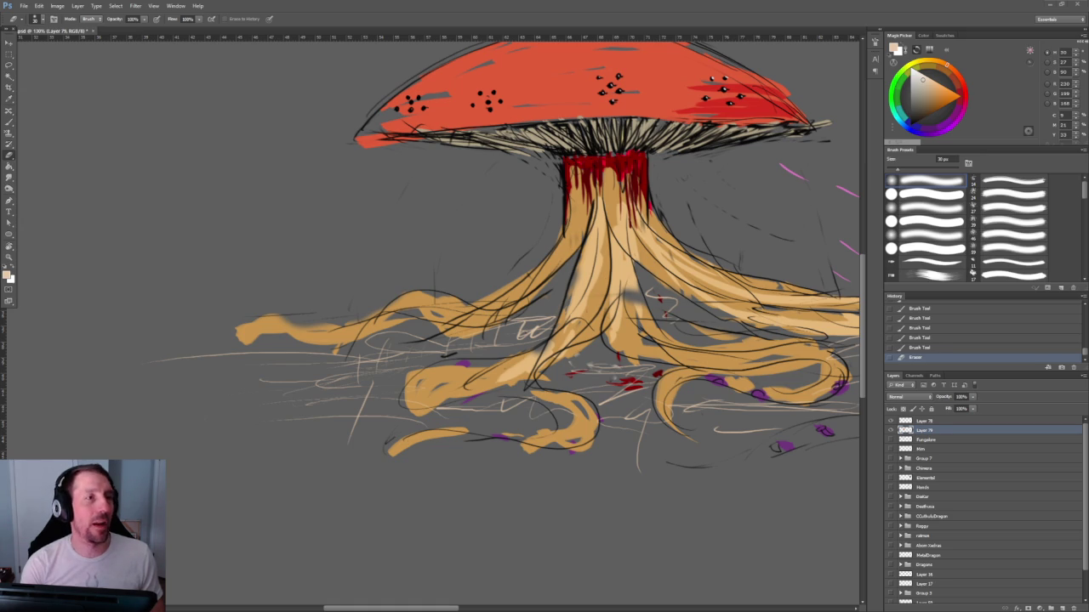
key(alt+Tab)
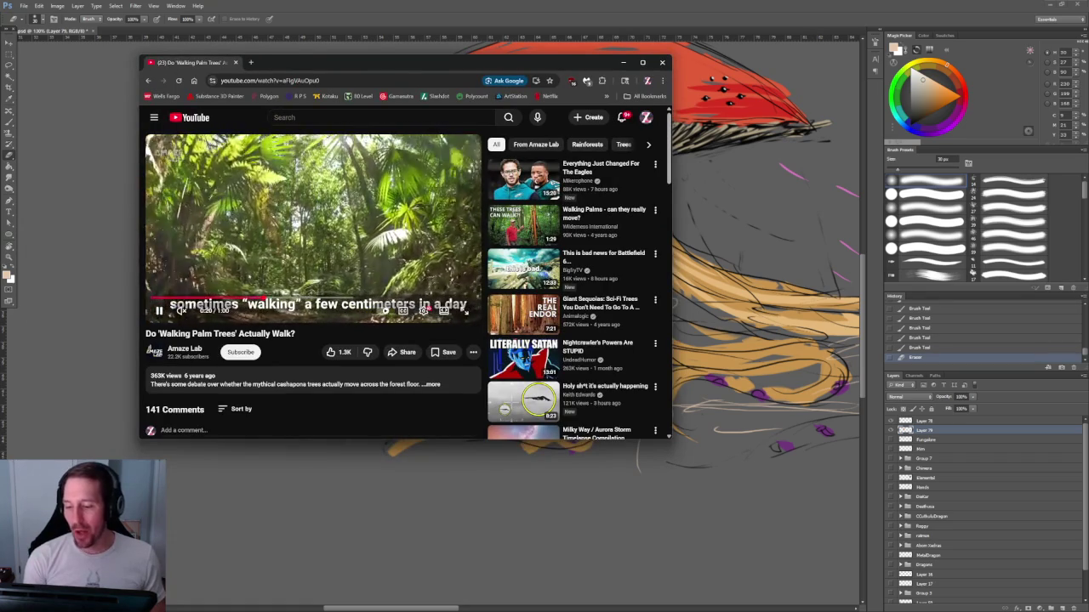
click(281, 298)
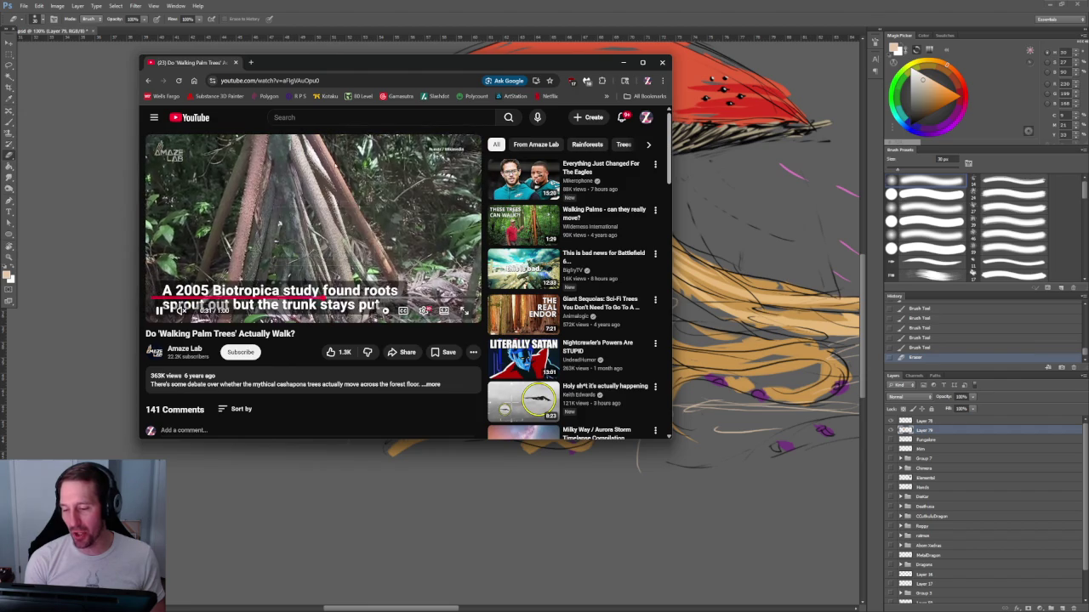
mouse_move(561, 68)
mouse_down()
mouse_move(319, 87)
mouse_move(594, 67)
mouse_up()
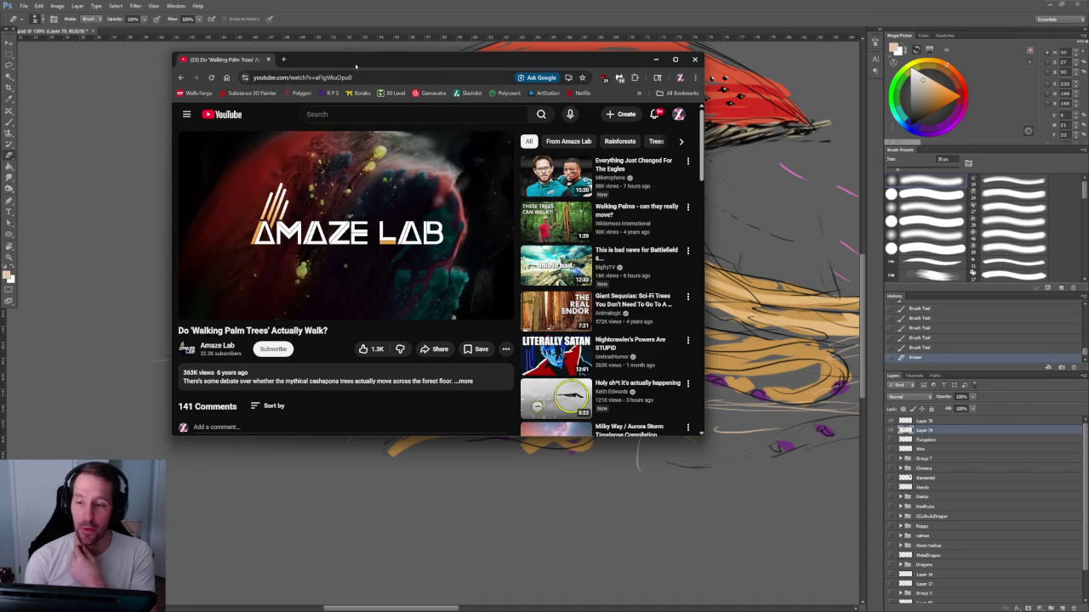
drag(425, 60, 4, 230)
key(alt+Tab)
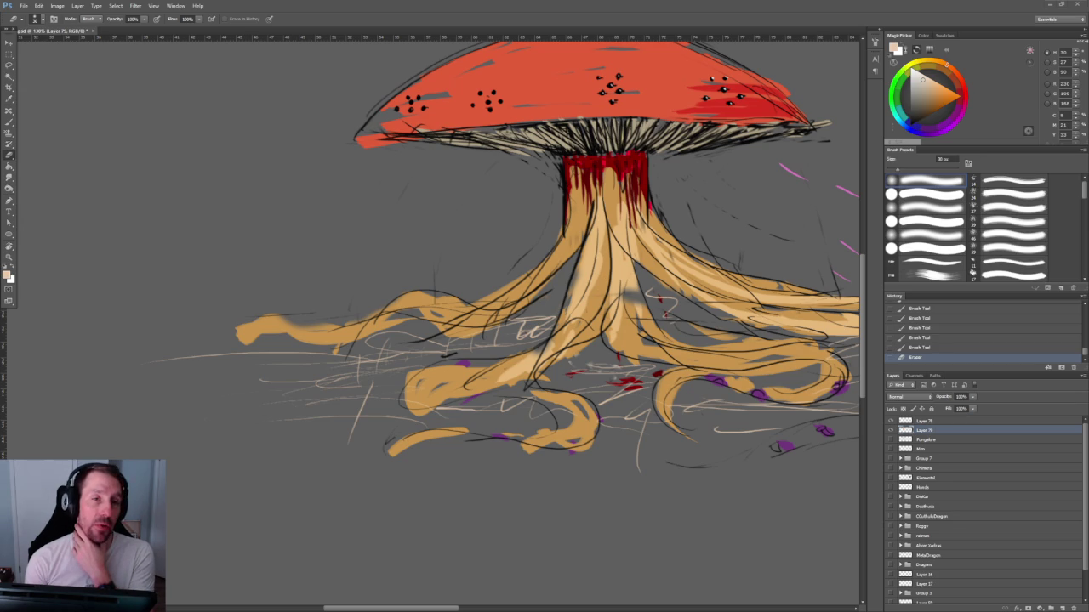
click(30, 349)
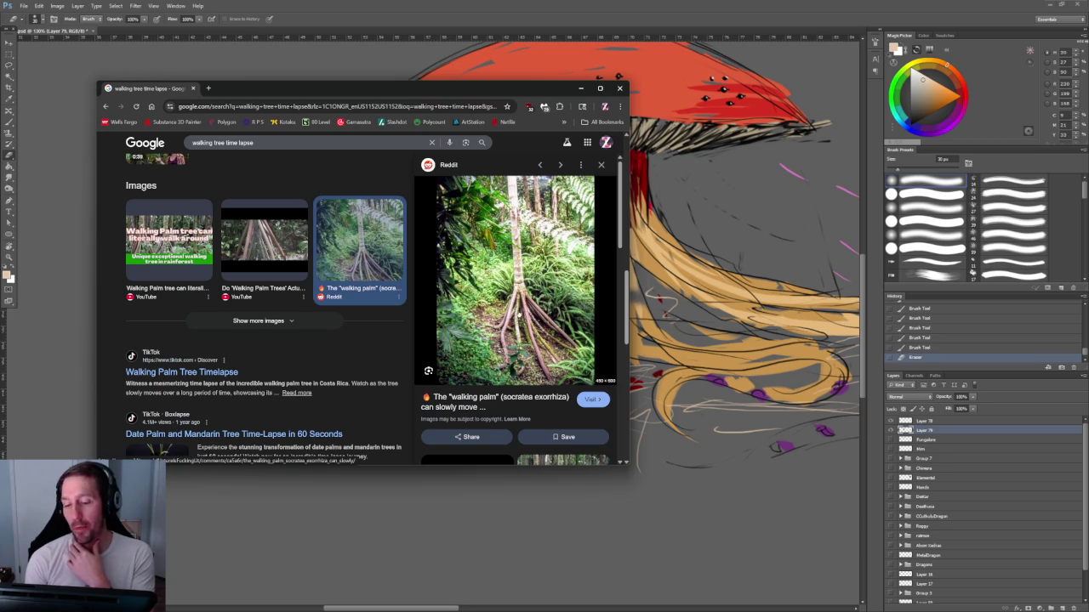
click(618, 89)
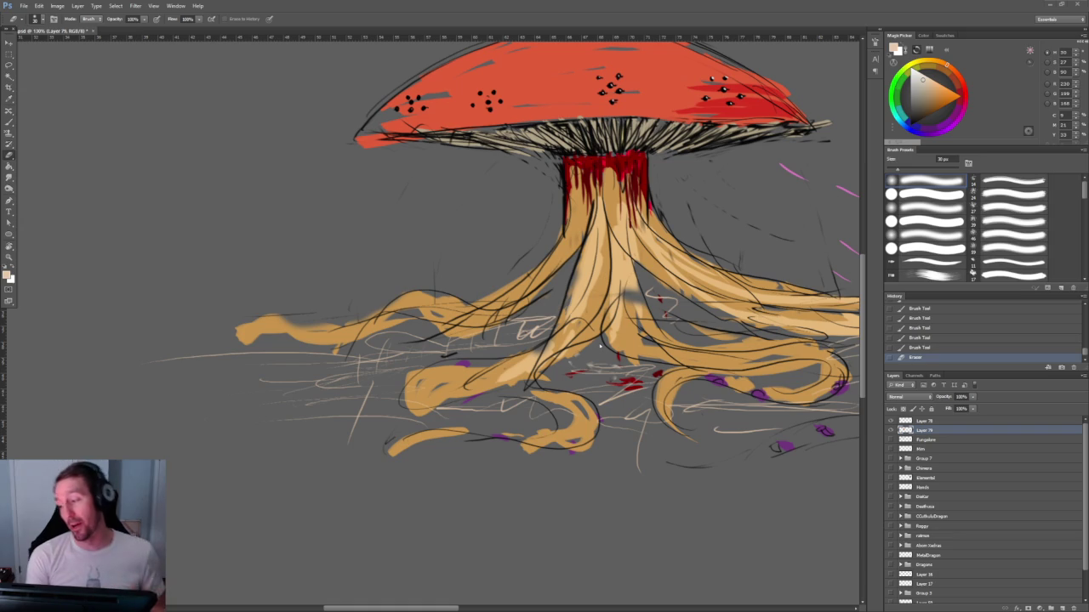
scroll(605, 366, up, 1)
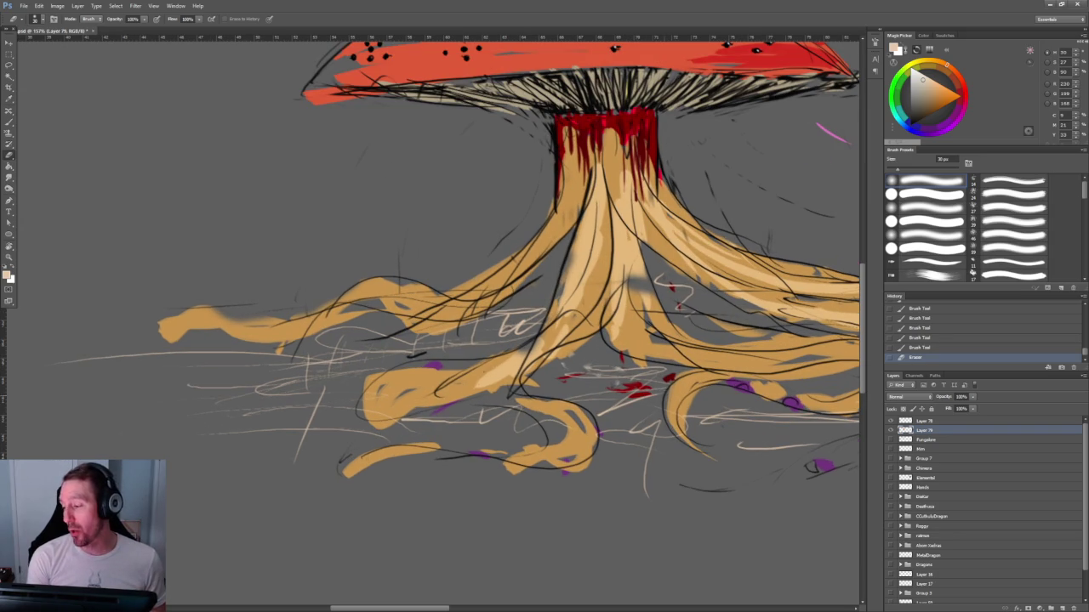
scroll(606, 366, up, 1)
scroll(436, 255, right, 5)
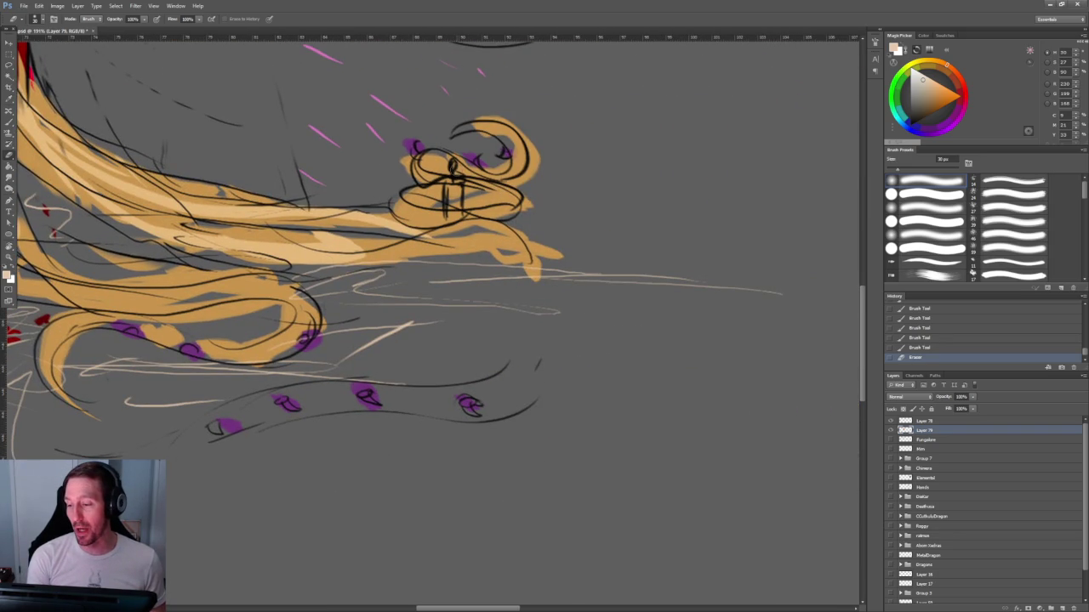
scroll(435, 323, up, 5)
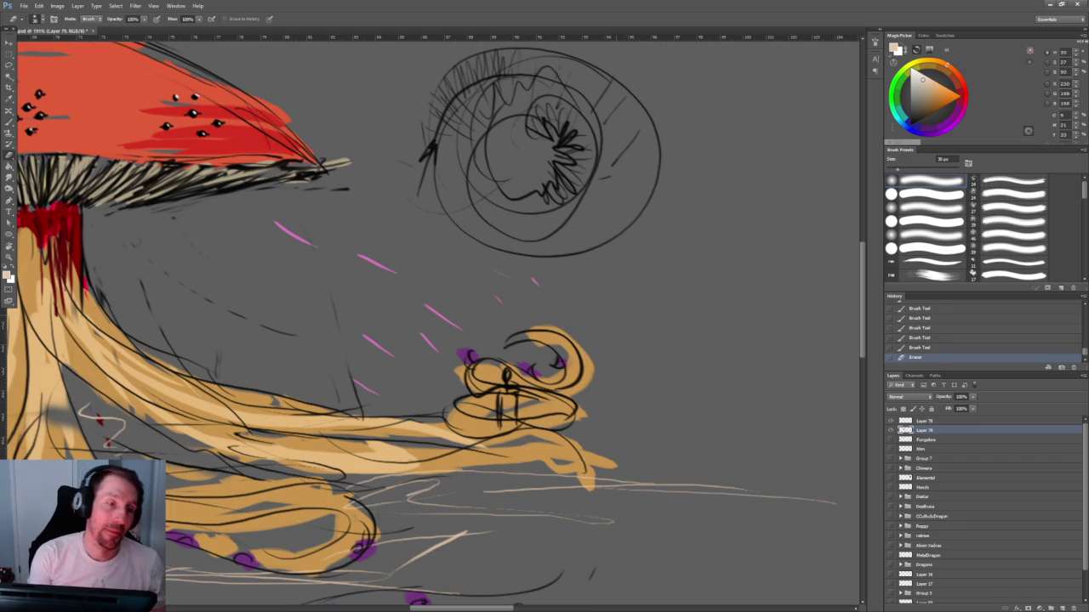
scroll(433, 324, down, 3)
scroll(433, 324, up, 1)
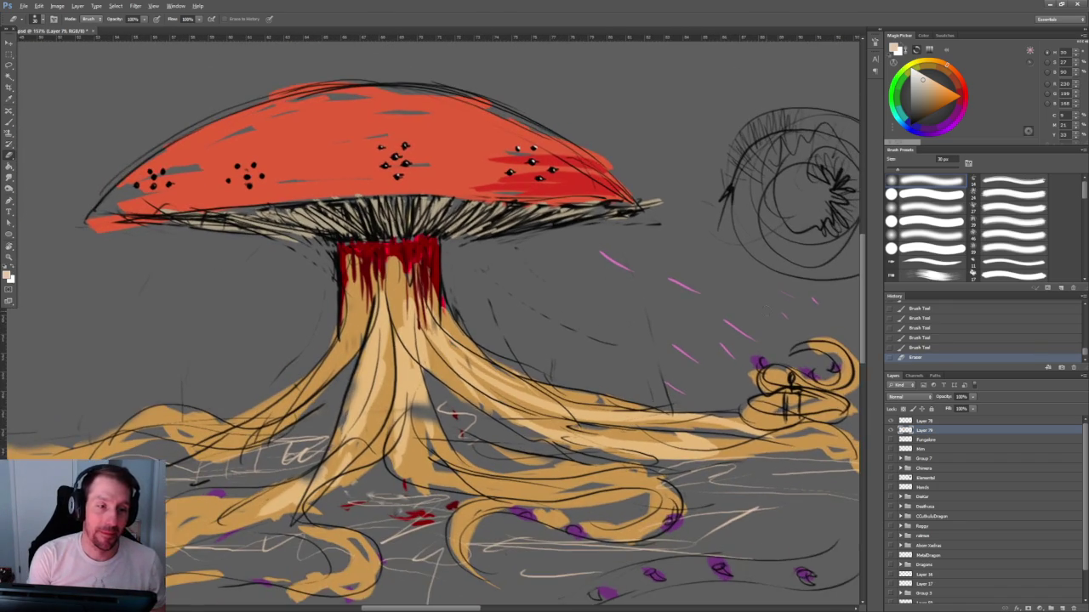
scroll(433, 324, up, 2)
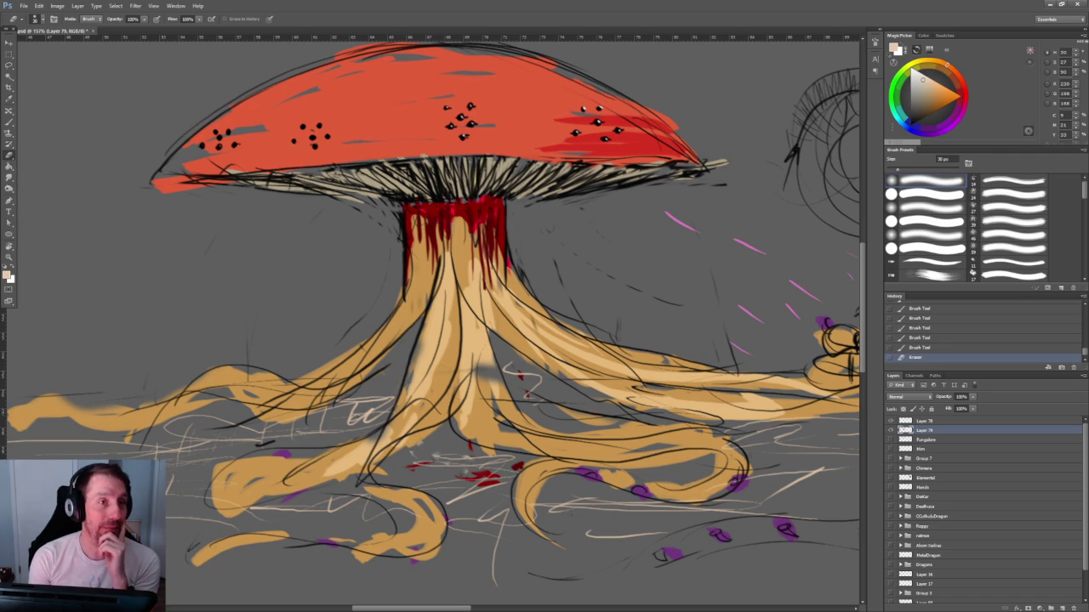
Save the painting from the File menu.
click(25, 5)
click(38, 5)
click(25, 5)
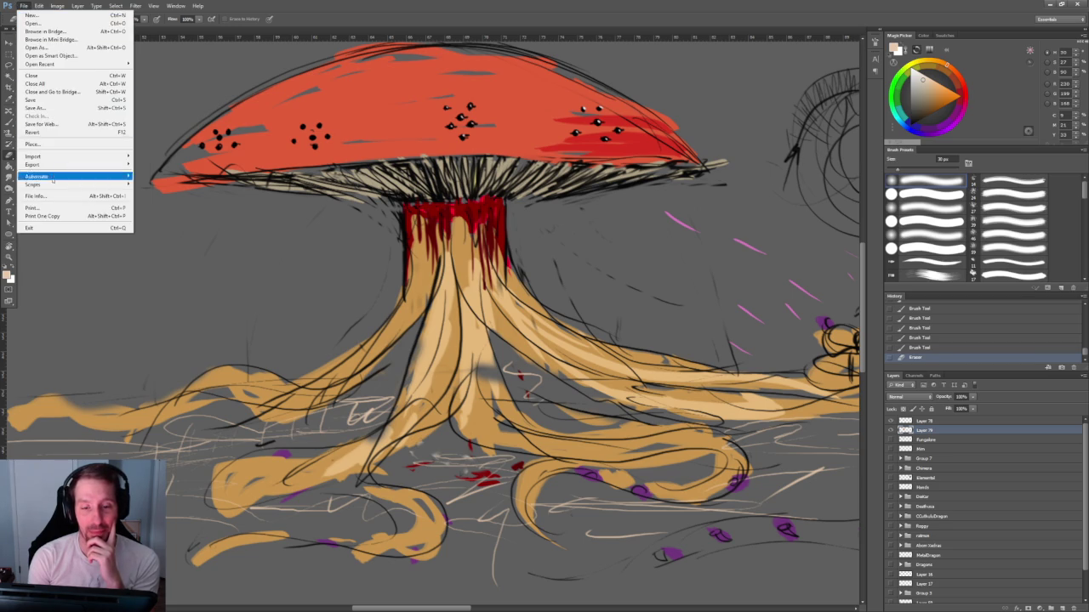
click(34, 100)
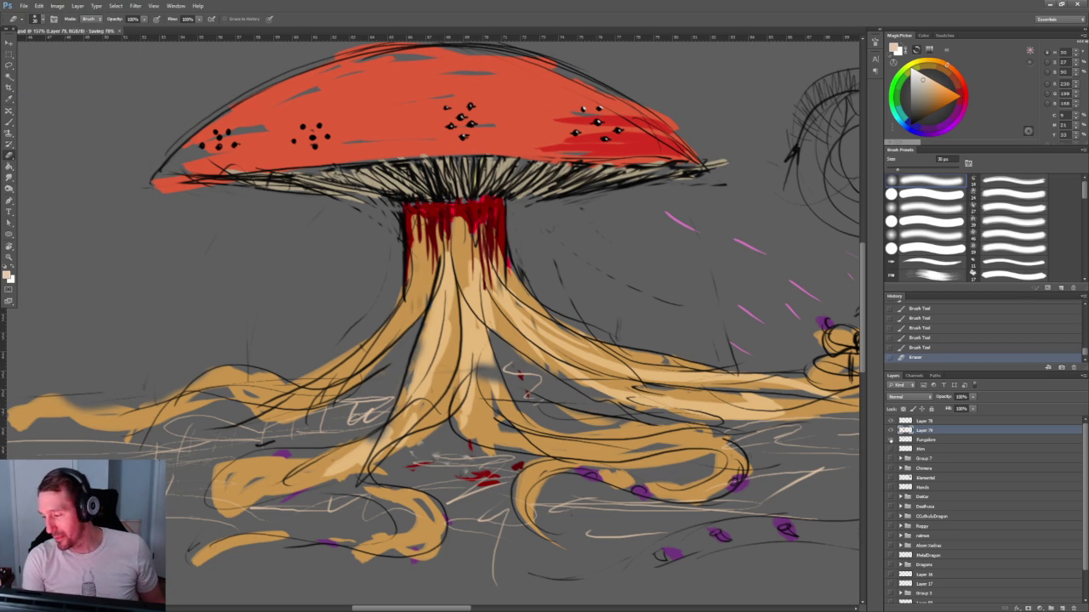
Delete the Fungalom sketch layer and confirm the top layer's name.
click(890, 440)
double_click(925, 440)
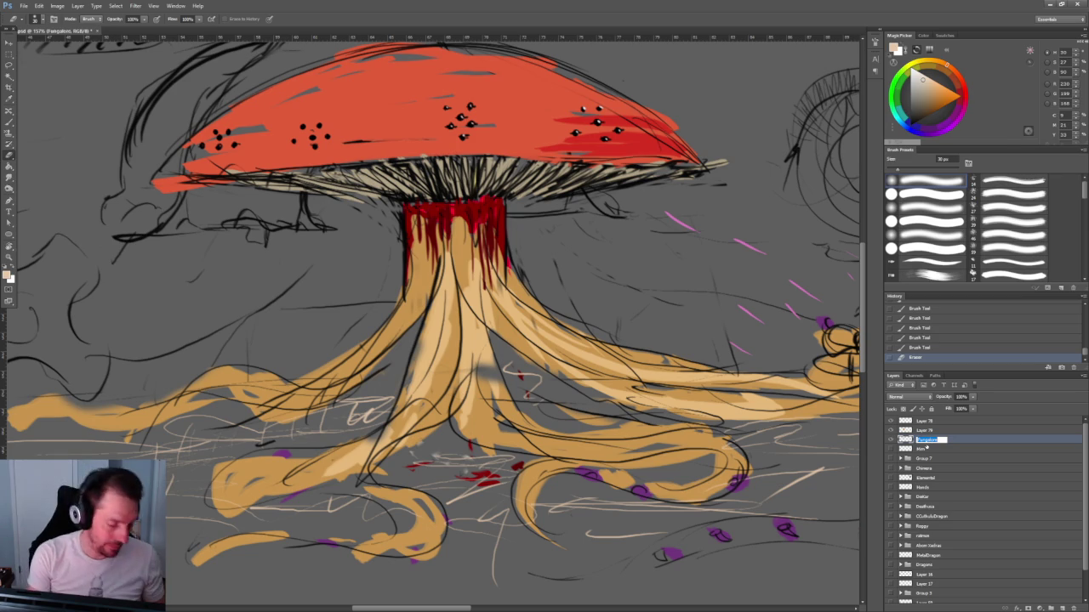
double_click(926, 431)
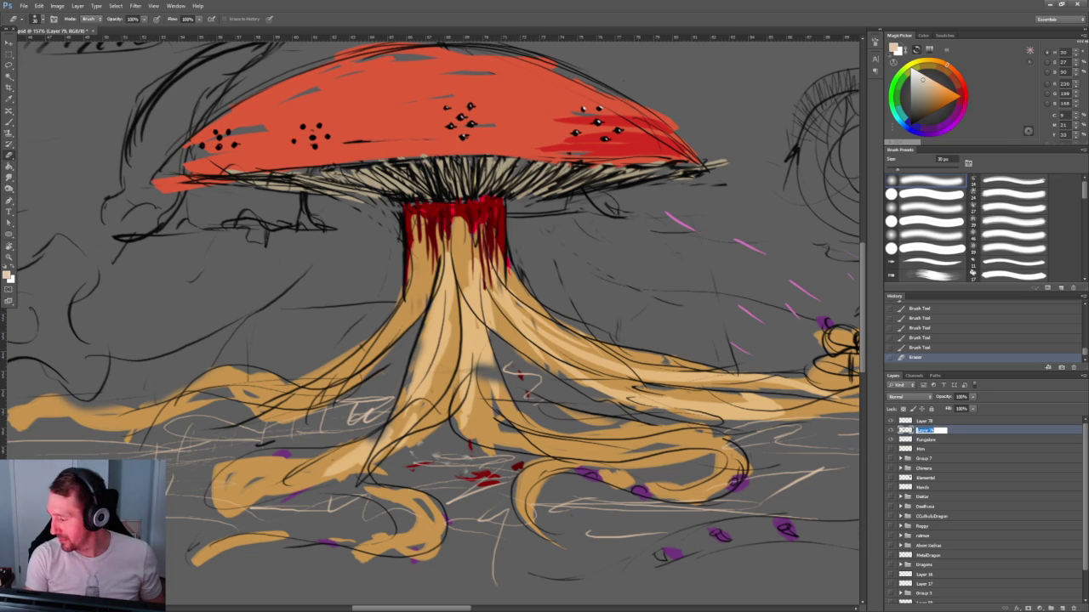
click(934, 439)
key(Delete)
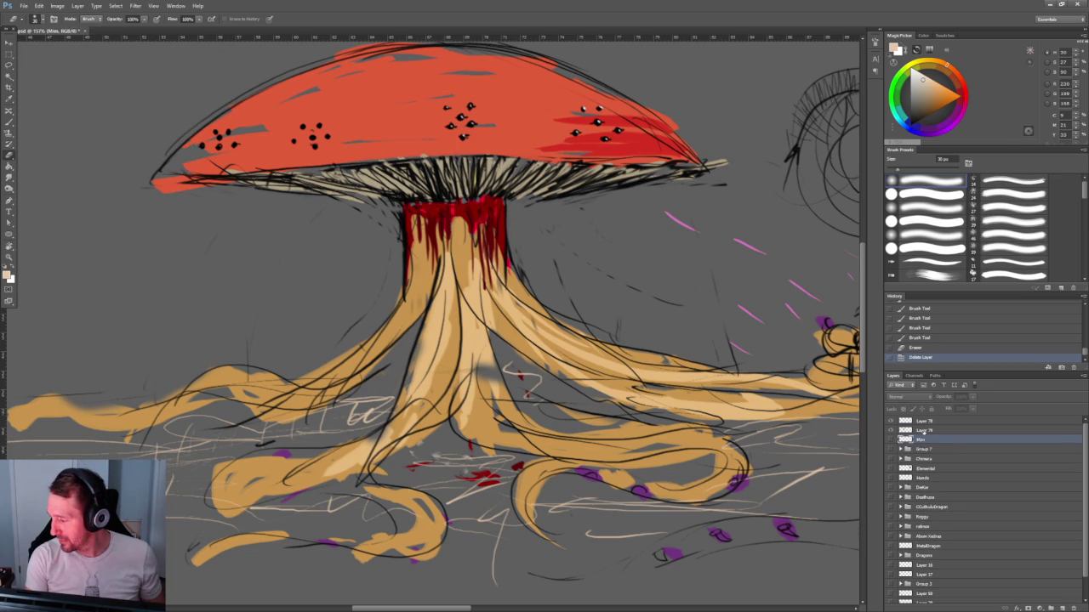
double_click(924, 431)
double_click(925, 421)
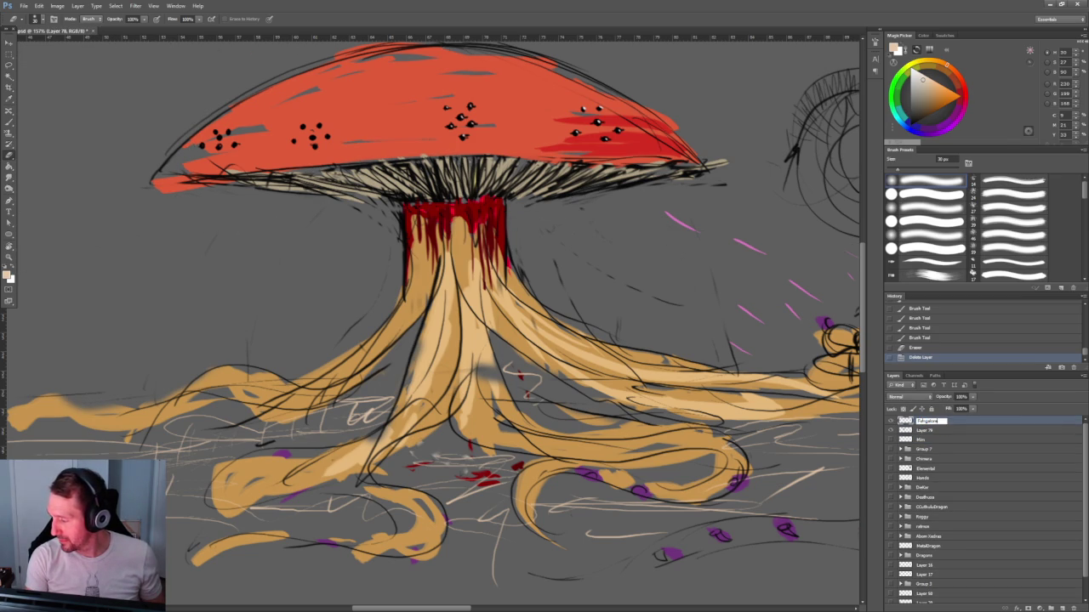
key(Return)
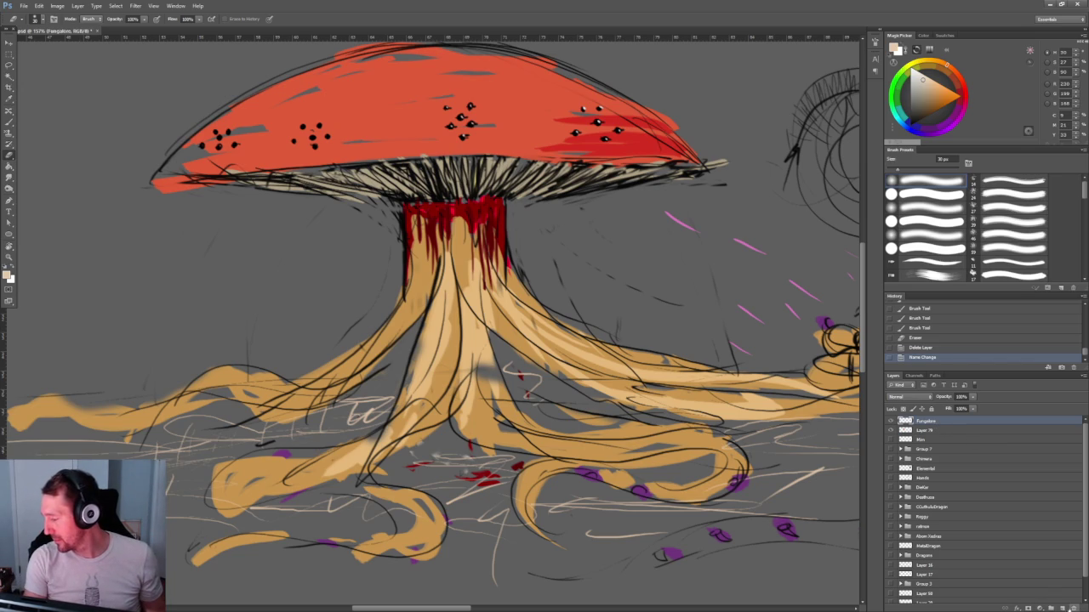
Create a layer group named 'Fungalore' and move the mushroom layer and Layer 79 into it.
click(1051, 609)
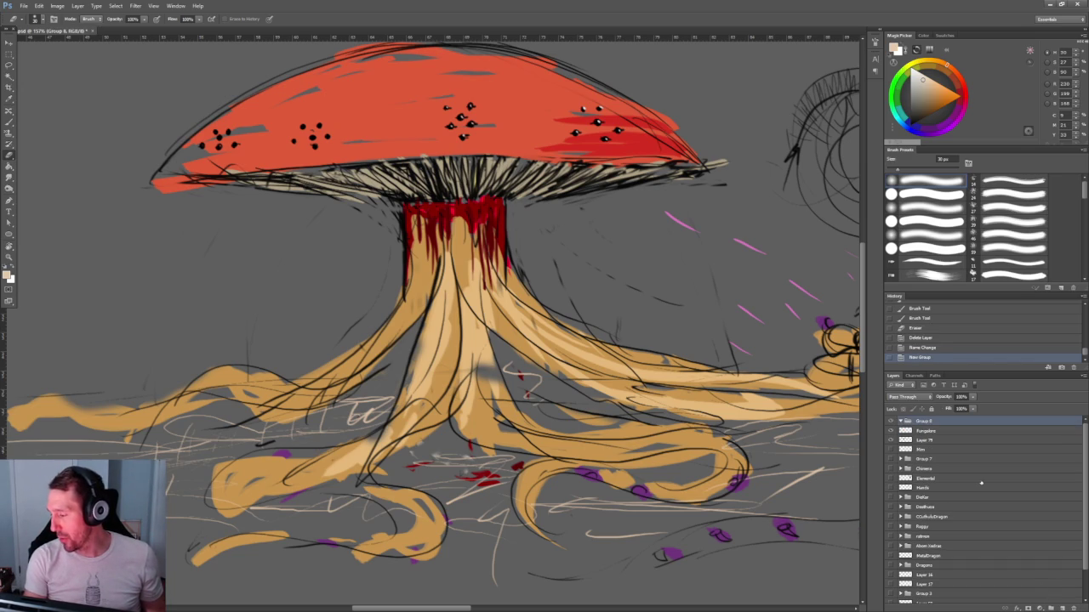
double_click(920, 421)
text(Fungalore)
key(Return)
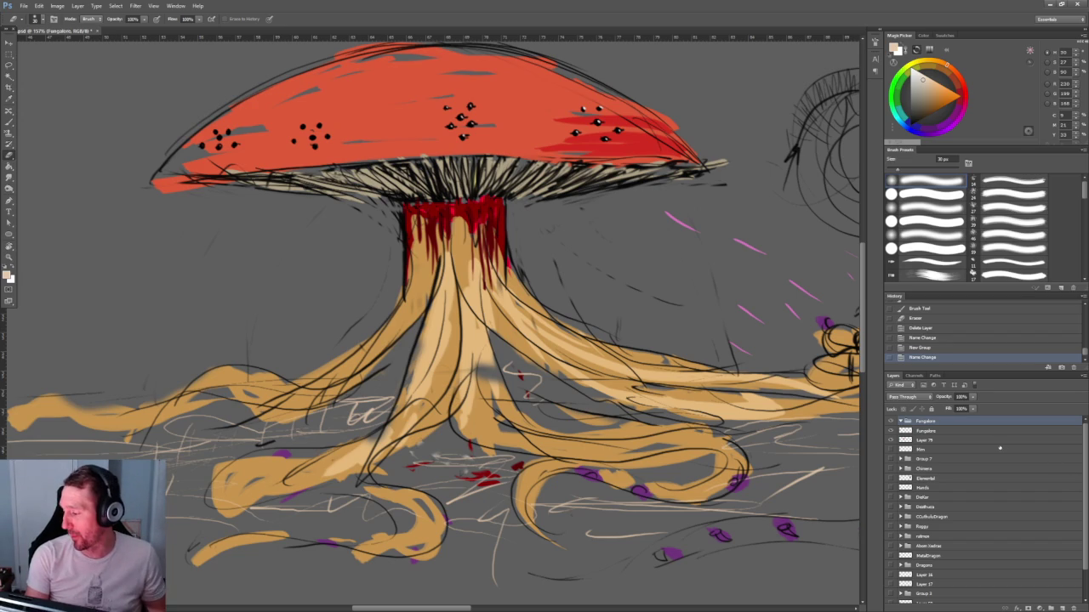
click(924, 431)
shift+click(924, 439)
drag(923, 440, 925, 422)
Fit the canvas in view, pan to the mushroom, and select only Layer 79.
key(ctrl+0)
scroll(554, 334, up, 2)
scroll(555, 334, up, 1)
scroll(425, 272, right, 5)
drag(326, 220, 443, 289)
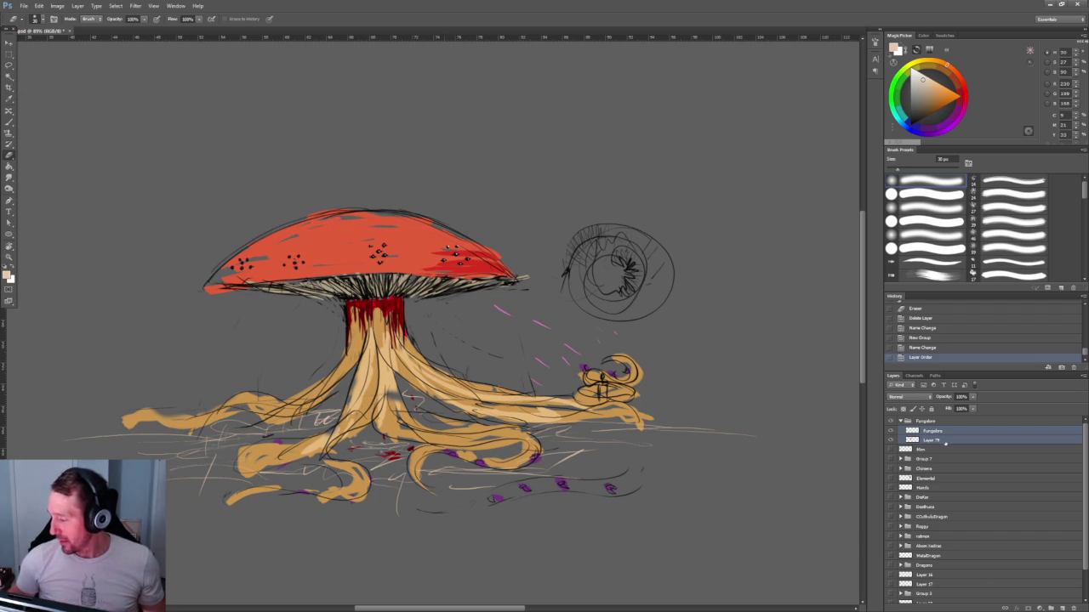
key(alt+bracketleft)
key(Return)
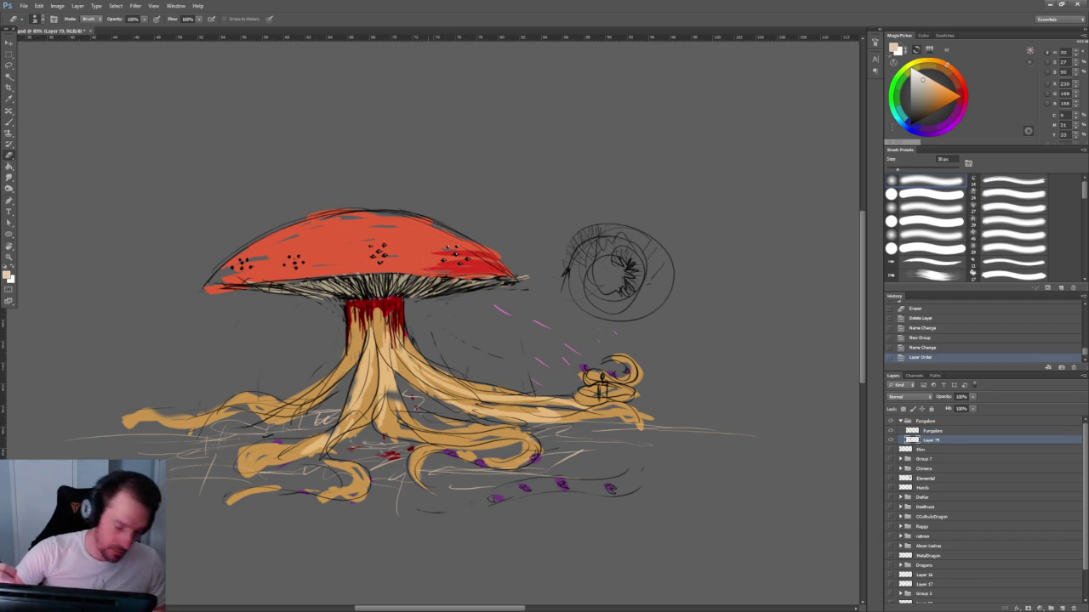
Sample the cap's red with an enlarged brush and paint darker shading strokes across the cap's top and middle.
key(b)
key(bracketright)
key(bracketright)
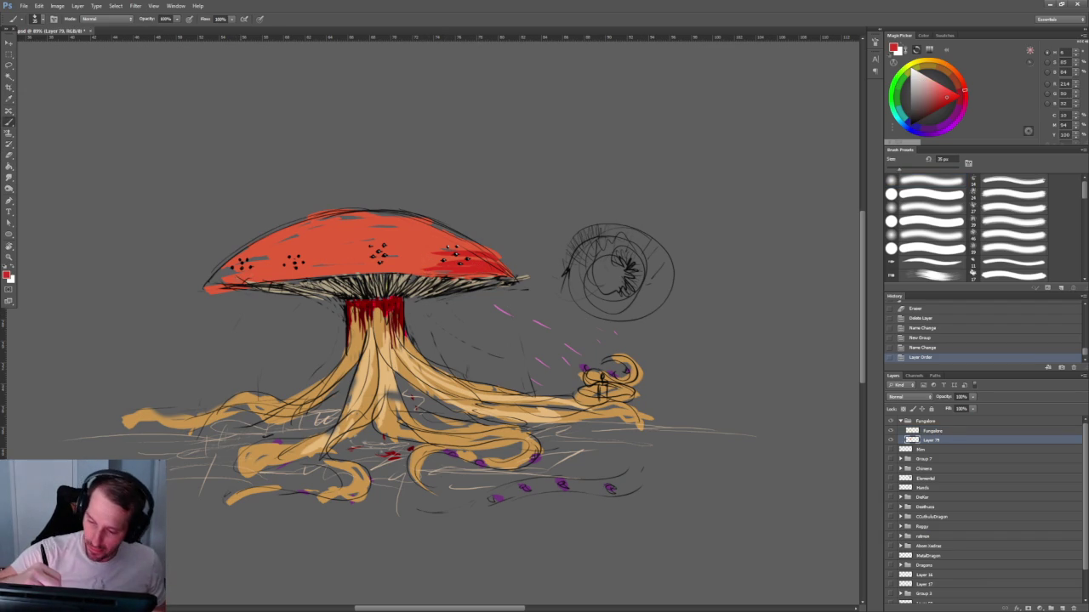
drag(220, 277, 256, 274)
drag(238, 280, 342, 273)
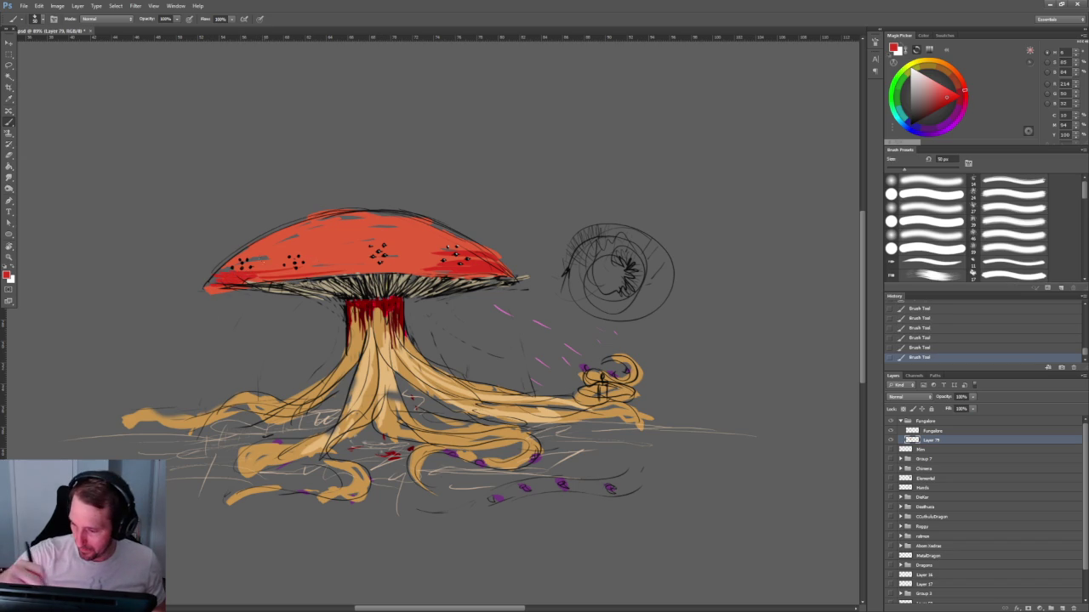
mouse_move(248, 247)
mouse_down()
mouse_move(337, 245)
mouse_move(364, 226)
mouse_move(404, 221)
mouse_up()
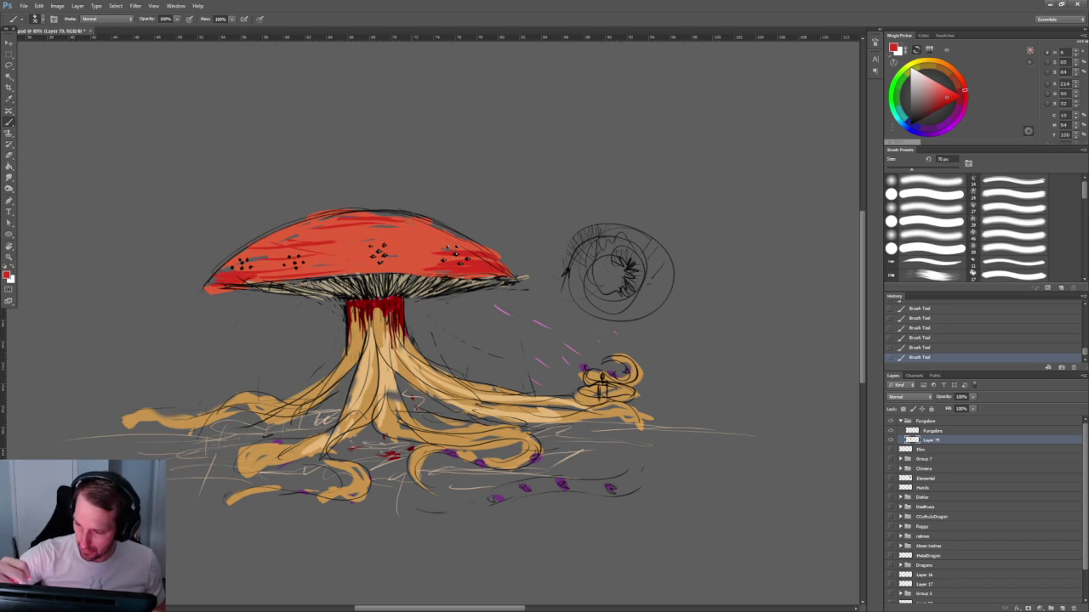
mouse_move(299, 228)
mouse_down()
mouse_move(411, 217)
mouse_move(478, 245)
mouse_up()
mouse_move(408, 218)
mouse_down()
mouse_move(478, 243)
mouse_move(451, 235)
mouse_up()
drag(252, 253, 360, 226)
drag(255, 277, 338, 270)
drag(347, 274, 511, 279)
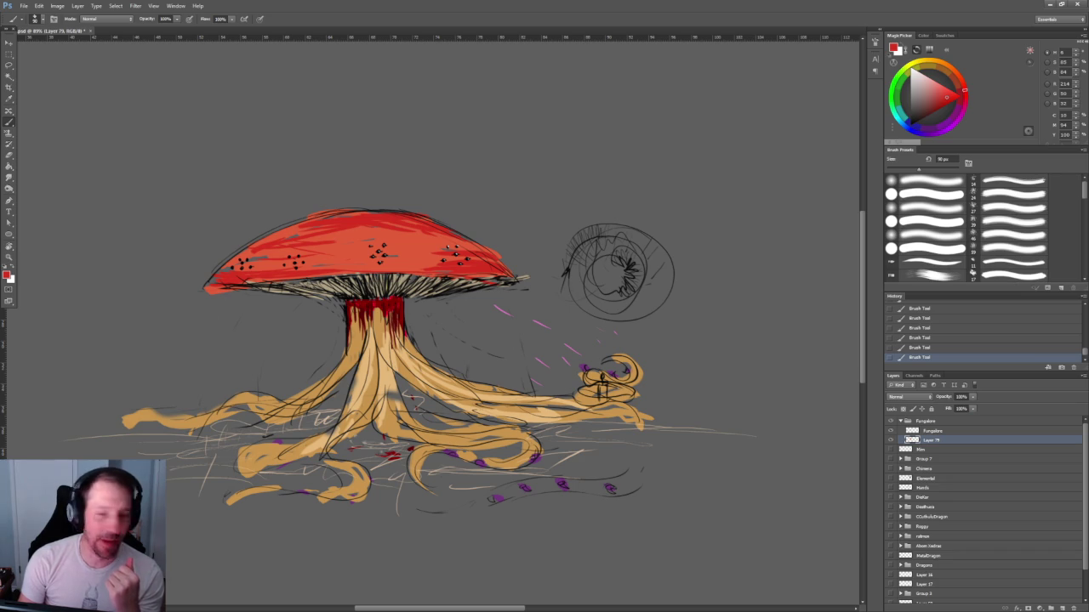
scroll(533, 382, down, 2)
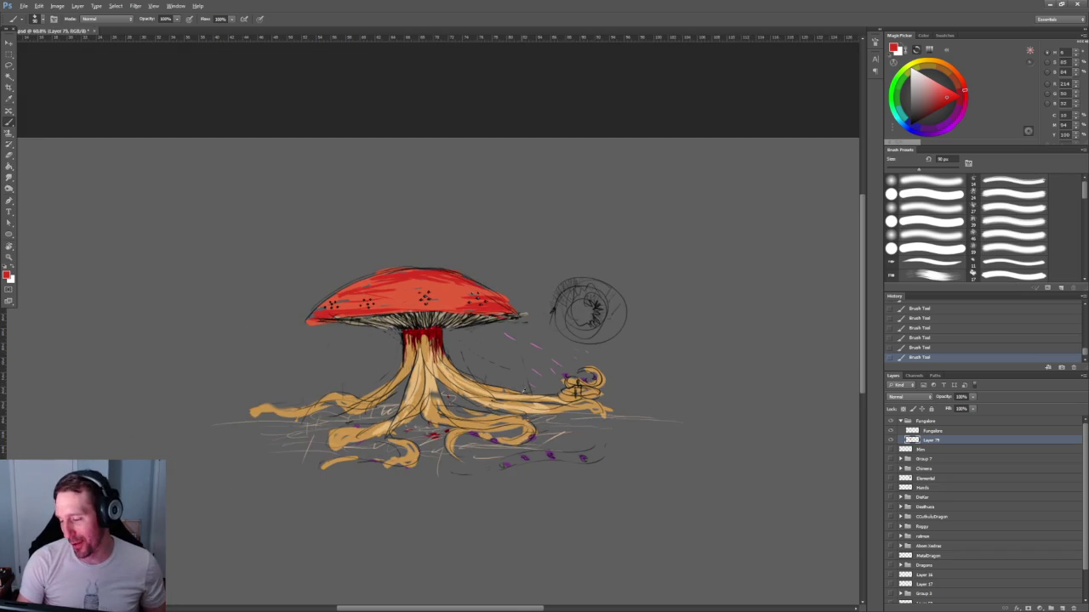
scroll(533, 382, up, 1)
scroll(534, 382, up, 1)
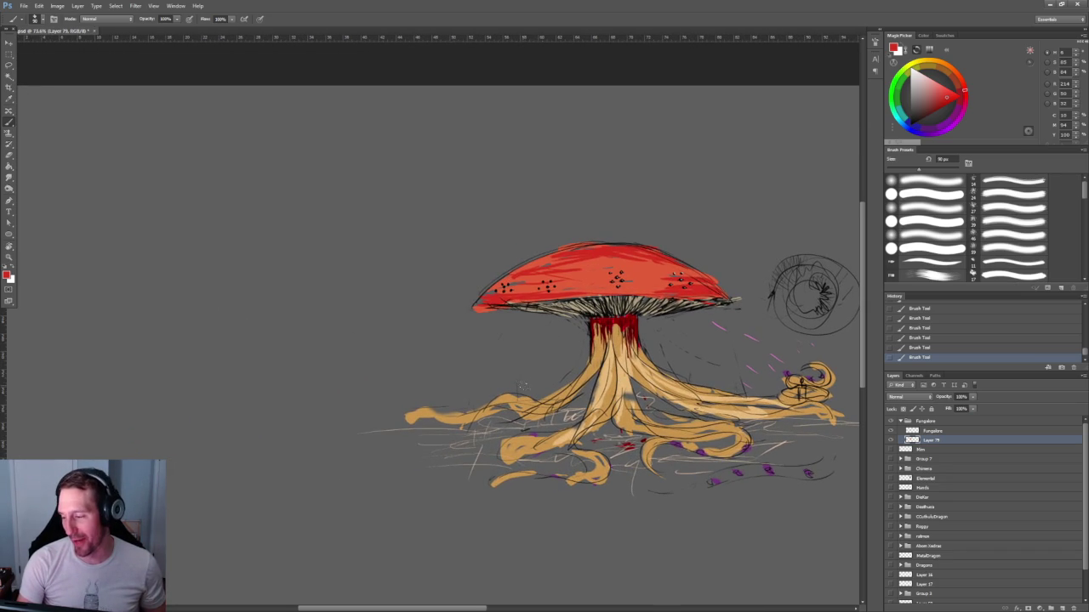
drag(533, 382, 293, 314)
drag(533, 264, 443, 319)
scroll(372, 406, down, 1)
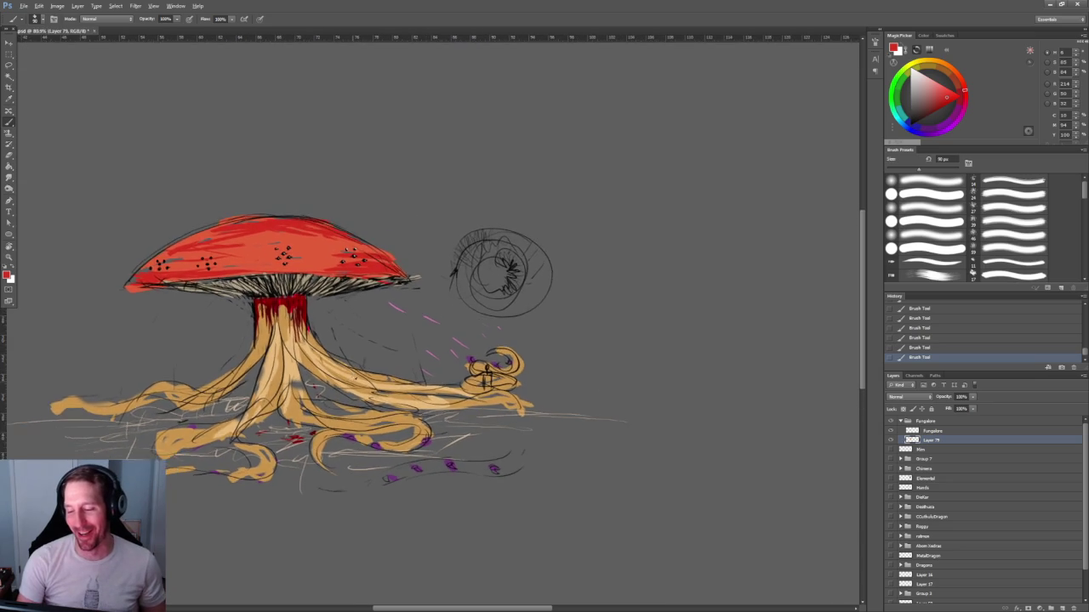
scroll(372, 406, down, 2)
scroll(371, 405, down, 2)
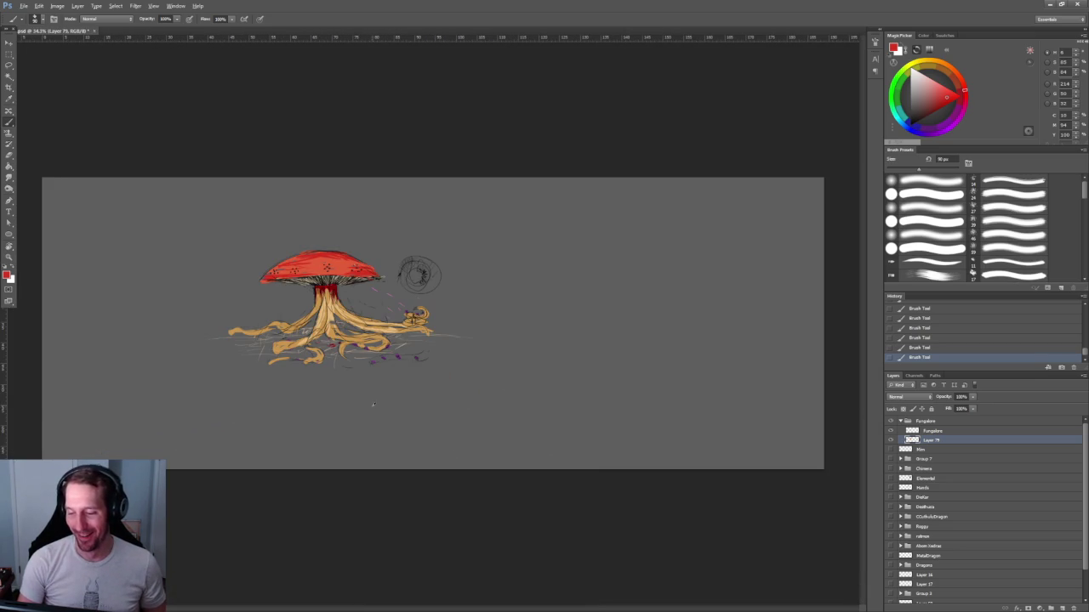
scroll(372, 406, up, 1)
scroll(372, 406, up, 2)
scroll(372, 400, up, 1)
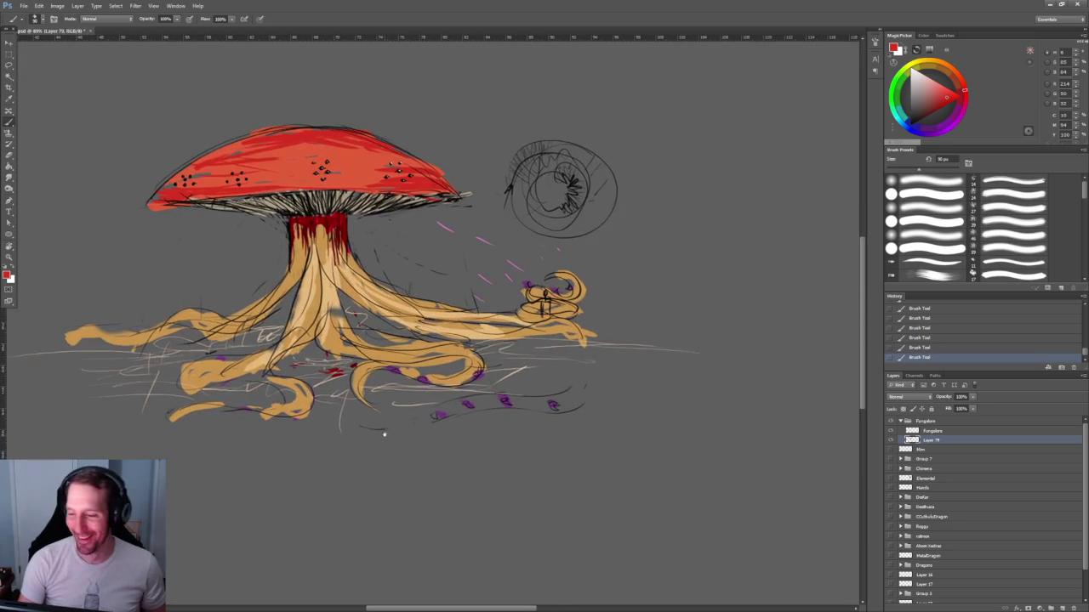
scroll(382, 433, down, 1)
scroll(393, 441, down, 1)
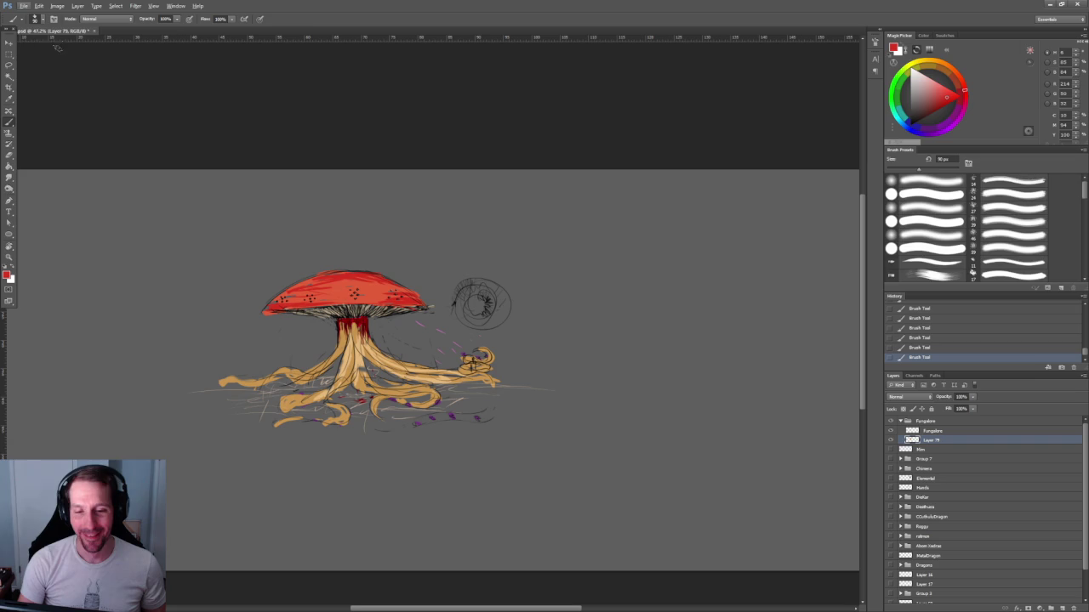
key(v)
scroll(528, 333, down, 1)
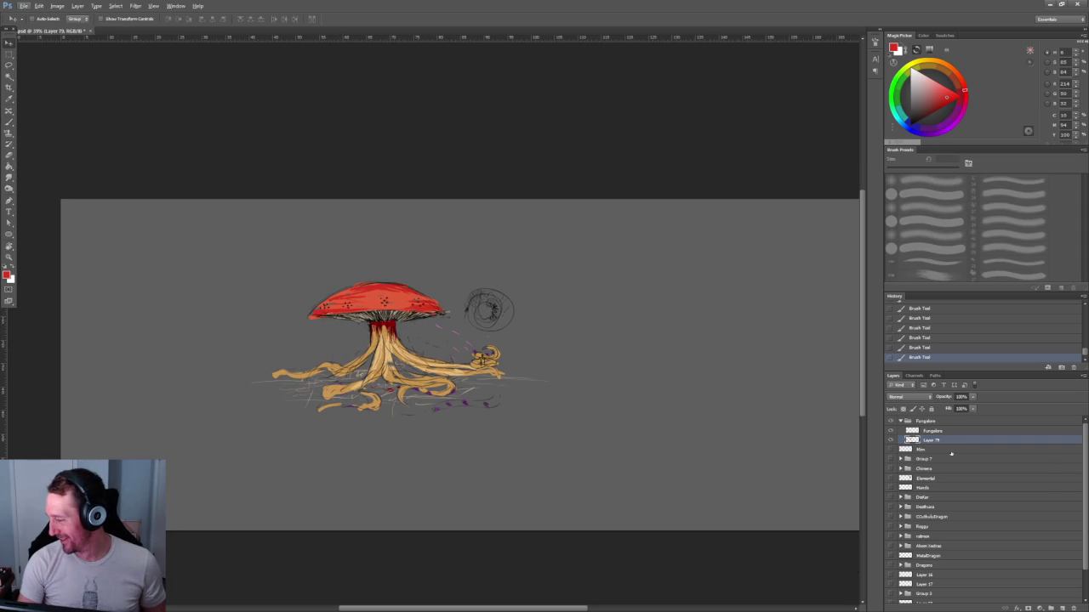
Collapse the Fungalore group, drag its mushroom to the canvas's upper-left, and add Layer 80 above it.
click(945, 422)
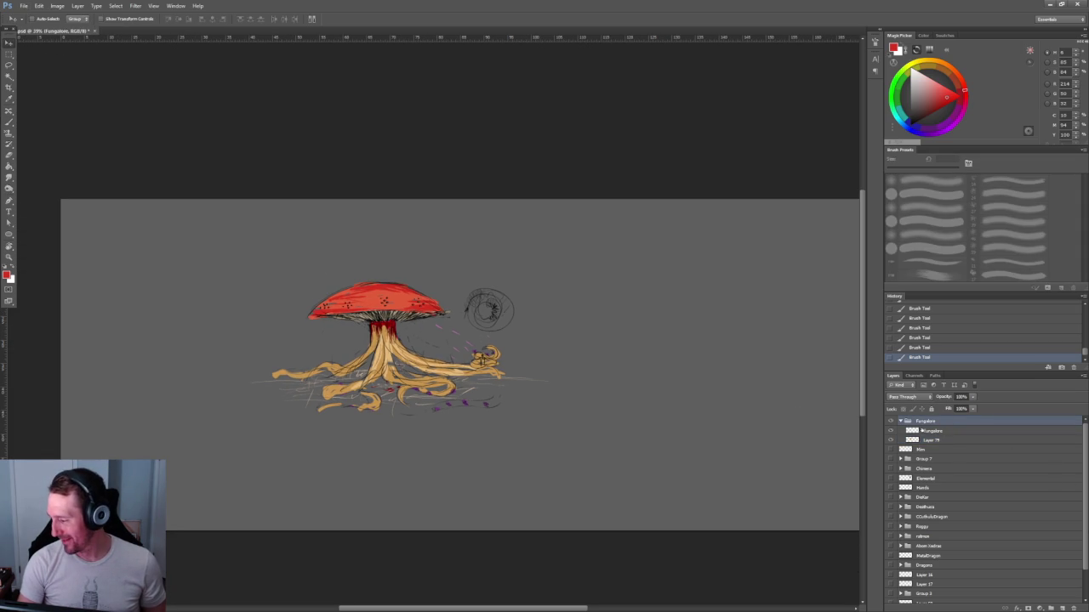
click(901, 422)
mouse_move(511, 340)
mouse_down()
mouse_move(455, 287)
mouse_move(234, 286)
mouse_up()
mouse_move(189, 211)
mouse_down()
mouse_move(257, 353)
mouse_move(384, 382)
mouse_move(437, 260)
mouse_move(382, 243)
mouse_move(484, 326)
mouse_up()
drag(508, 376, 332, 242)
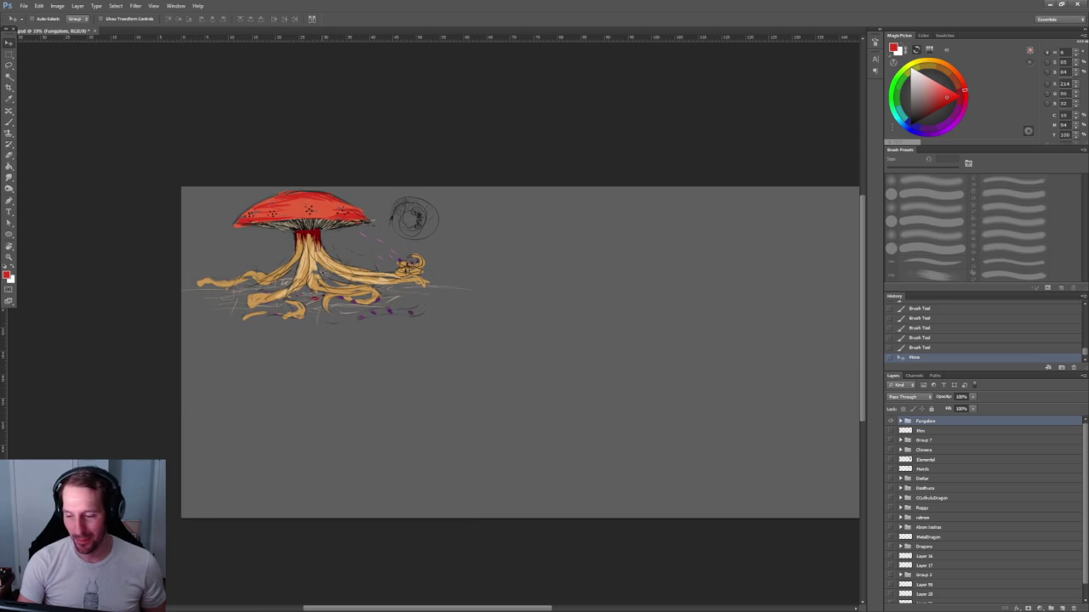
scroll(452, 335, up, 2)
scroll(364, 343, up, 2)
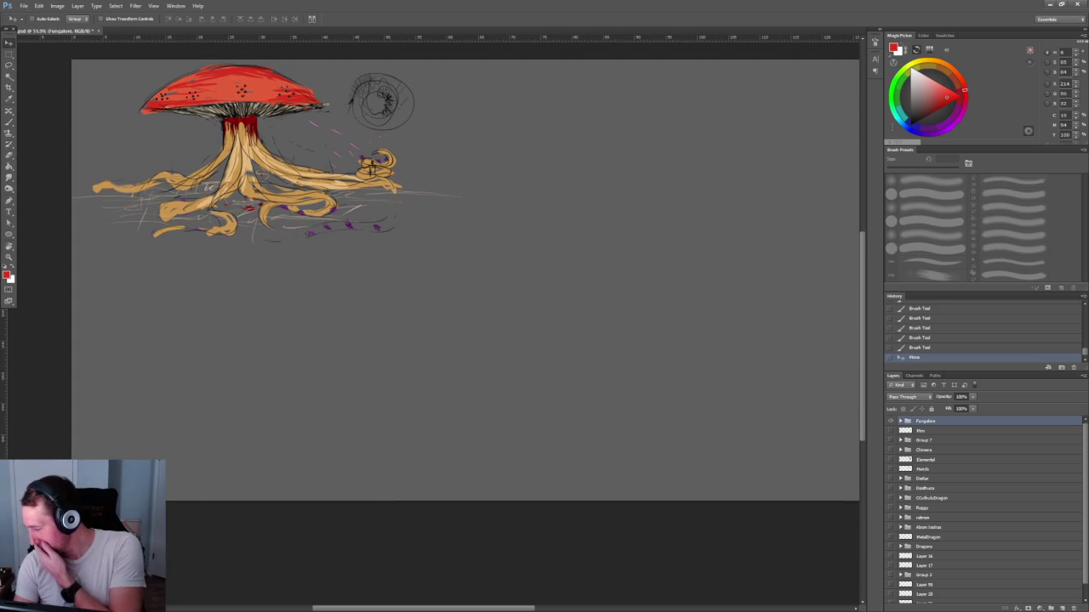
click(1061, 608)
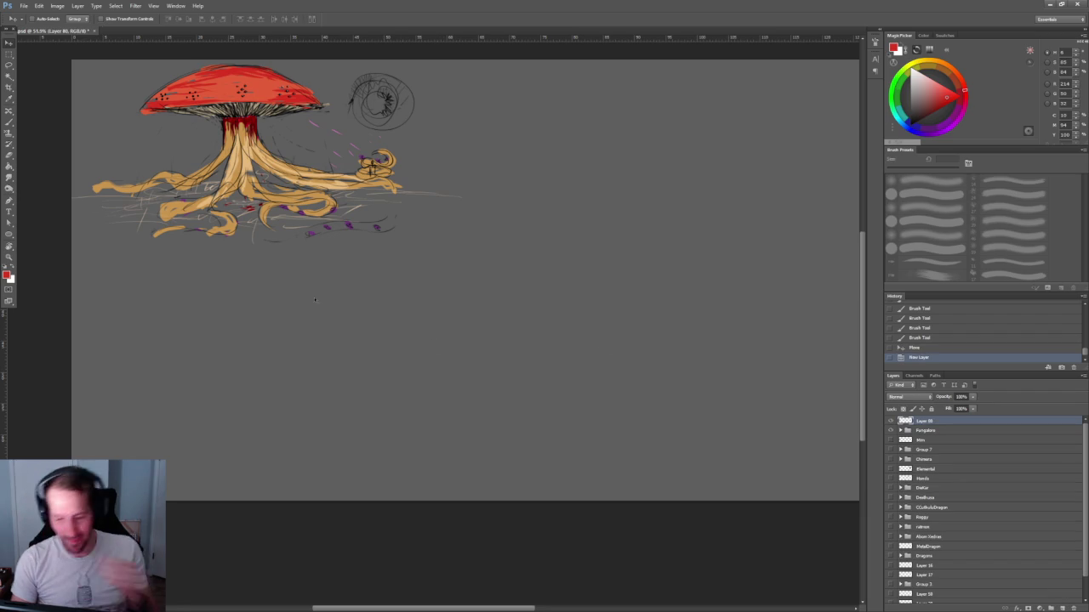
Show Group 7's winged sphinx sketch and move it down below the mushroom.
scroll(382, 323, up, 1)
scroll(382, 328, up, 1)
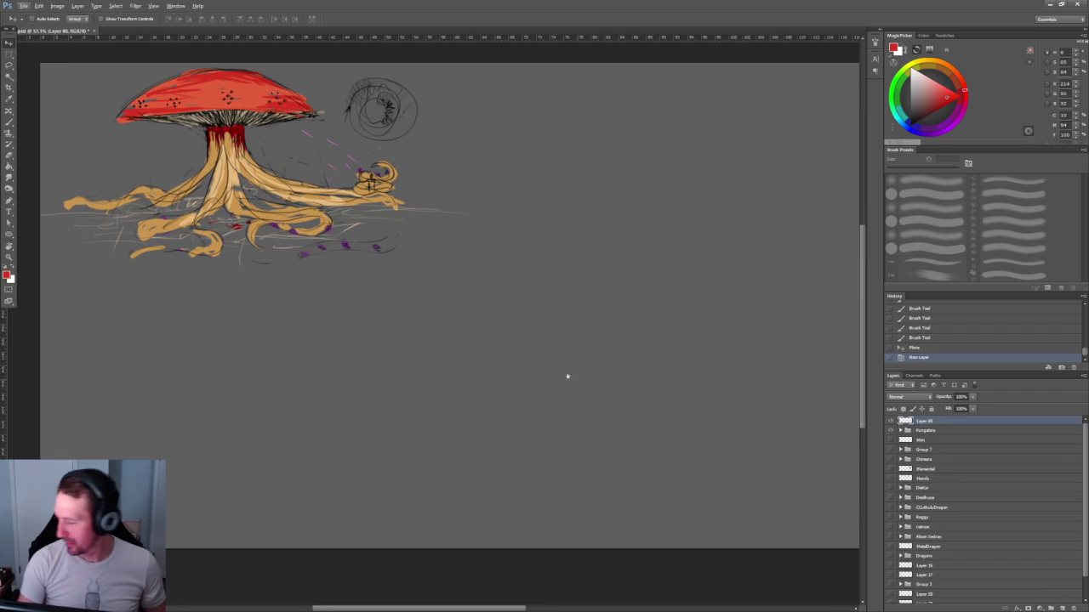
scroll(590, 382, up, 1)
click(890, 450)
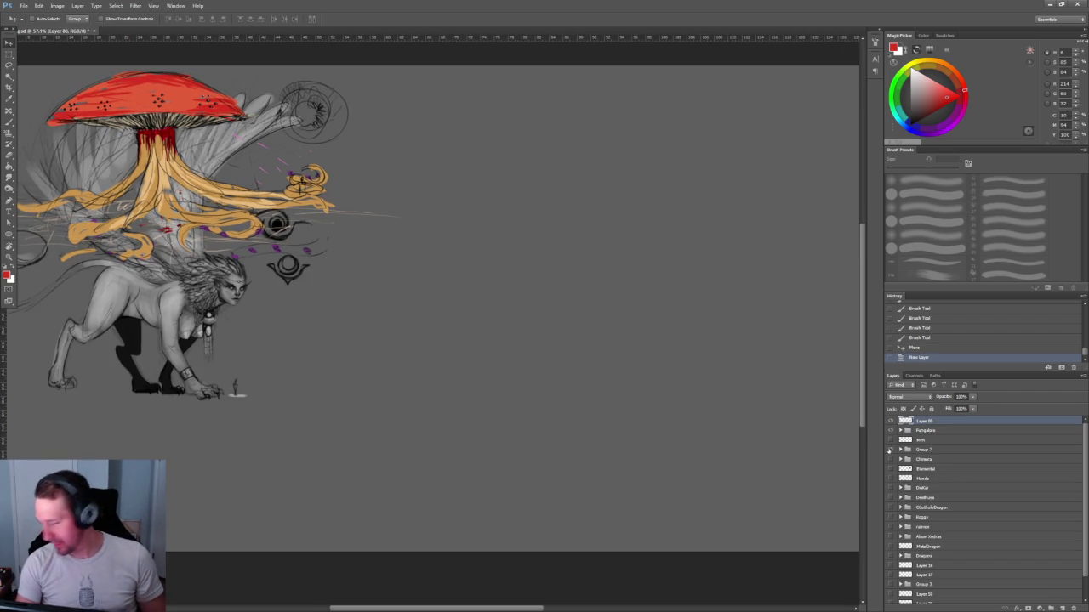
click(890, 450)
click(890, 450)
click(959, 458)
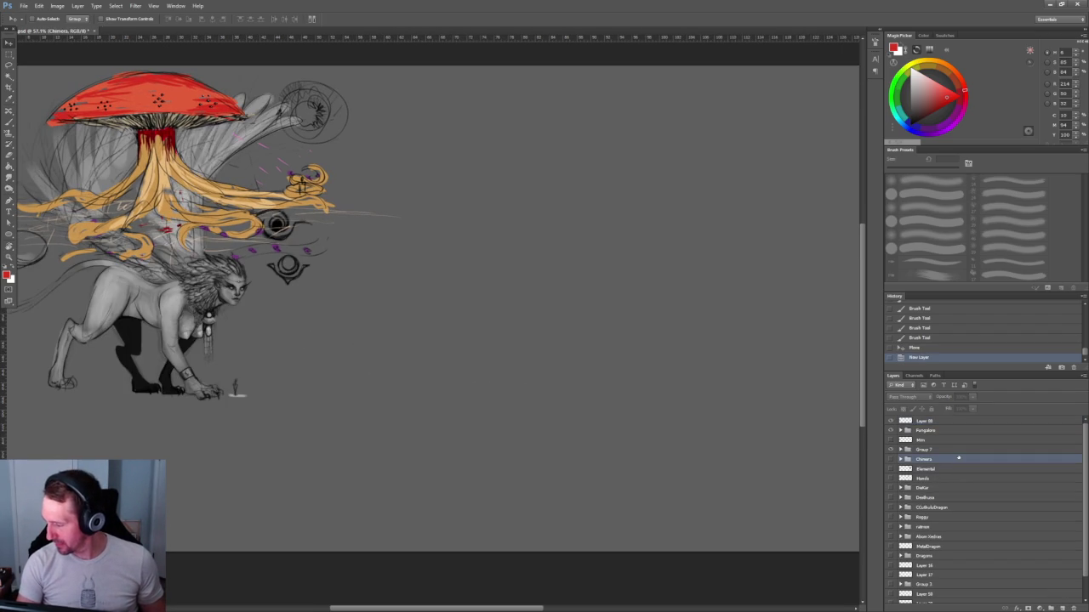
click(954, 450)
drag(383, 341, 510, 255)
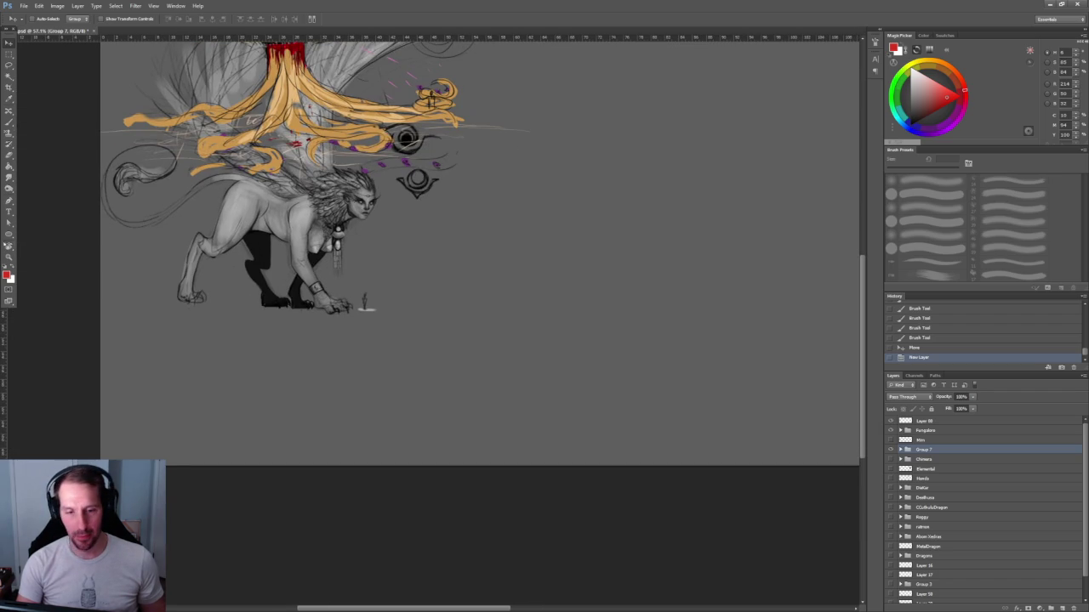
mouse_move(229, 231)
mouse_down()
mouse_move(225, 367)
mouse_move(236, 376)
mouse_up()
Check the Chimera and Hands sketches by toggling their visibility, leaving both hidden.
scroll(360, 347, right, 3)
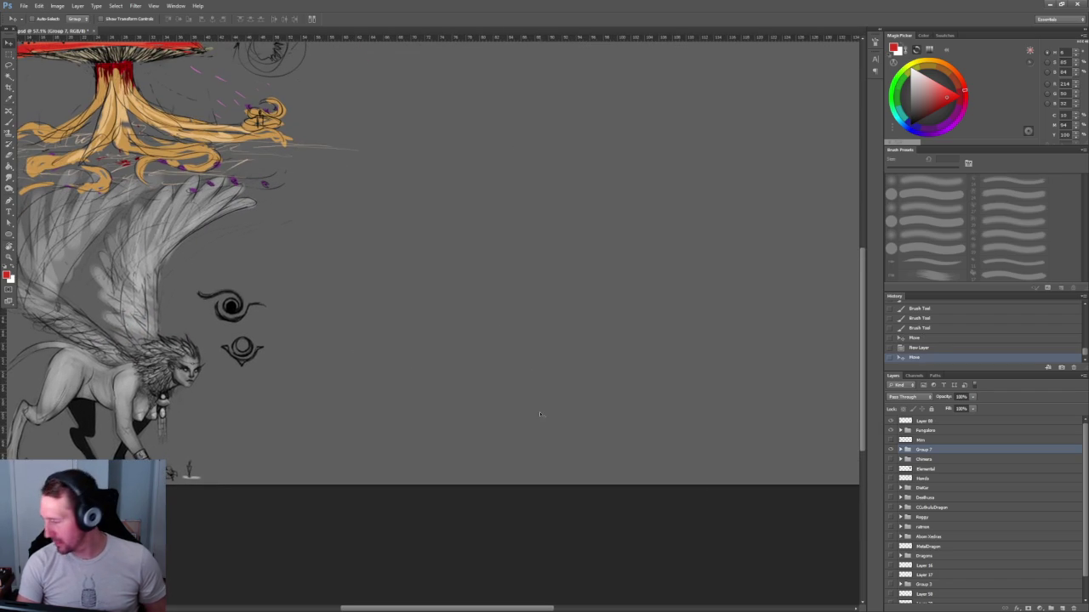
click(901, 449)
click(901, 449)
click(891, 460)
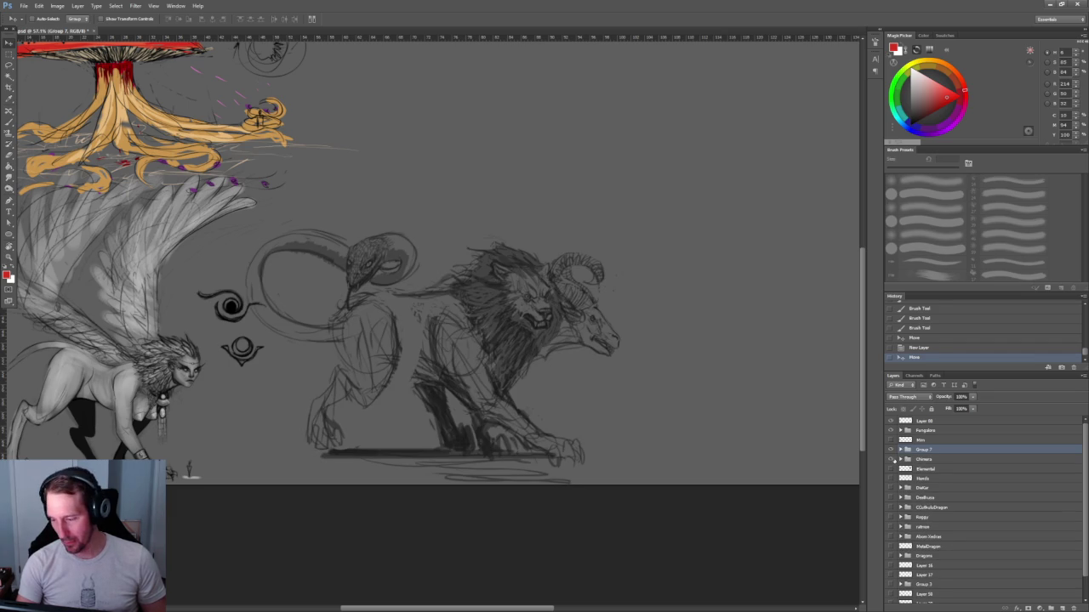
click(892, 459)
click(892, 479)
click(892, 478)
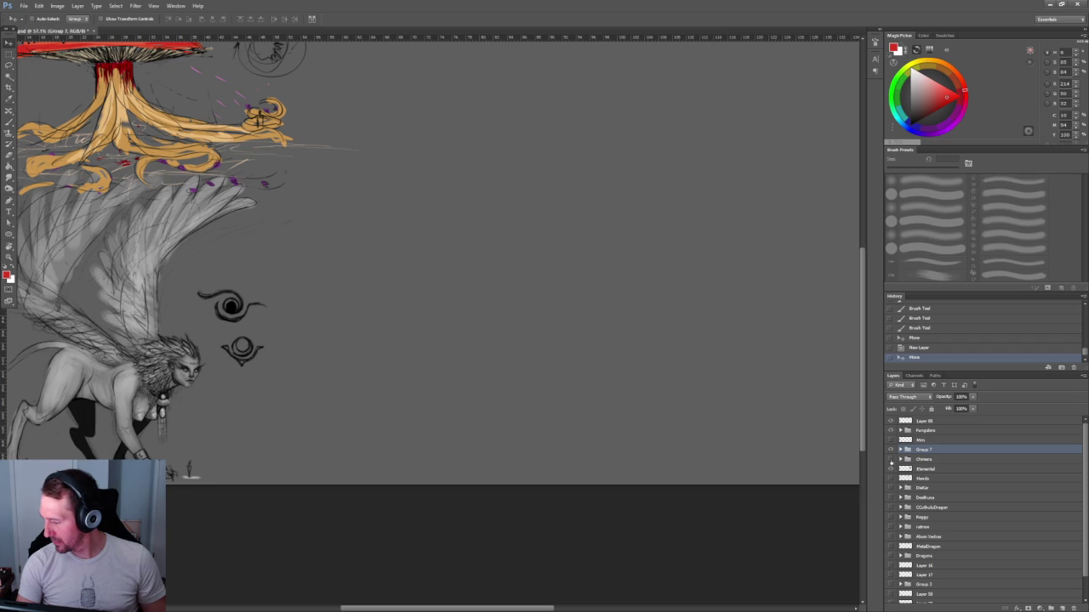
Zoom out and drag the Elemental layer's sketch further to the right.
key(ctrl+minus)
drag(651, 360, 476, 344)
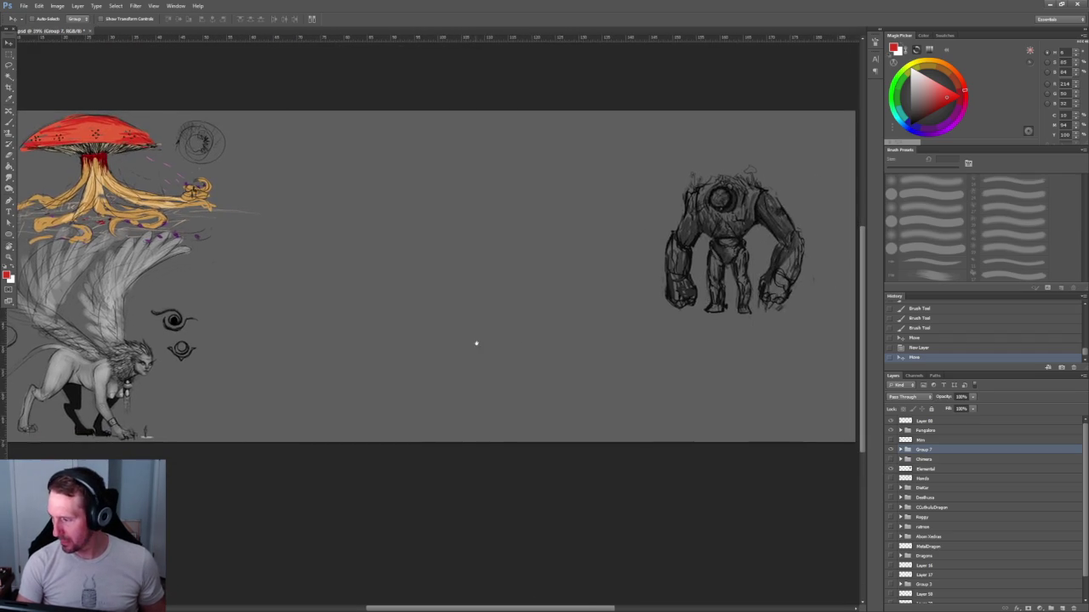
scroll(463, 342, up, 2)
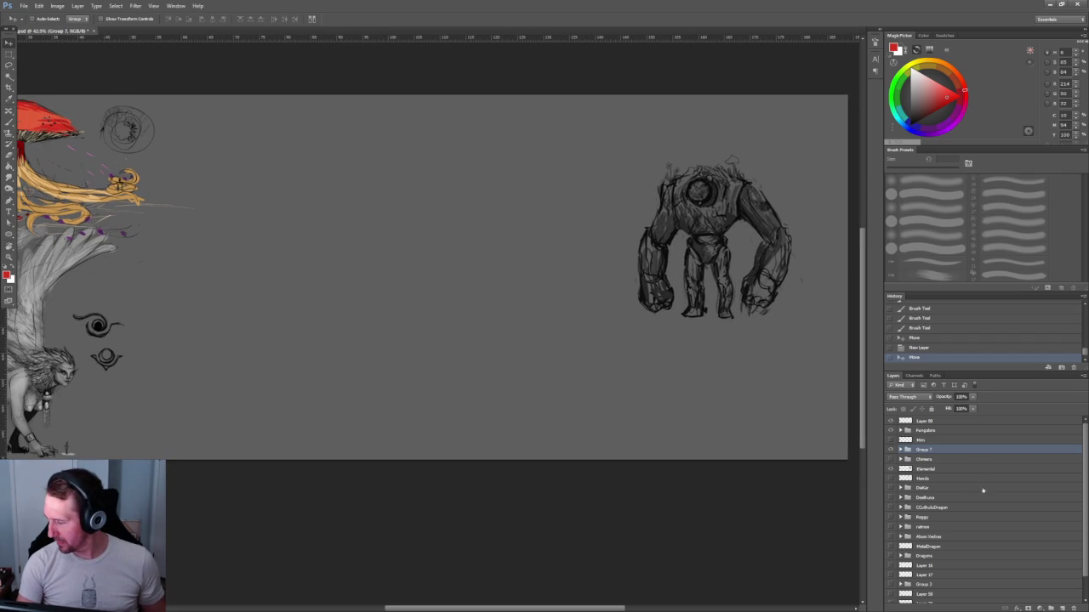
click(949, 467)
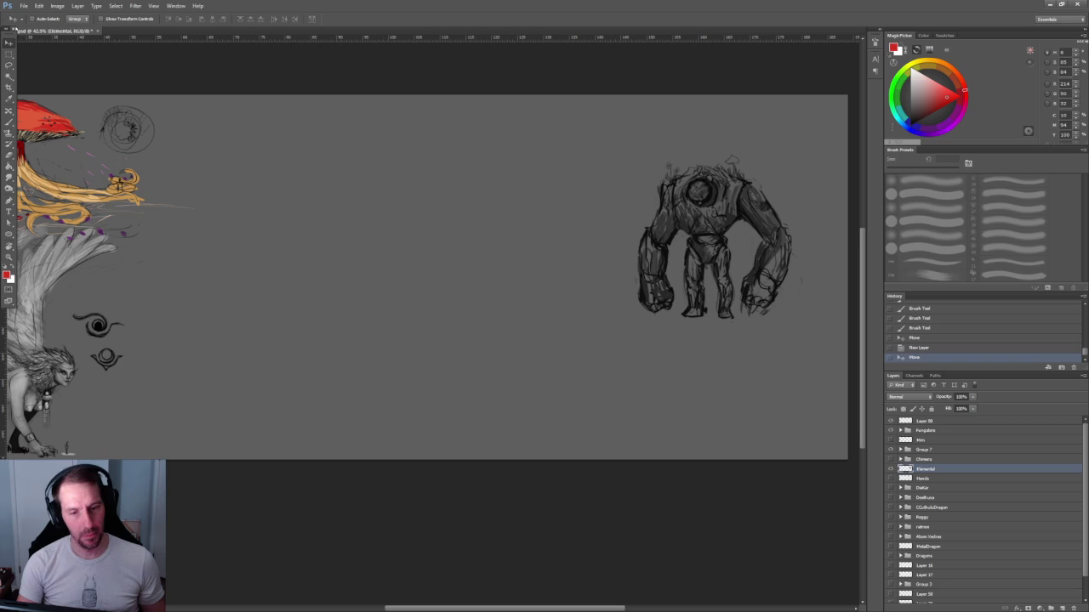
mouse_move(638, 221)
mouse_down()
mouse_move(715, 212)
mouse_move(687, 165)
mouse_up()
Pan the view back over the mushroom and sphinx sketch.
scroll(498, 274, up, 1)
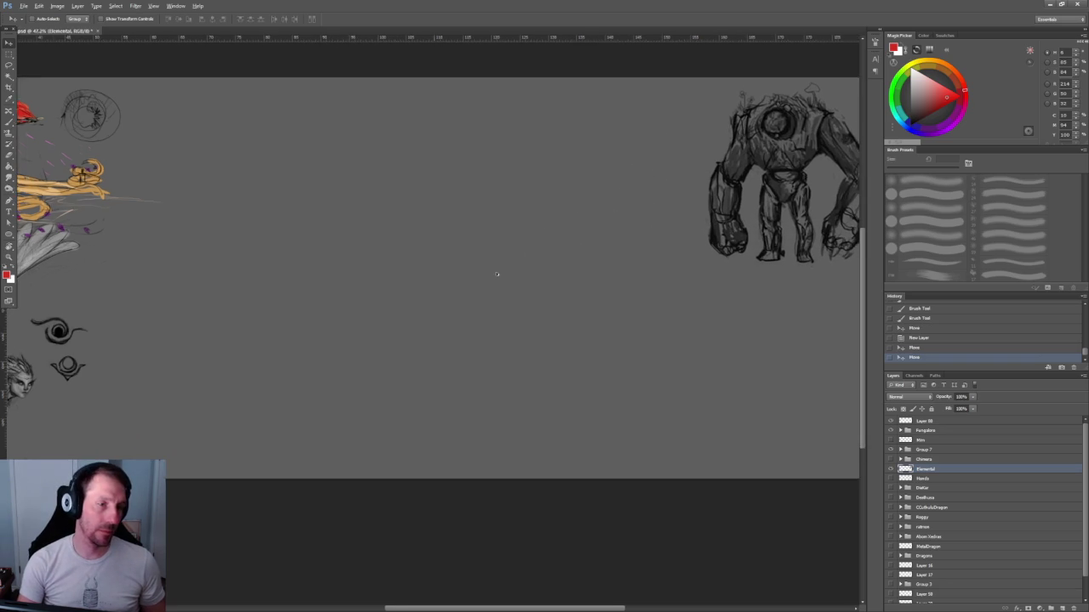
scroll(498, 275, up, 1)
scroll(491, 275, up, 1)
scroll(525, 322, up, 1)
scroll(414, 263, left, 2)
scroll(408, 262, left, 1)
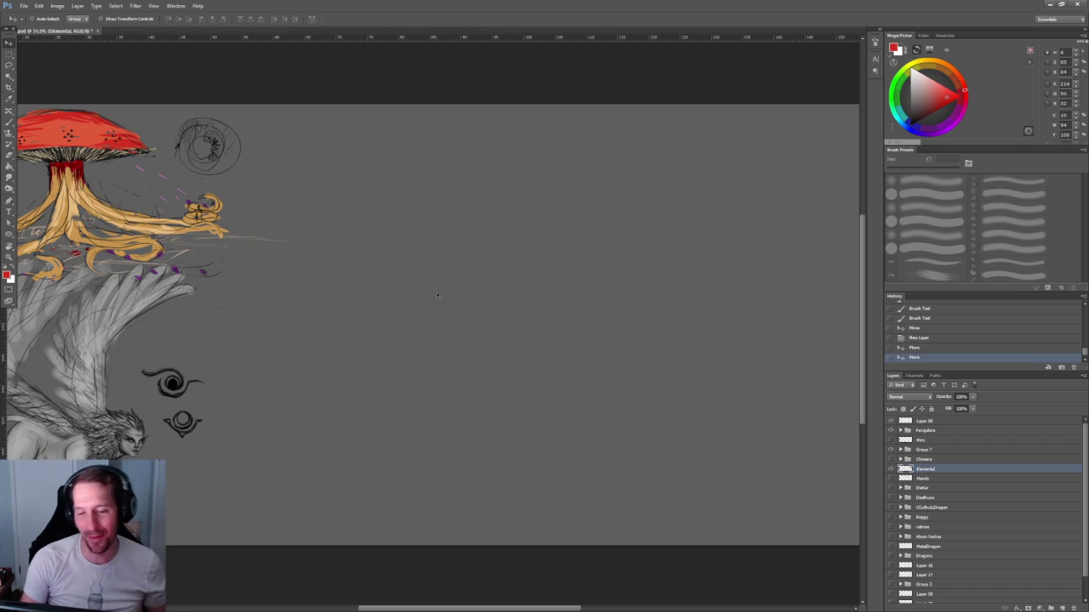
drag(318, 231, 496, 246)
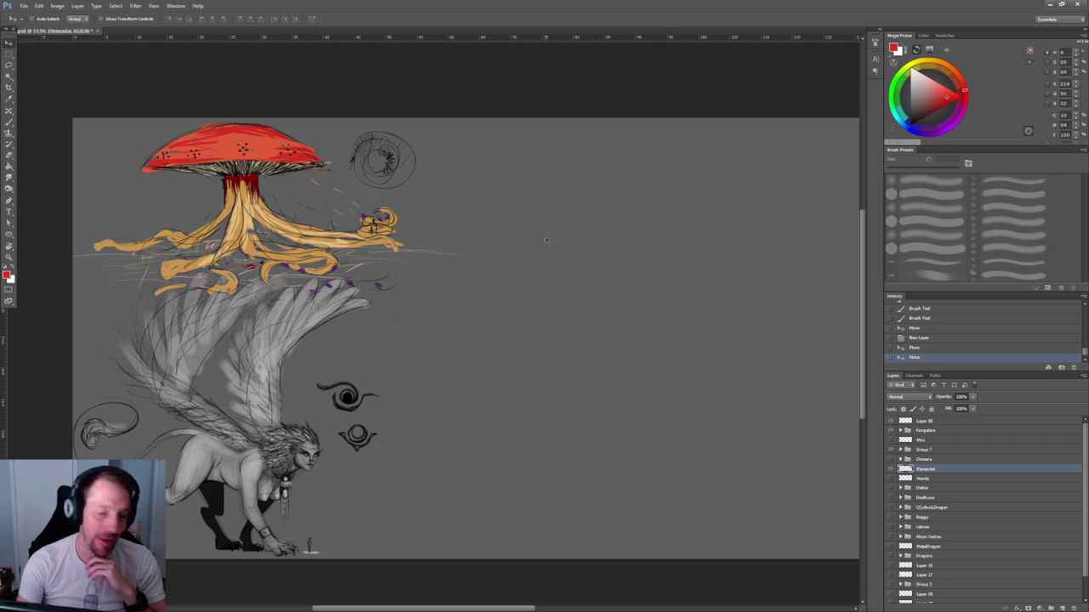
mouse_move(650, 234)
mouse_down()
mouse_move(494, 231)
mouse_move(612, 240)
mouse_move(588, 241)
mouse_up()
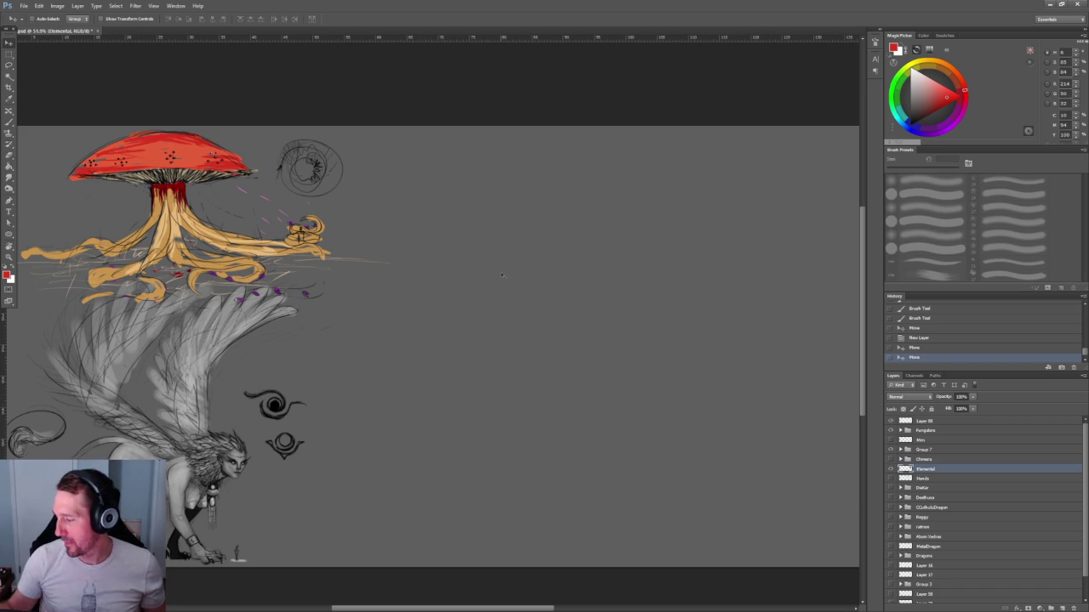
Make Layer 86 the active layer and ensure it is visible.
click(951, 423)
click(891, 421)
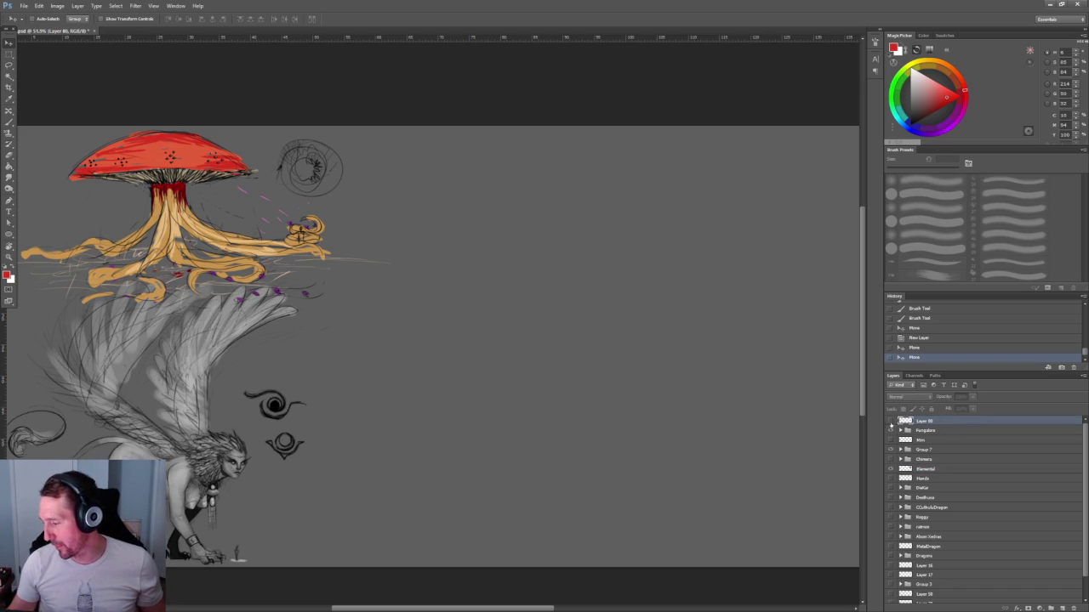
click(890, 421)
scroll(595, 311, up, 2)
scroll(596, 311, right, 2)
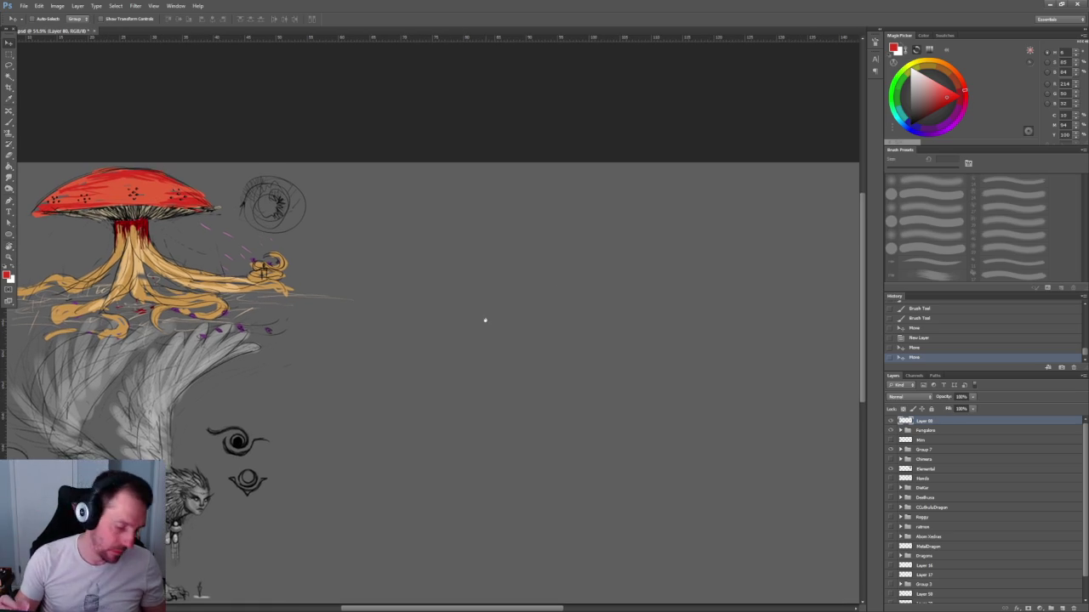
Zoom in beside the wing and set up a black brush reduced toward 50 px.
key(b)
scroll(382, 255, right, 3)
scroll(341, 247, right, 2)
scroll(379, 236, down, 1)
key(z)
click(375, 247)
key(b)
key(d)
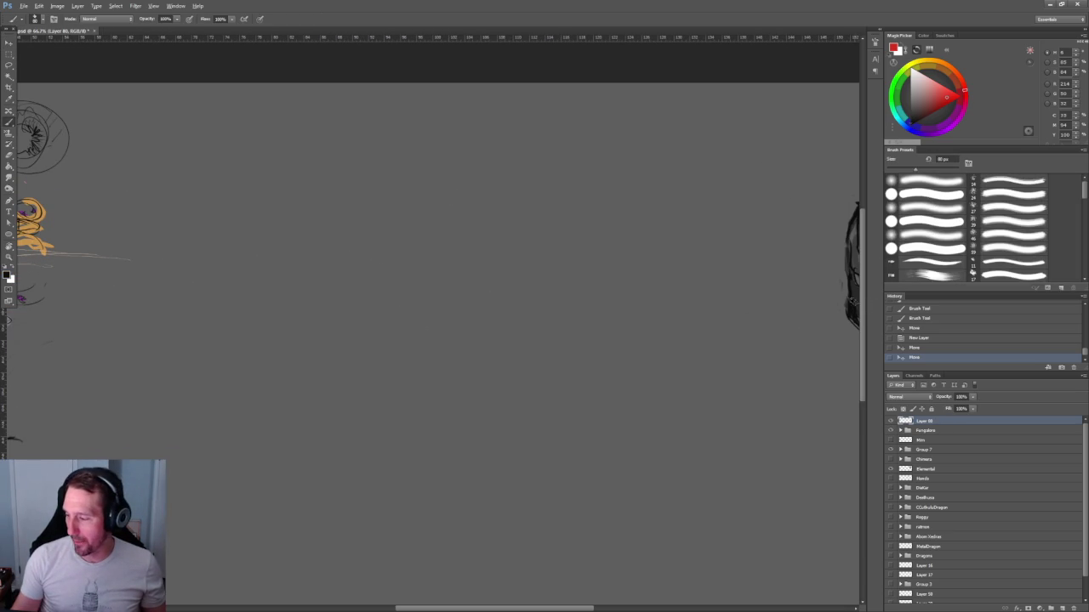
key(bracketleft)
key(bracketleft)
Draw the long vertical hanging strands with a short mark at their joint.
drag(381, 83, 379, 223)
drag(397, 330, 418, 394)
click(417, 374)
key(b)
mouse_move(371, 255)
mouse_down()
mouse_move(412, 241)
mouse_move(357, 281)
mouse_up()
key(ctrl+z)
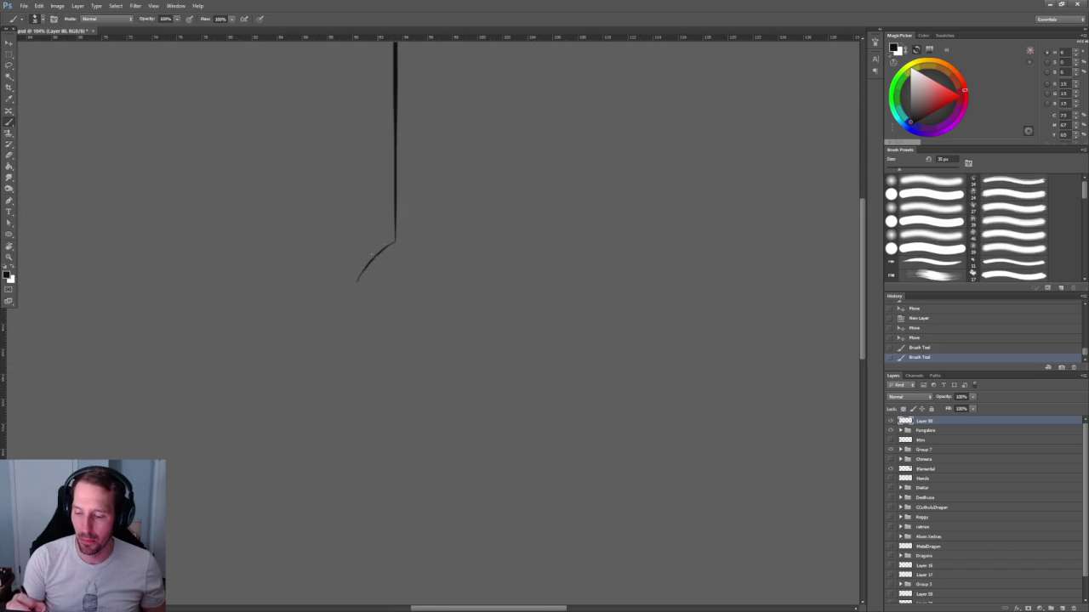
mouse_move(391, 236)
mouse_down()
mouse_move(398, 249)
mouse_move(405, 233)
mouse_move(391, 247)
mouse_move(427, 297)
mouse_up()
Sketch the rounded body's left and right side curves below the strands.
mouse_move(371, 255)
mouse_down()
mouse_move(367, 337)
mouse_move(364, 327)
mouse_up()
drag(389, 248, 381, 349)
drag(371, 255, 374, 323)
drag(413, 252, 407, 369)
scroll(401, 364, down, 2)
drag(359, 248, 379, 292)
drag(370, 230, 393, 325)
Add a small oval beneath the body and zoom in on the two ovals.
drag(378, 287, 393, 359)
key(z)
drag(387, 307, 400, 304)
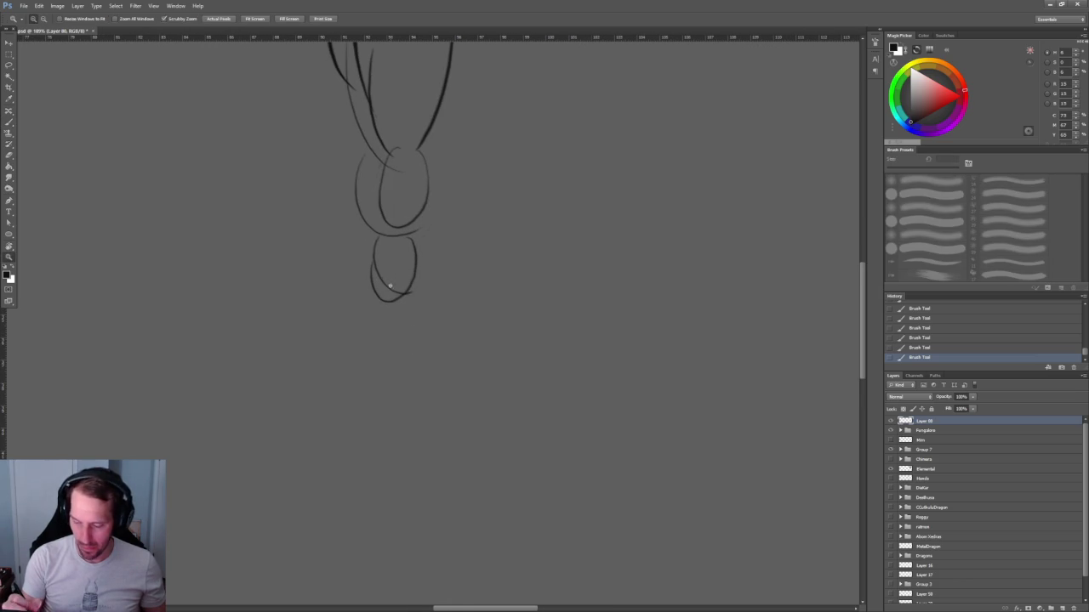
key(b)
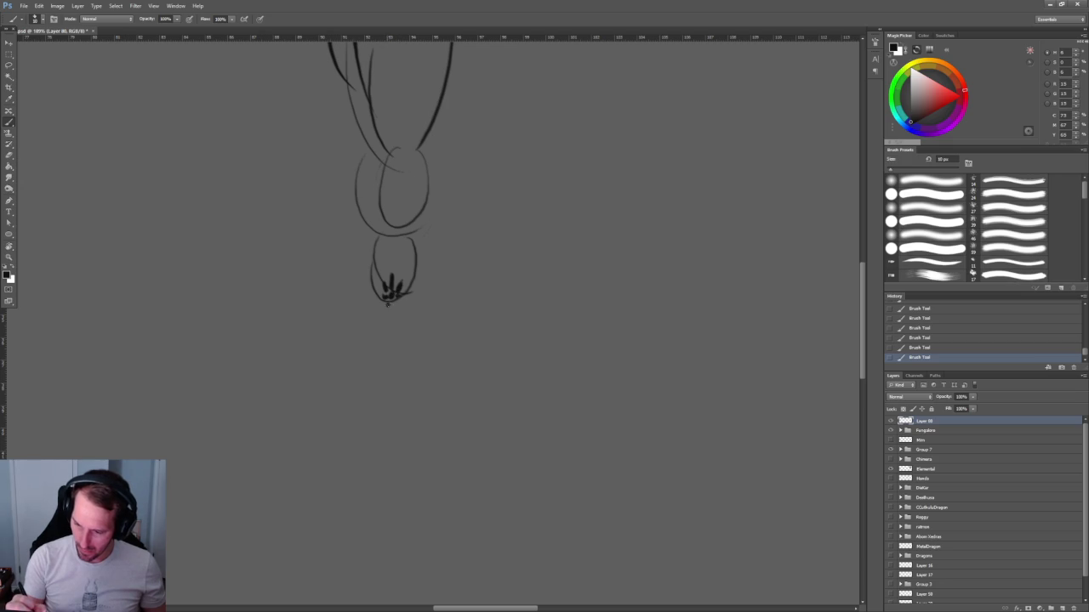
Outline the small oval, then erase around its spikes and dots to separate them.
drag(413, 251, 406, 290)
mouse_move(371, 255)
mouse_down()
mouse_move(384, 315)
mouse_move(400, 311)
mouse_up()
scroll(417, 289, up, 5)
key(e)
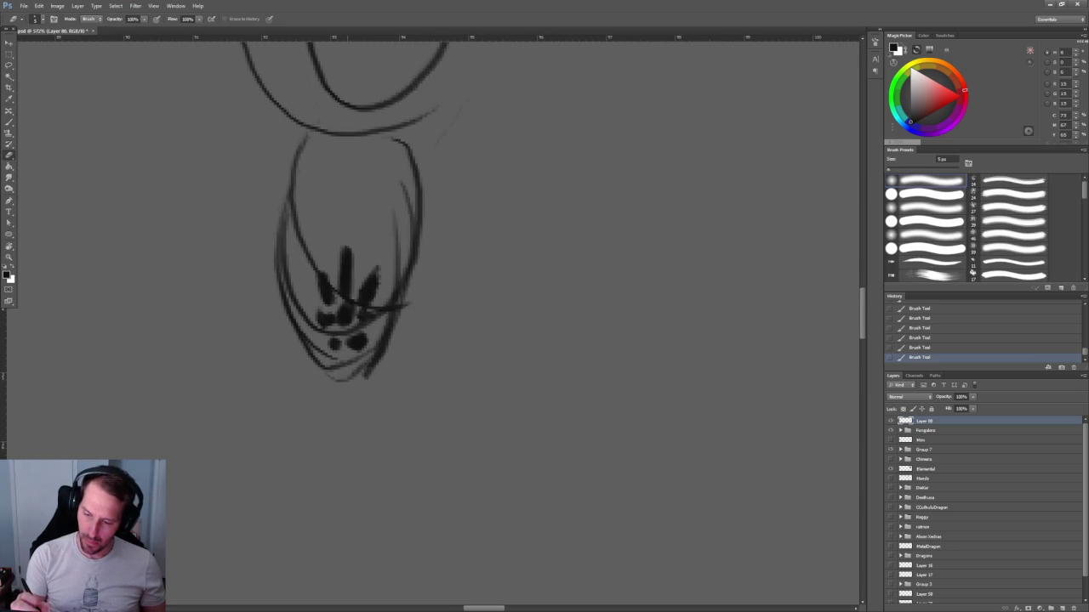
mouse_move(332, 279)
mouse_down()
mouse_move(344, 297)
mouse_move(349, 255)
mouse_up()
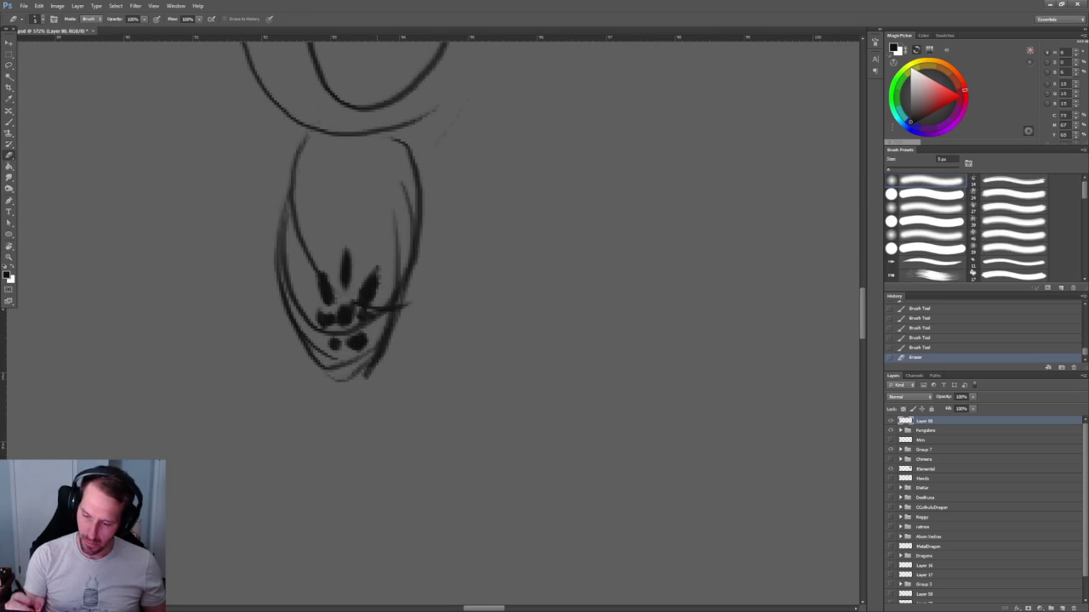
mouse_move(356, 298)
mouse_down()
mouse_move(370, 308)
mouse_move(375, 270)
mouse_move(331, 302)
mouse_move(334, 317)
mouse_move(353, 306)
mouse_move(364, 326)
mouse_move(387, 318)
mouse_up()
mouse_move(308, 313)
mouse_down()
mouse_move(355, 352)
mouse_move(350, 318)
mouse_move(371, 318)
mouse_up()
Thicken the left, right and middle spike marks of the mask.
key(b)
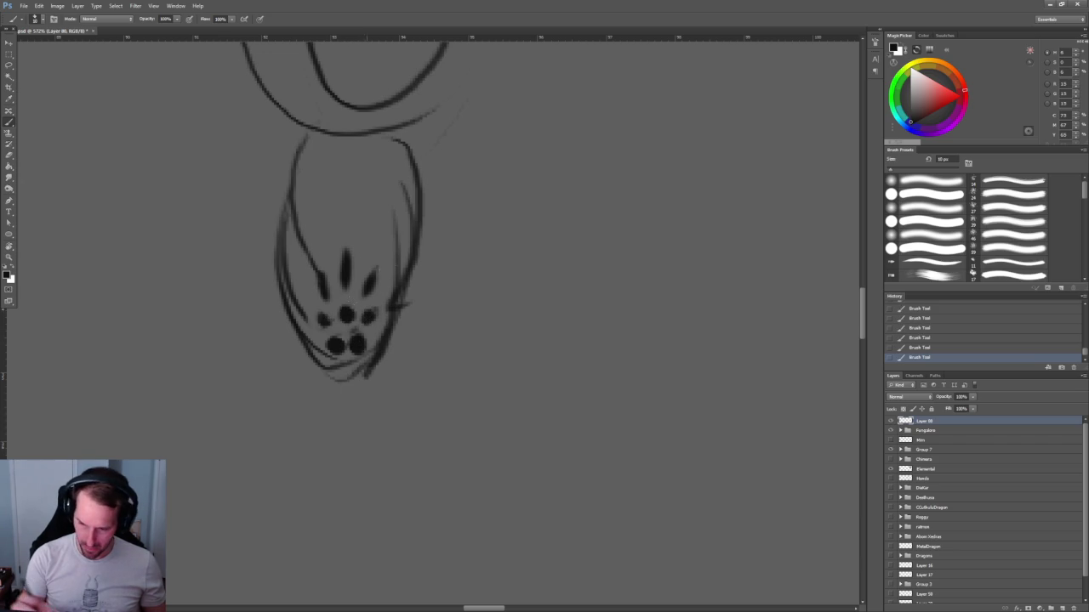
mouse_move(376, 273)
mouse_down()
mouse_move(368, 293)
mouse_move(327, 298)
mouse_move(349, 260)
mouse_up()
drag(467, 243, 491, 270)
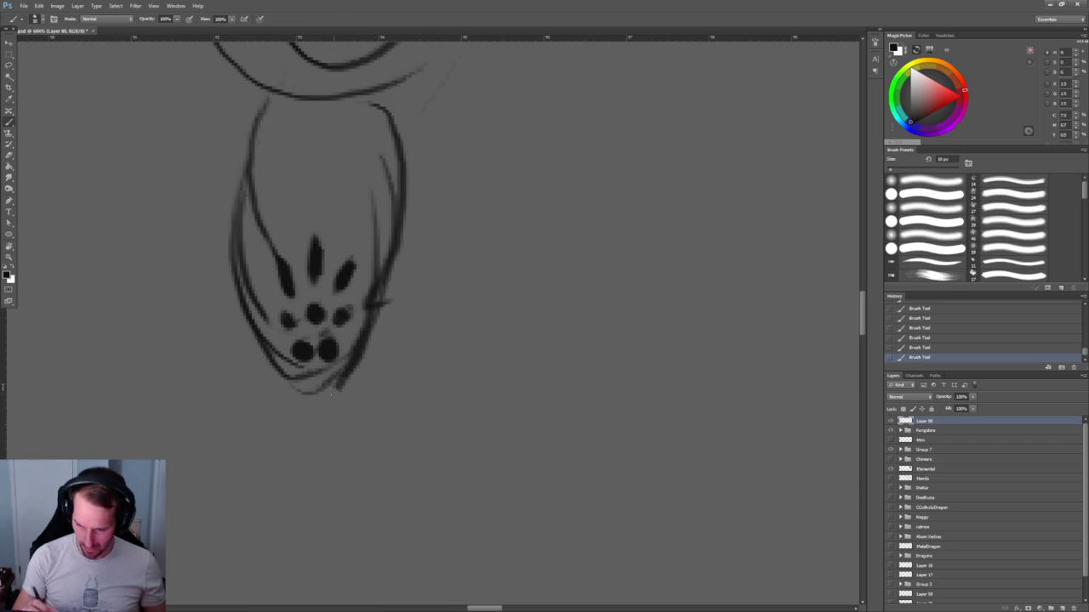
Draw the tail below the mask and darken the left leg with a smaller brush.
mouse_move(344, 371)
mouse_down()
mouse_move(356, 408)
mouse_move(375, 247)
mouse_move(384, 270)
mouse_move(362, 401)
mouse_move(395, 323)
mouse_move(376, 216)
mouse_move(361, 404)
mouse_up()
mouse_move(286, 211)
mouse_down()
mouse_move(275, 317)
mouse_move(293, 405)
mouse_up()
drag(303, 249, 288, 391)
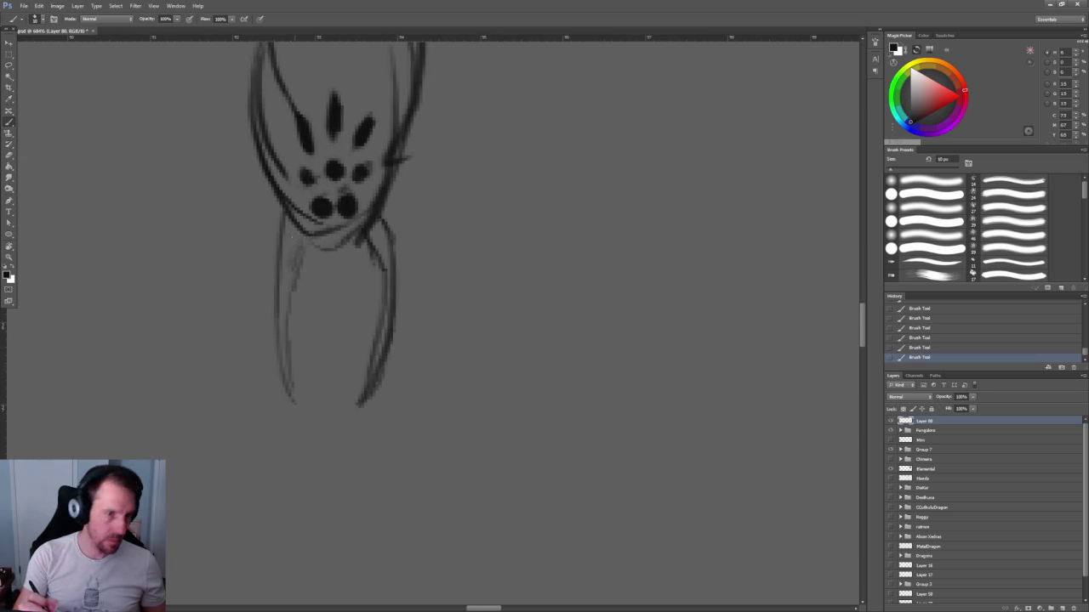
mouse_move(415, 366)
mouse_down()
mouse_move(438, 350)
mouse_move(445, 360)
mouse_up()
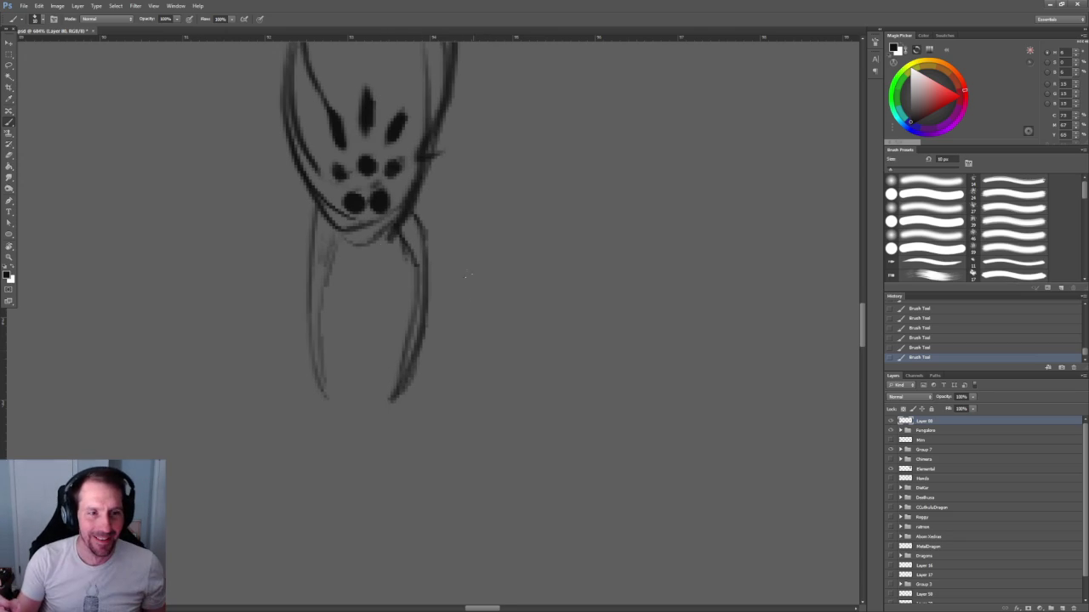
drag(405, 308, 333, 266)
key(bracketleft)
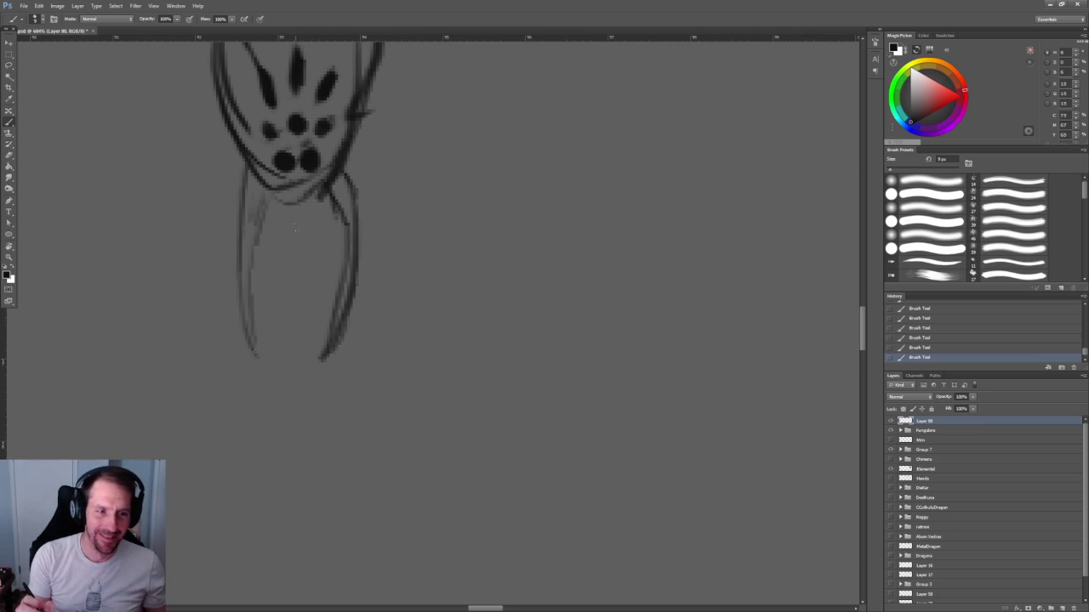
drag(272, 189, 255, 298)
drag(257, 237, 274, 373)
drag(260, 170, 236, 217)
Outline the right leg, re-ink the curve under the eyes, and darken its contour.
mouse_move(340, 183)
mouse_down()
mouse_move(294, 240)
mouse_move(280, 410)
mouse_up()
drag(308, 366, 294, 223)
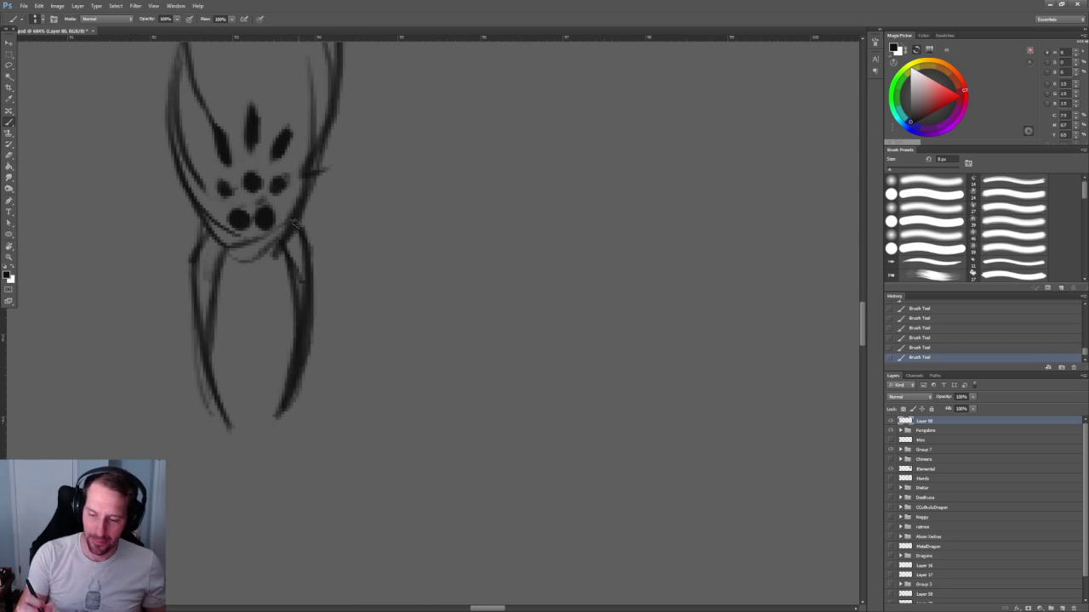
mouse_move(206, 223)
mouse_down()
mouse_move(254, 264)
mouse_move(279, 247)
mouse_up()
drag(299, 211, 303, 180)
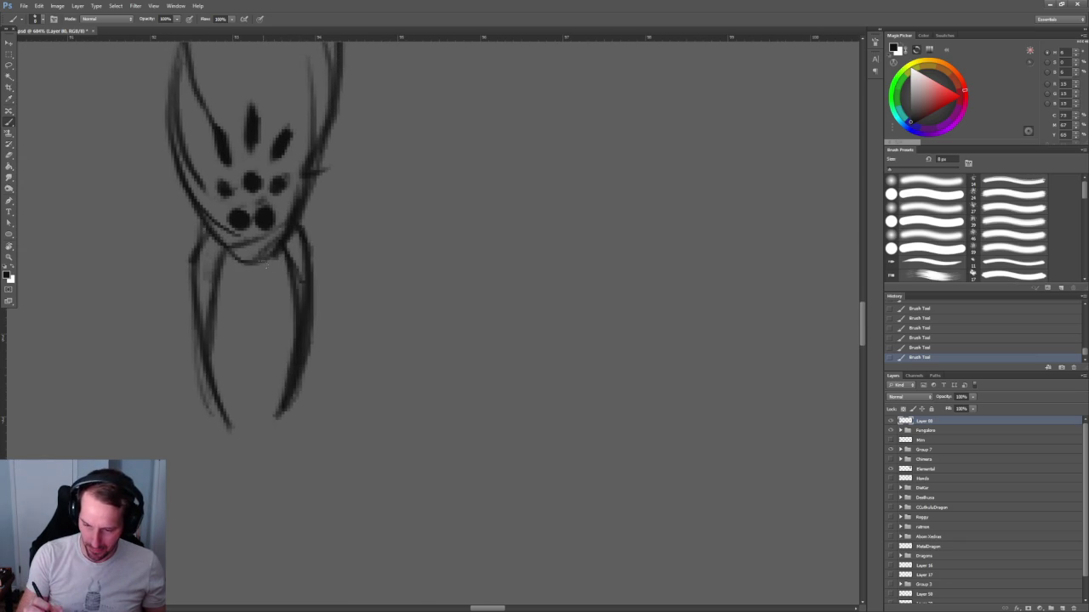
mouse_move(266, 287)
mouse_down()
mouse_move(276, 255)
mouse_move(242, 289)
mouse_move(247, 263)
mouse_up()
mouse_move(303, 289)
mouse_down()
mouse_move(281, 413)
mouse_move(289, 409)
mouse_up()
Re-ink the right contour of the hanging figure's body.
scroll(301, 229, down, 2)
scroll(366, 353, down, 5)
scroll(388, 301, up, 4)
scroll(389, 302, up, 2)
mouse_move(328, 141)
mouse_down()
mouse_move(349, 236)
mouse_move(322, 333)
mouse_up()
drag(337, 286, 307, 340)
drag(343, 232, 340, 260)
scroll(328, 239, up, 2)
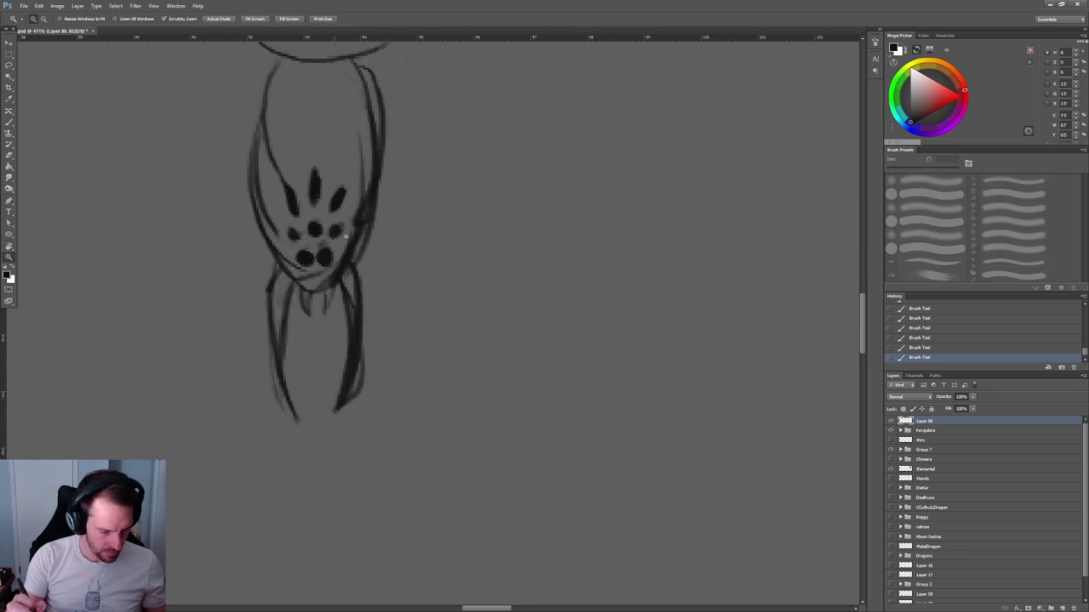
Shrink the mask's lower and middle dots and darken its side dots.
scroll(323, 256, up, 3)
key(e)
drag(319, 270, 324, 302)
mouse_move(254, 294)
mouse_down()
mouse_move(313, 257)
mouse_move(284, 327)
mouse_move(235, 294)
mouse_move(347, 282)
mouse_move(285, 318)
mouse_move(320, 351)
mouse_move(313, 388)
mouse_up()
drag(269, 344, 267, 379)
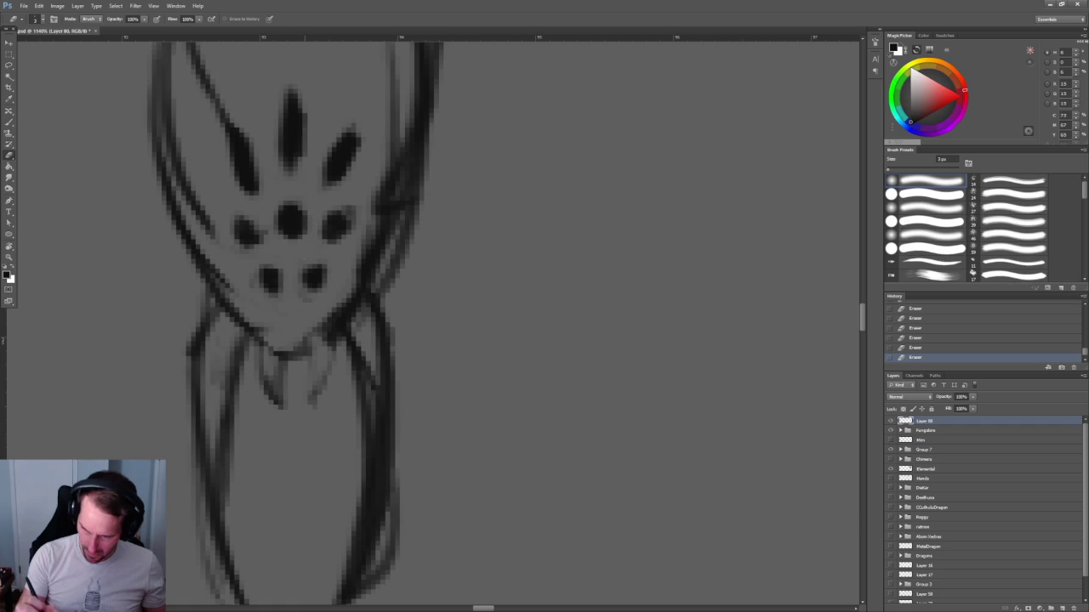
key(b)
drag(338, 219, 325, 245)
drag(244, 219, 259, 247)
key(e)
mouse_move(296, 206)
mouse_down()
mouse_move(282, 226)
mouse_move(299, 230)
mouse_move(284, 213)
mouse_move(286, 232)
mouse_move(301, 226)
mouse_up()
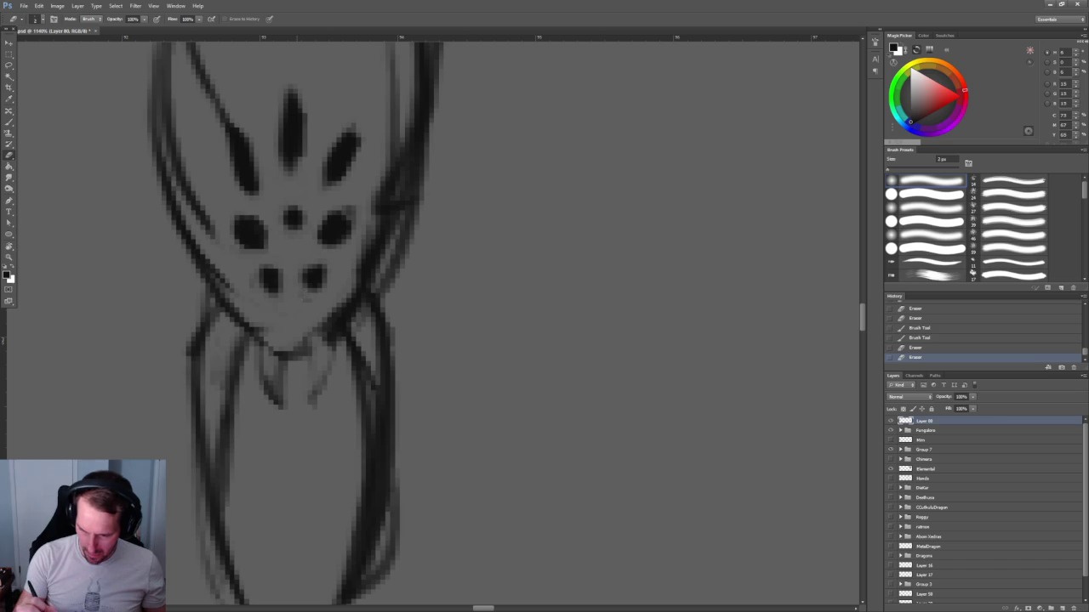
Zoom back in and erase the faint left and right body outline strokes.
key(z)
mouse_move(446, 311)
mouse_down()
mouse_move(356, 161)
mouse_move(400, 158)
mouse_up()
key(e)
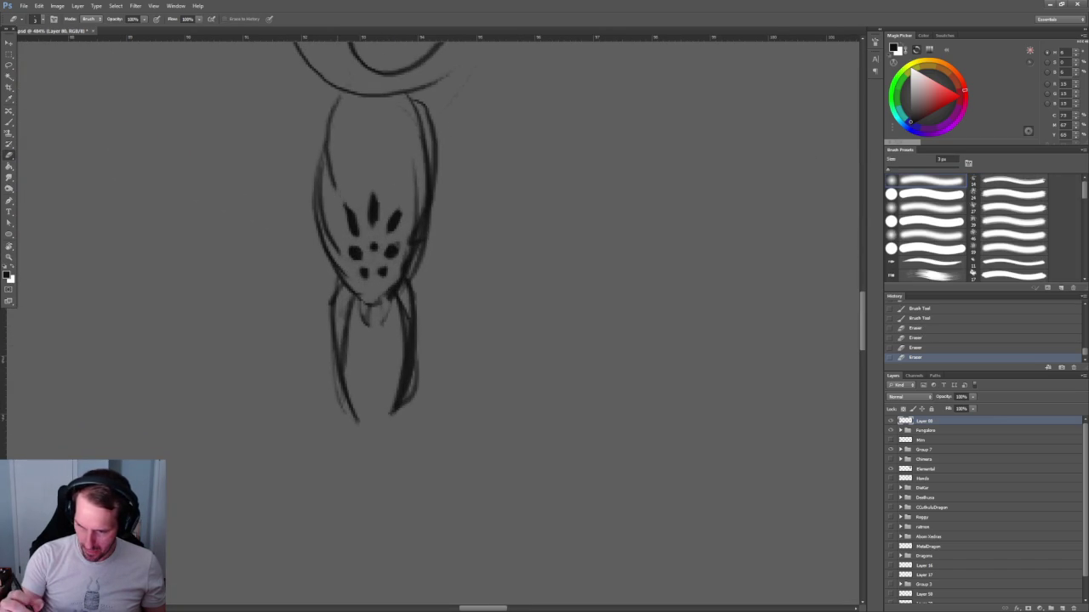
drag(328, 148, 328, 176)
drag(326, 130, 333, 255)
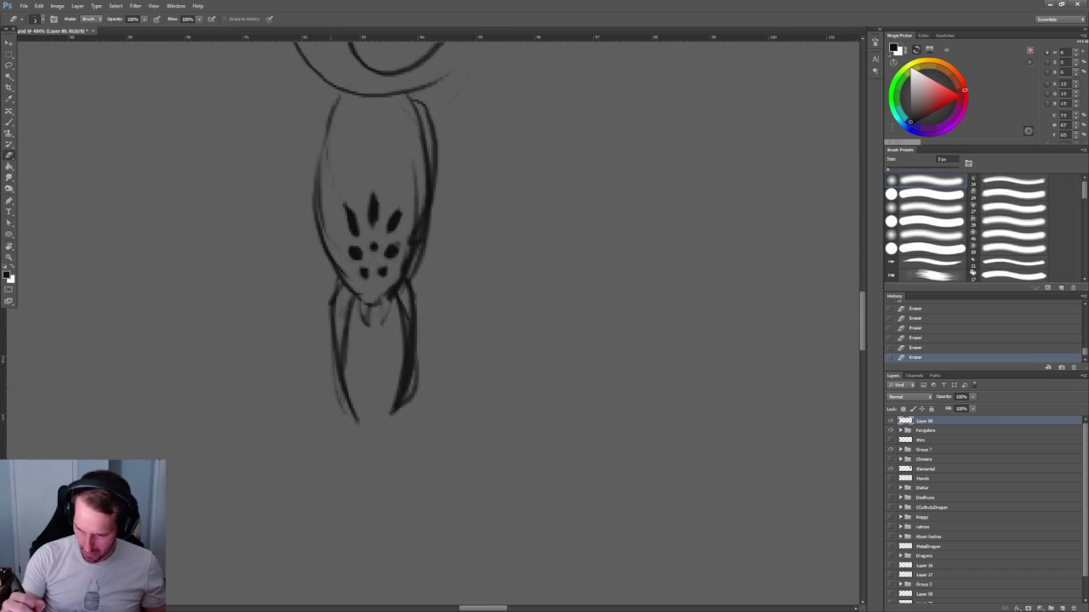
drag(421, 208, 403, 267)
Redraw the body's lower-right and left outlines darker with a larger brush.
key(b)
drag(369, 304, 417, 211)
drag(316, 200, 322, 162)
drag(315, 170, 316, 198)
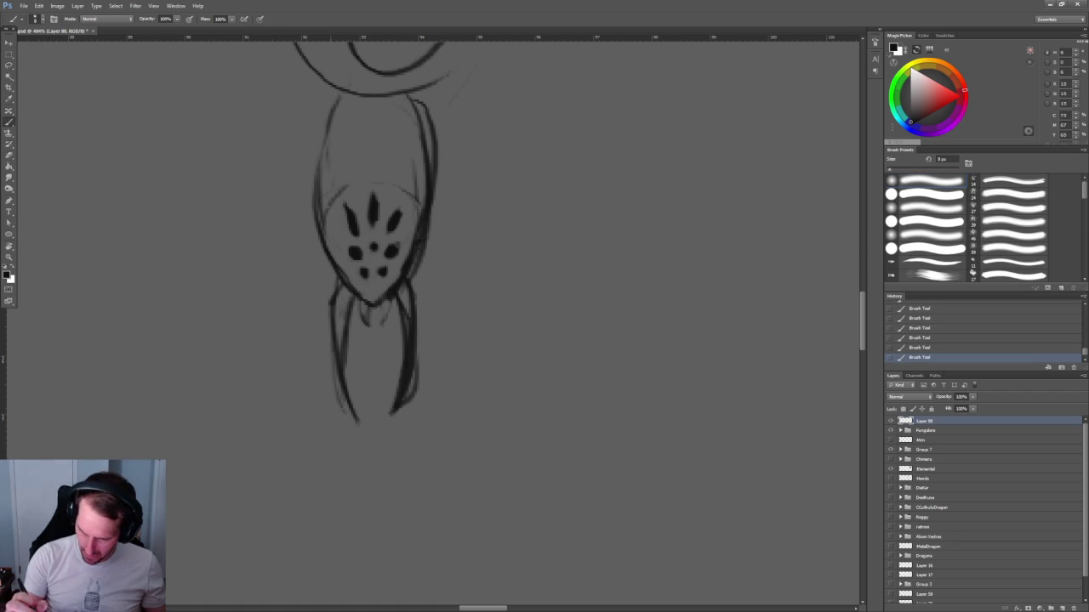
mouse_move(388, 194)
mouse_down()
mouse_move(287, 376)
mouse_move(264, 371)
mouse_up()
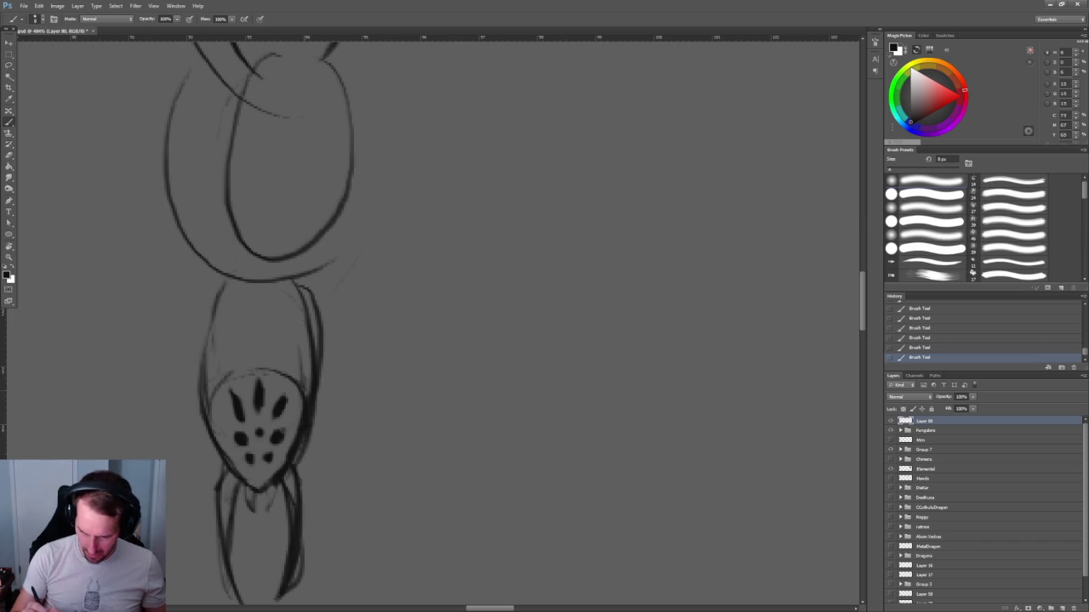
Darken the mask's top arc and strengthen the right side of head and body.
scroll(350, 359, down, 3)
scroll(342, 342, down, 1)
scroll(342, 343, up, 2)
drag(277, 425, 236, 419)
drag(305, 398, 331, 344)
mouse_move(317, 156)
mouse_down()
mouse_move(315, 339)
mouse_move(289, 398)
mouse_up()
drag(330, 323, 288, 414)
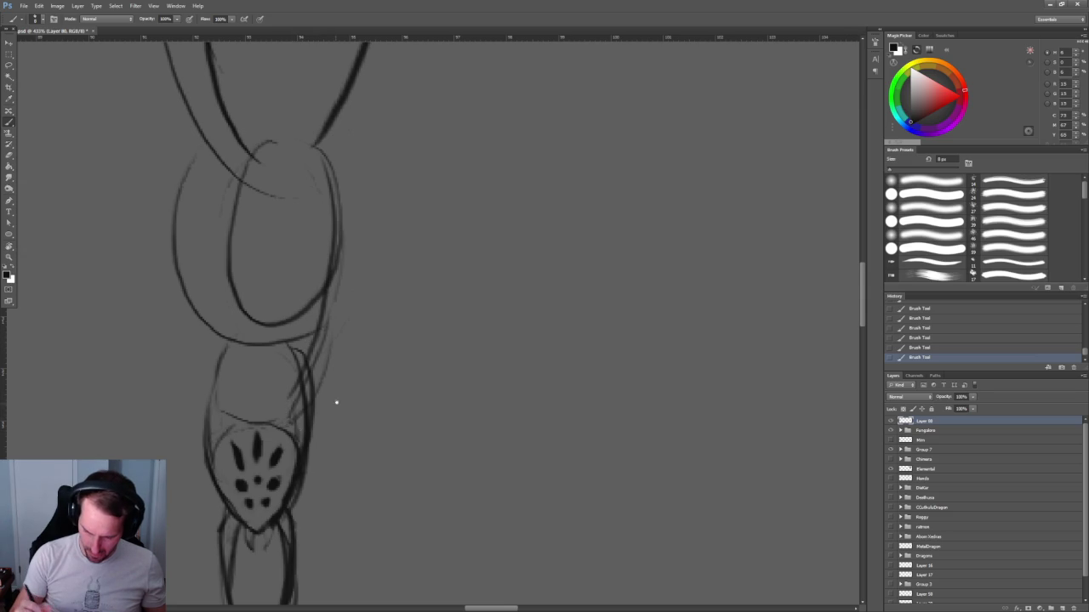
Sketch long faint curves down both the right and left sides of the figure.
scroll(331, 407, down, 2)
scroll(314, 340, down, 3)
scroll(303, 256, up, 2)
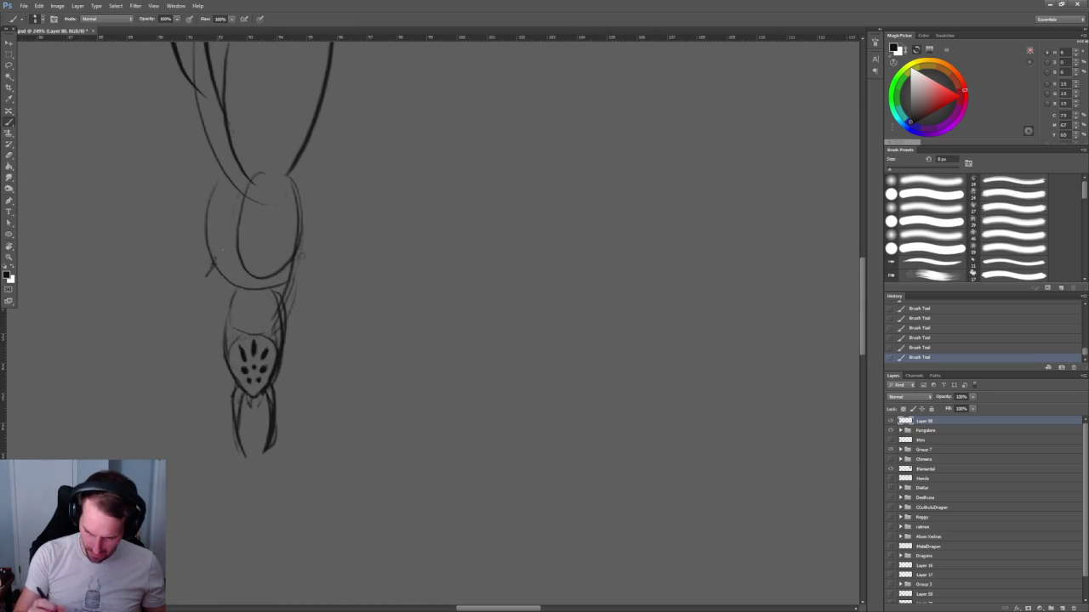
drag(164, 341, 159, 451)
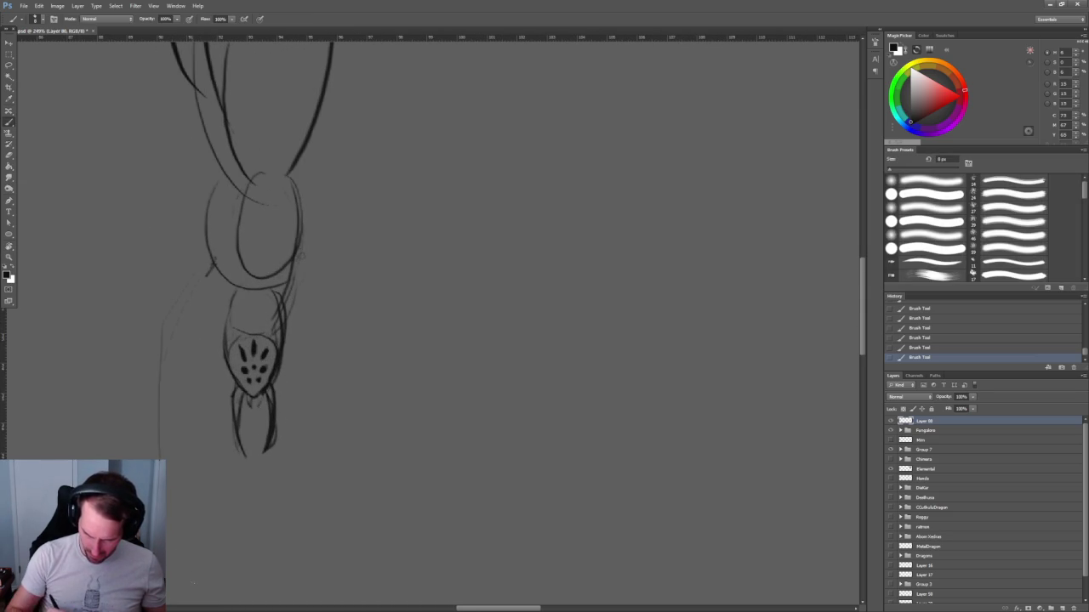
scroll(243, 489, down, 3)
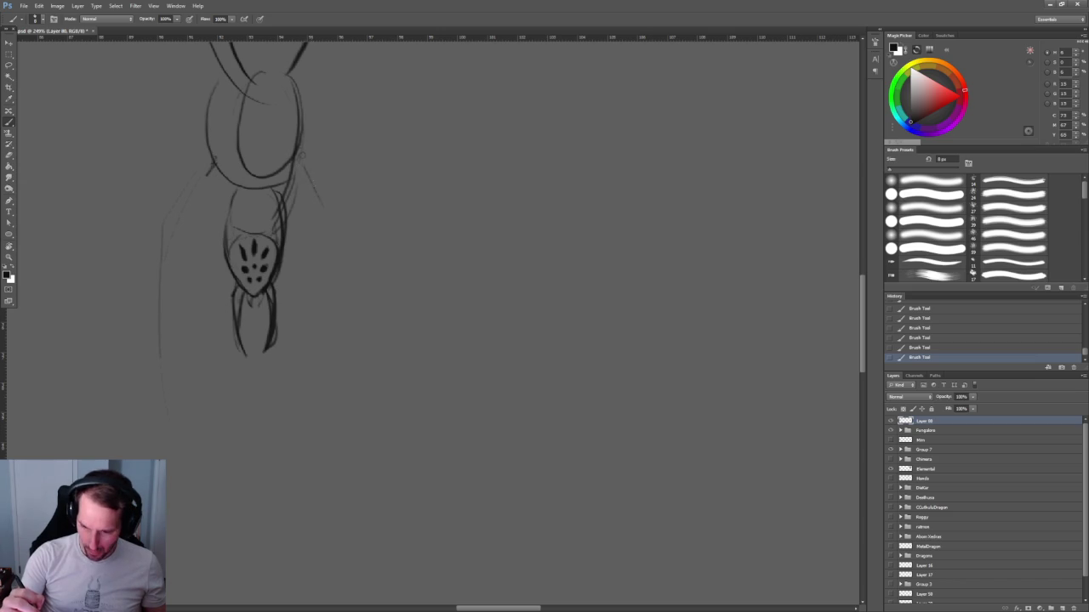
mouse_move(308, 153)
mouse_down()
mouse_move(330, 252)
mouse_move(325, 387)
mouse_up()
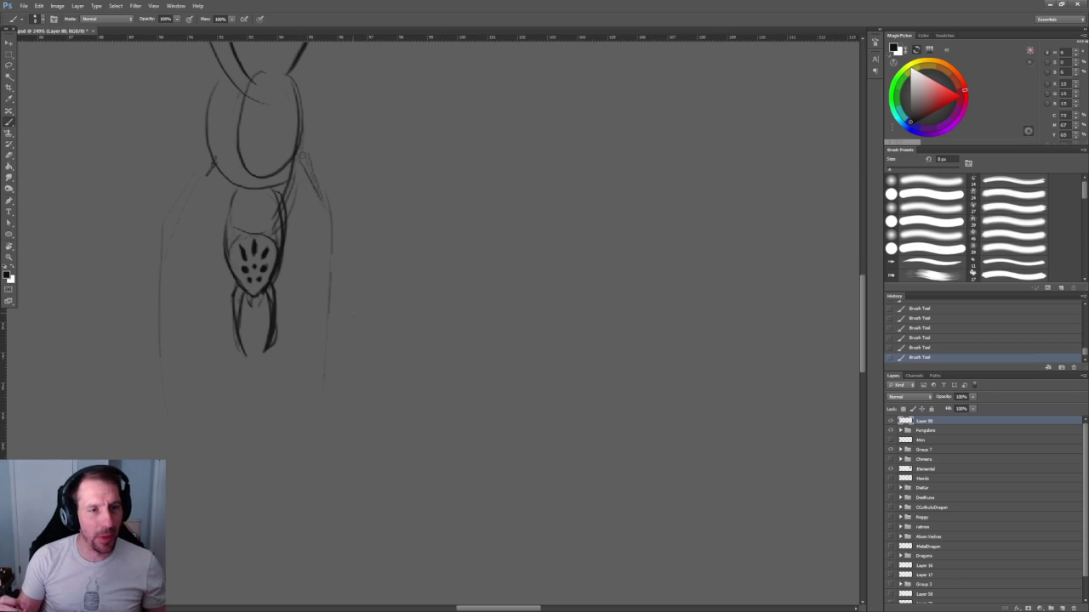
scroll(377, 194, down, 3)
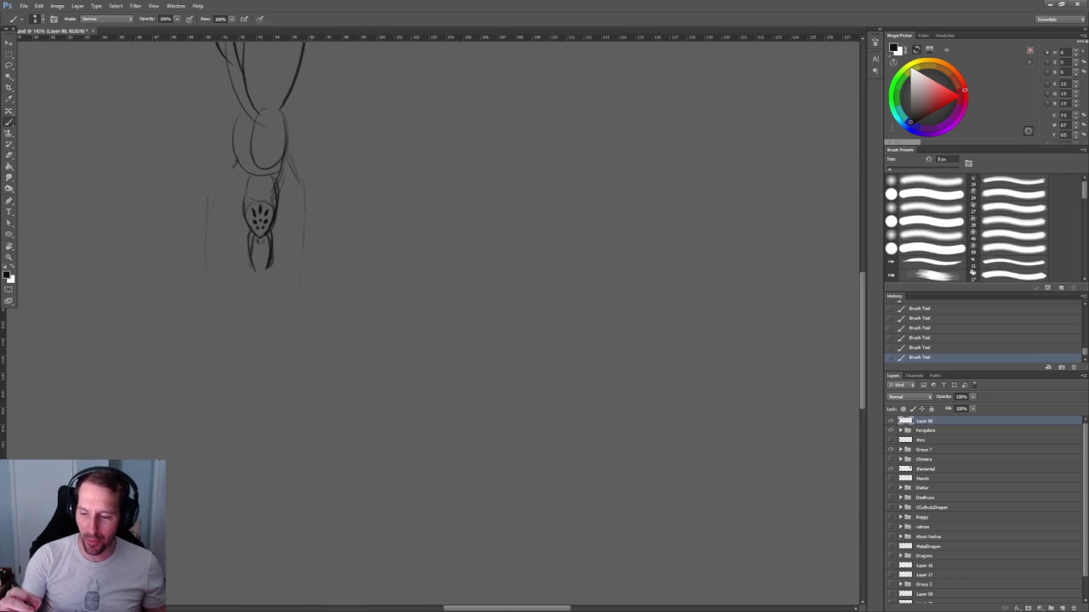
drag(293, 162, 307, 327)
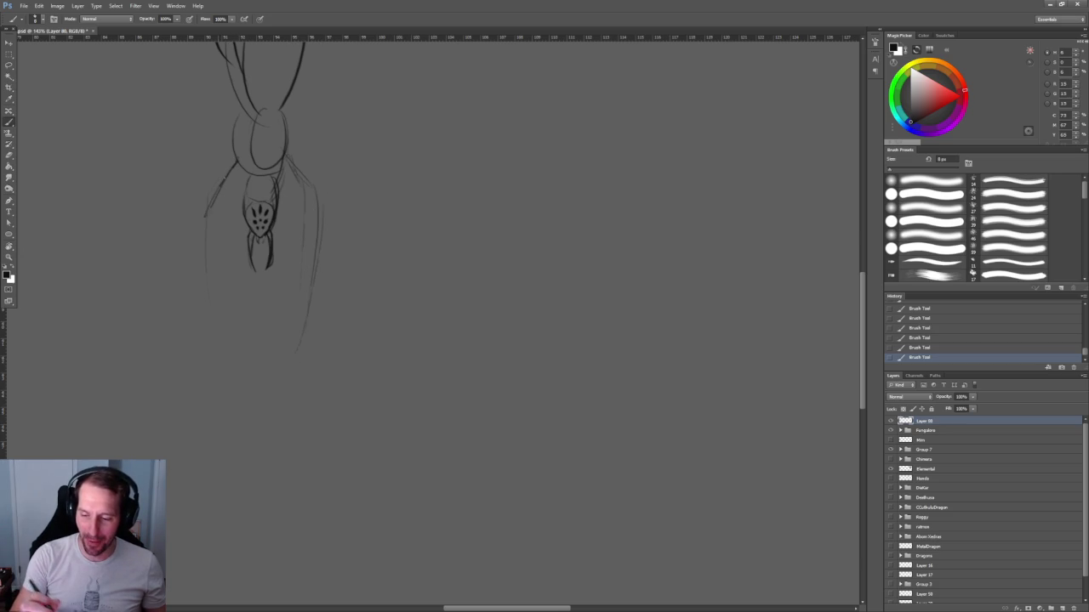
drag(206, 229, 226, 339)
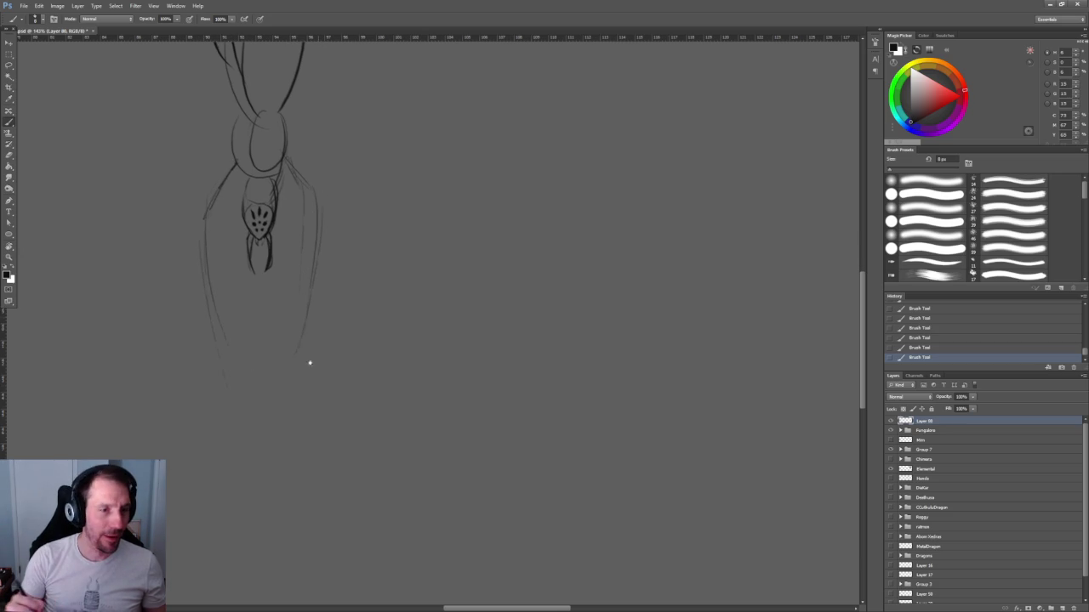
Add a thin line along the right side and raise the brush to 10 px.
drag(311, 340, 297, 402)
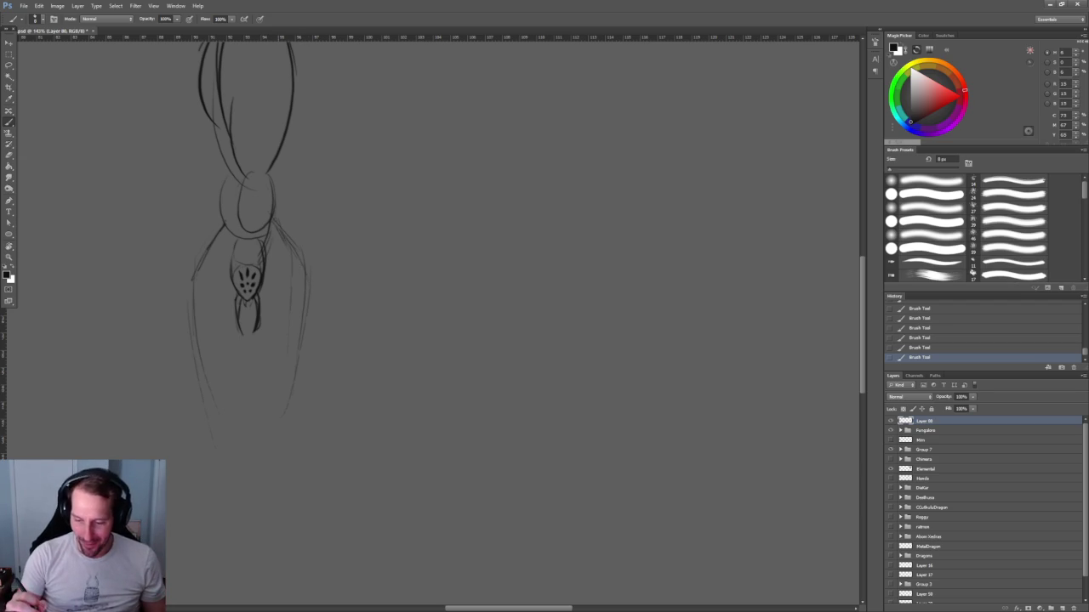
drag(309, 274, 306, 365)
scroll(329, 263, down, 2)
key(bracketright)
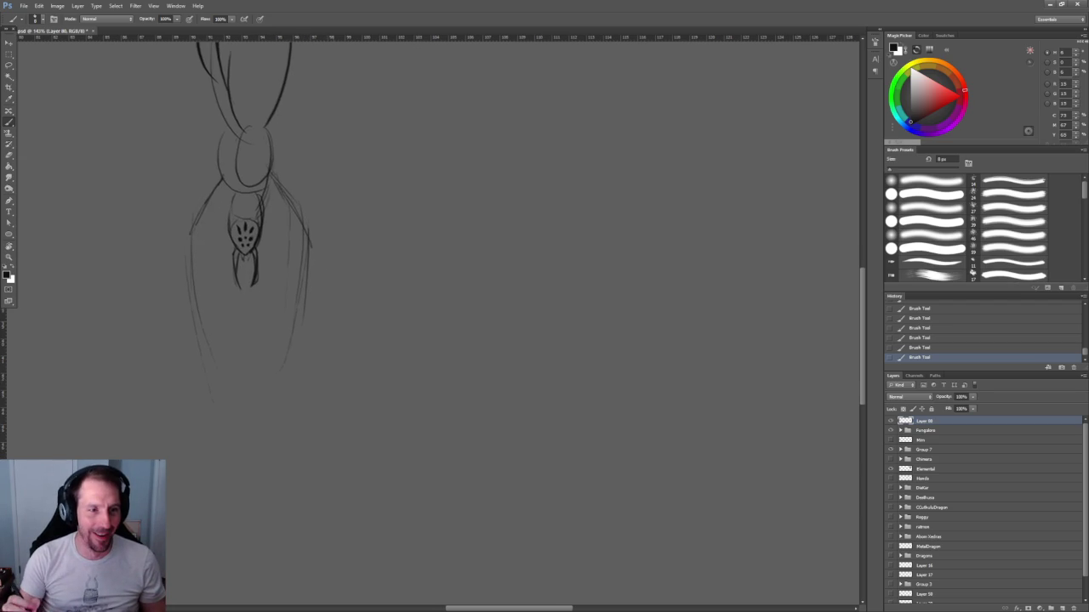
scroll(313, 221, up, 2)
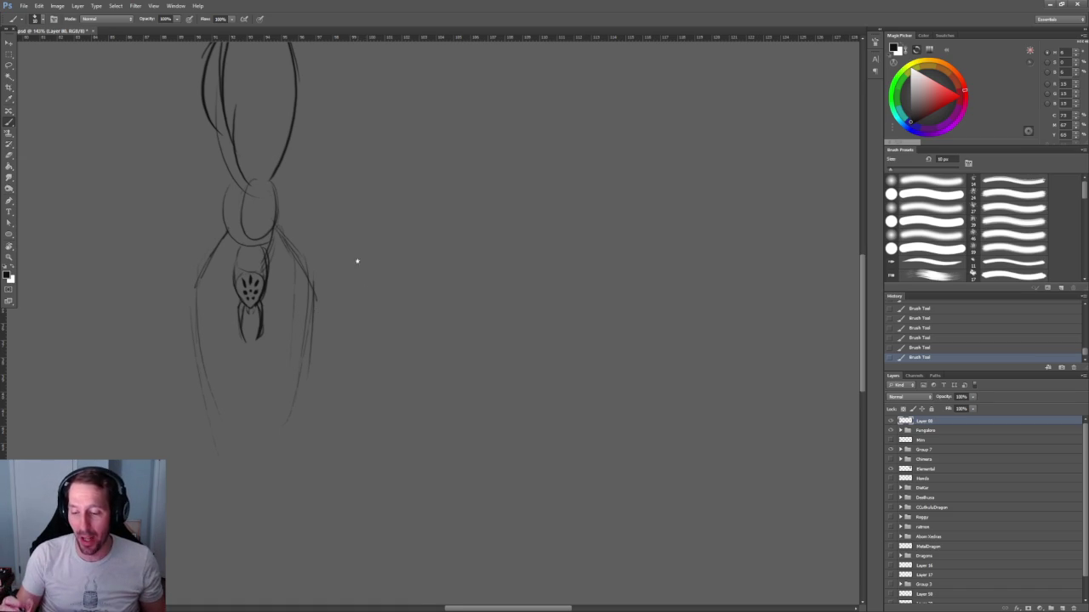
Sketch the right wing's outer curve, top edge and upper bone.
drag(358, 258, 325, 376)
drag(279, 495, 378, 298)
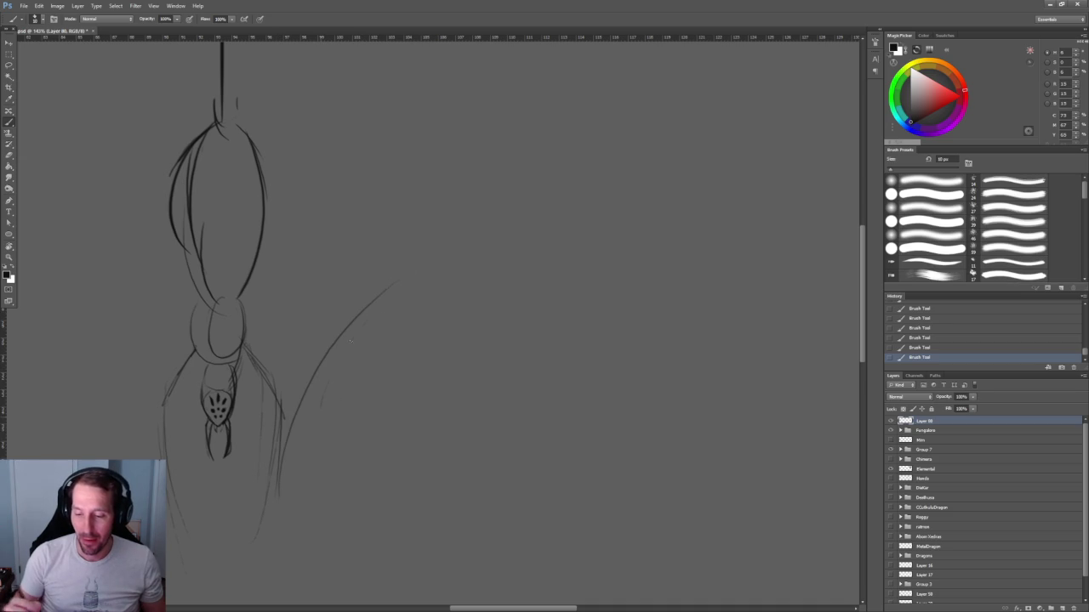
mouse_move(386, 108)
mouse_down()
mouse_move(398, 316)
mouse_move(452, 99)
mouse_up()
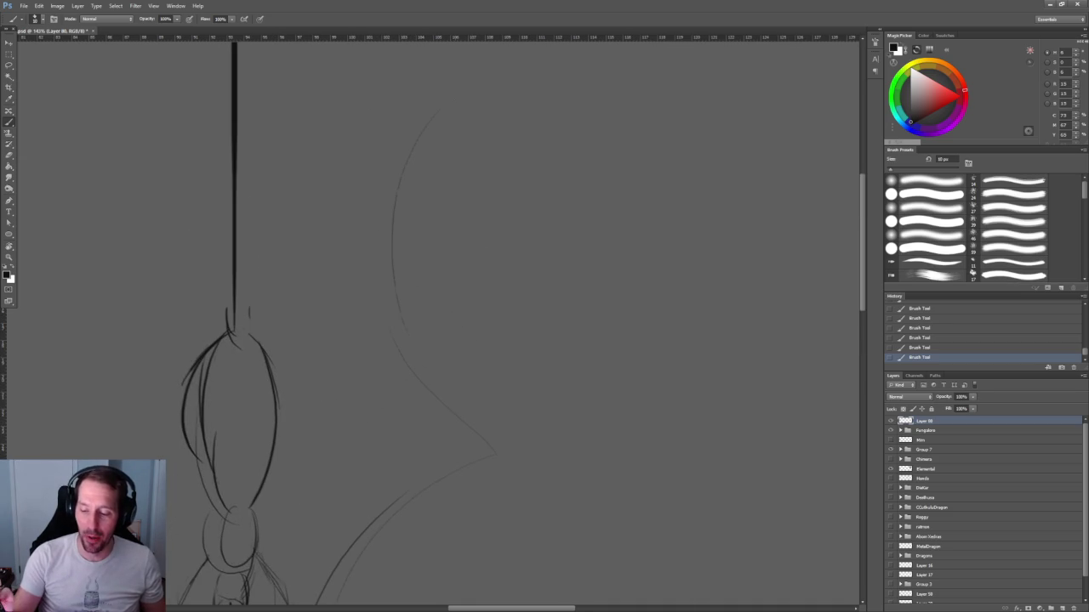
drag(304, 315, 320, 247)
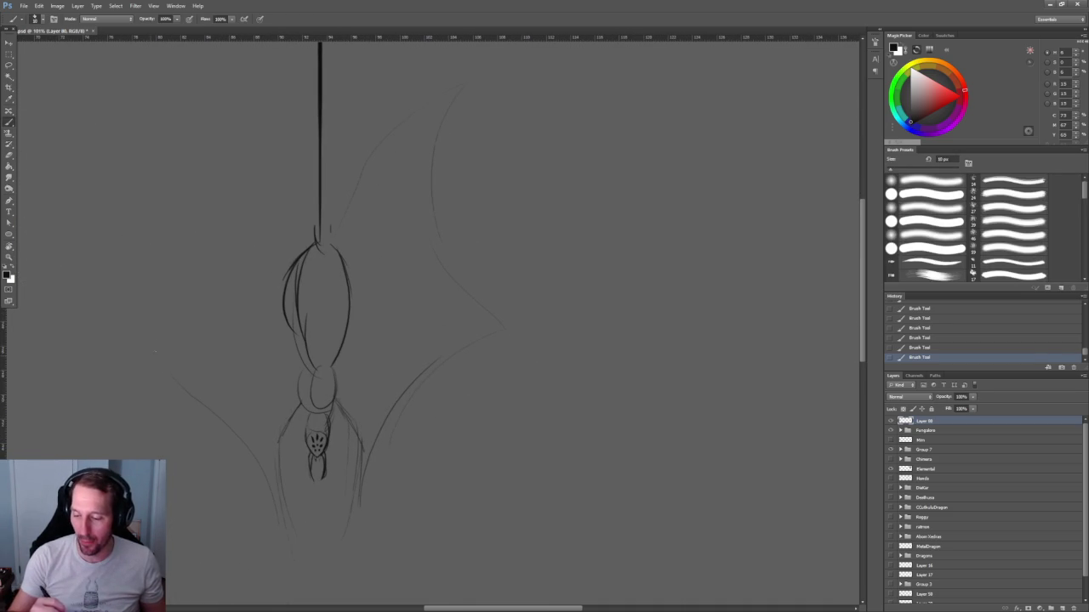
drag(364, 413, 344, 365)
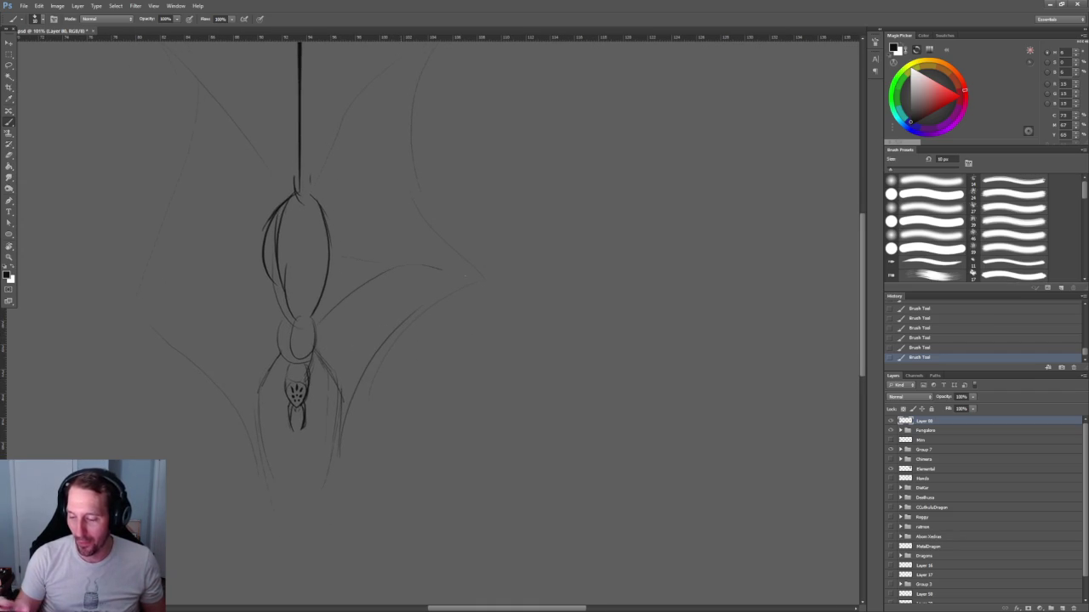
drag(429, 266, 514, 294)
drag(325, 288, 415, 87)
Sketch the left wing's long bone, its upper and lower edges, and a faint upper line.
mouse_move(274, 309)
mouse_down()
mouse_move(223, 204)
mouse_move(204, 68)
mouse_up()
drag(278, 333, 128, 310)
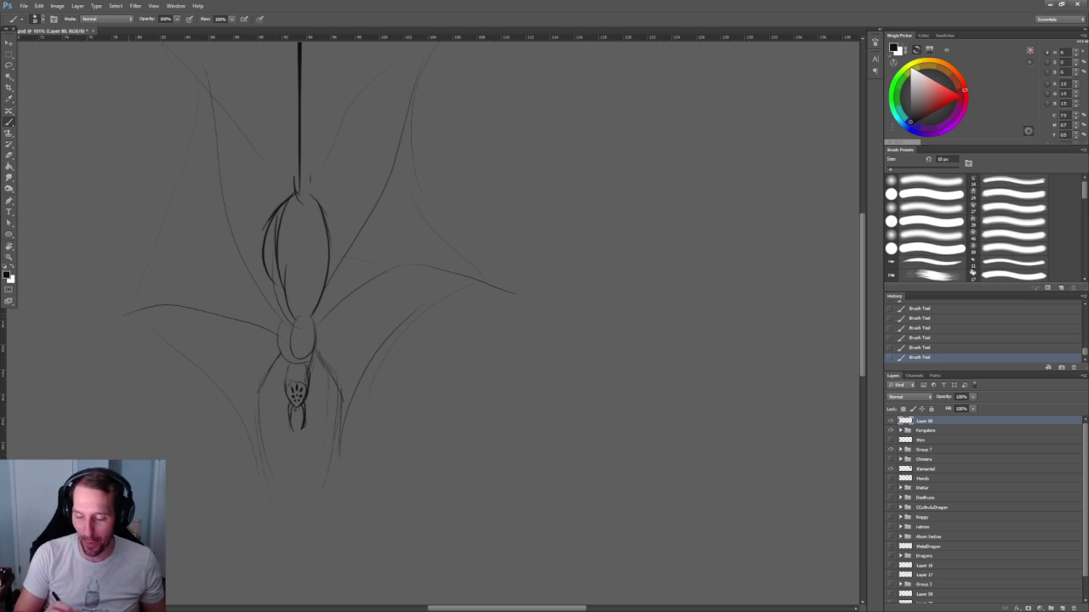
mouse_move(272, 353)
mouse_down()
mouse_move(250, 425)
mouse_move(252, 495)
mouse_move(117, 325)
mouse_up()
drag(132, 285, 197, 98)
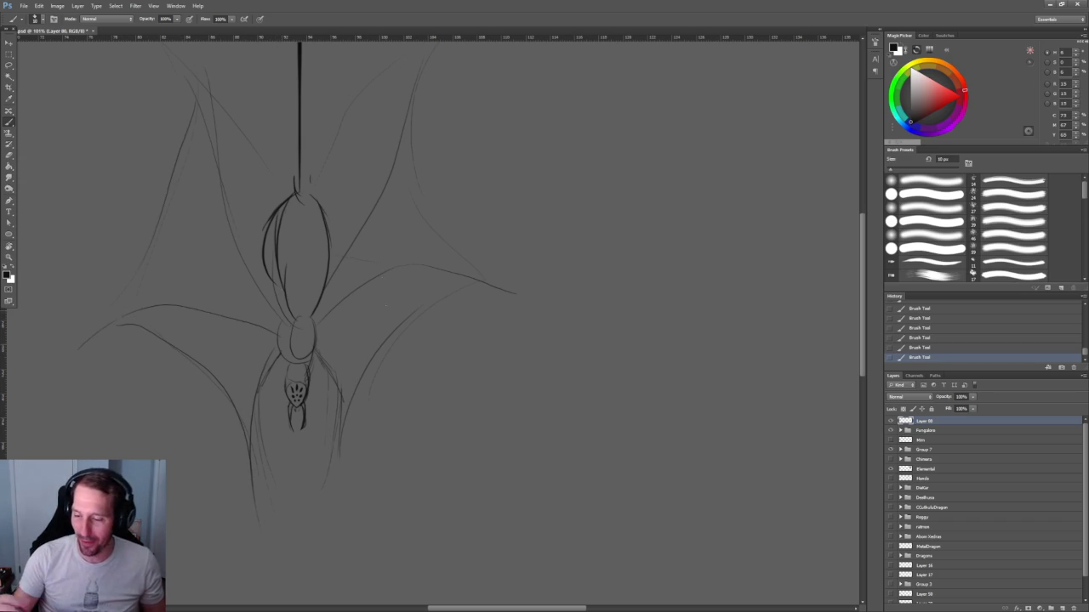
Erase the stray end of a left-wing stroke with the Eraser.
mouse_move(428, 111)
mouse_down()
mouse_move(383, 233)
mouse_move(341, 284)
mouse_up()
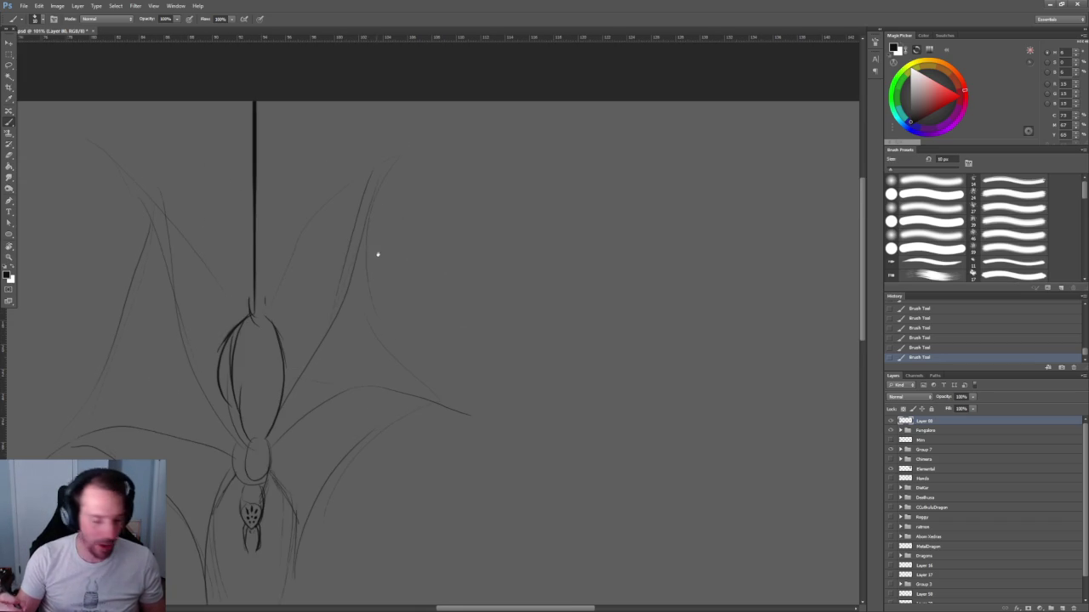
drag(374, 253, 364, 261)
key(e)
drag(197, 273, 214, 293)
Check the whole document, then sketch a small shield-like face shape right of the wing.
key(z)
mouse_move(477, 217)
mouse_down()
mouse_move(386, 168)
mouse_move(447, 209)
mouse_up()
key(b)
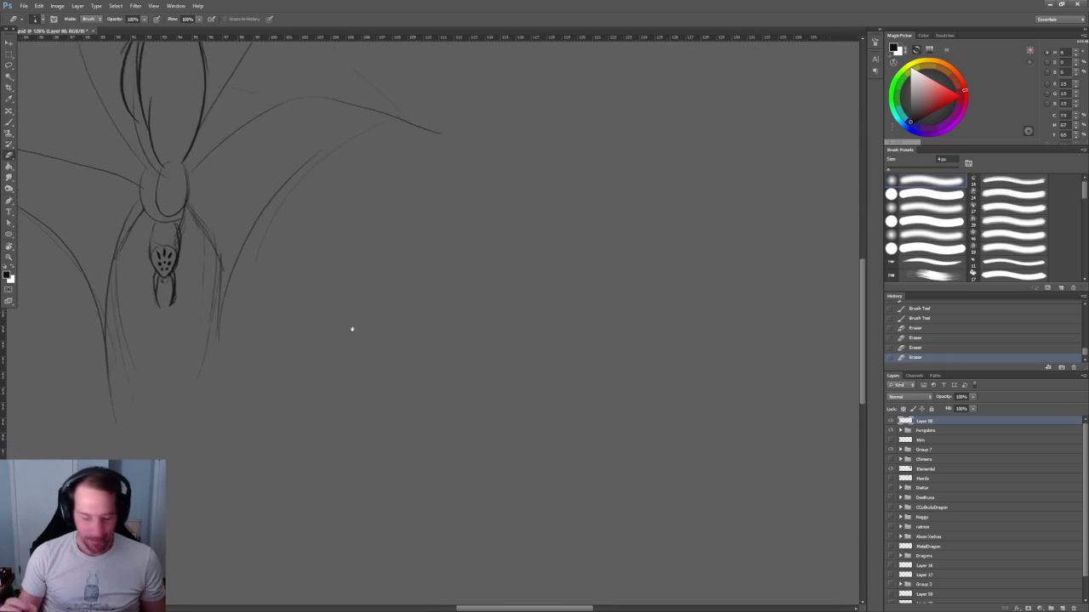
mouse_move(307, 329)
mouse_down()
mouse_move(355, 340)
mouse_move(368, 320)
mouse_up()
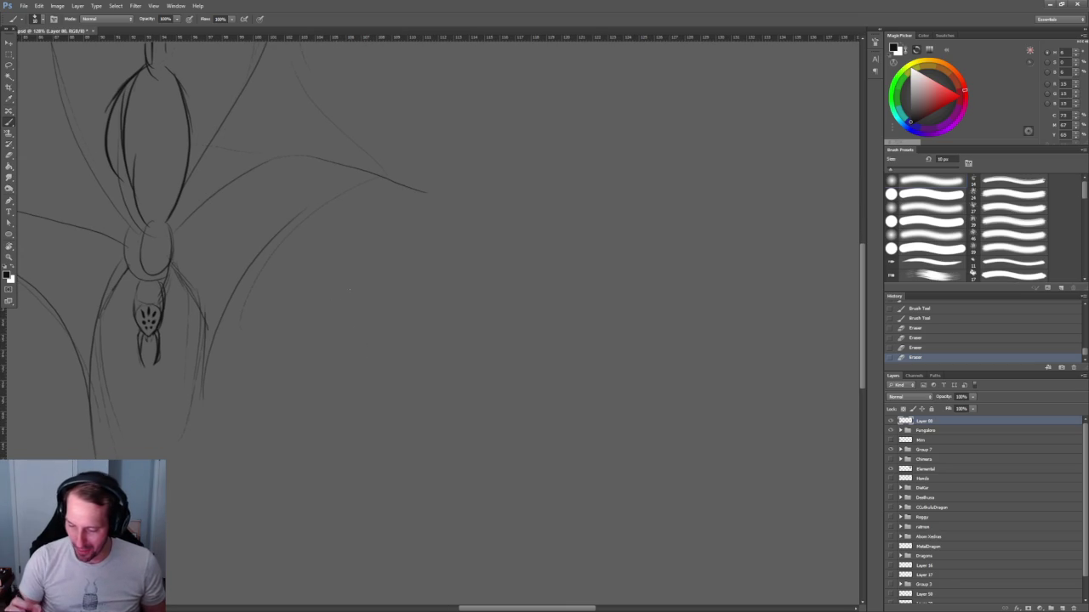
drag(350, 290, 329, 273)
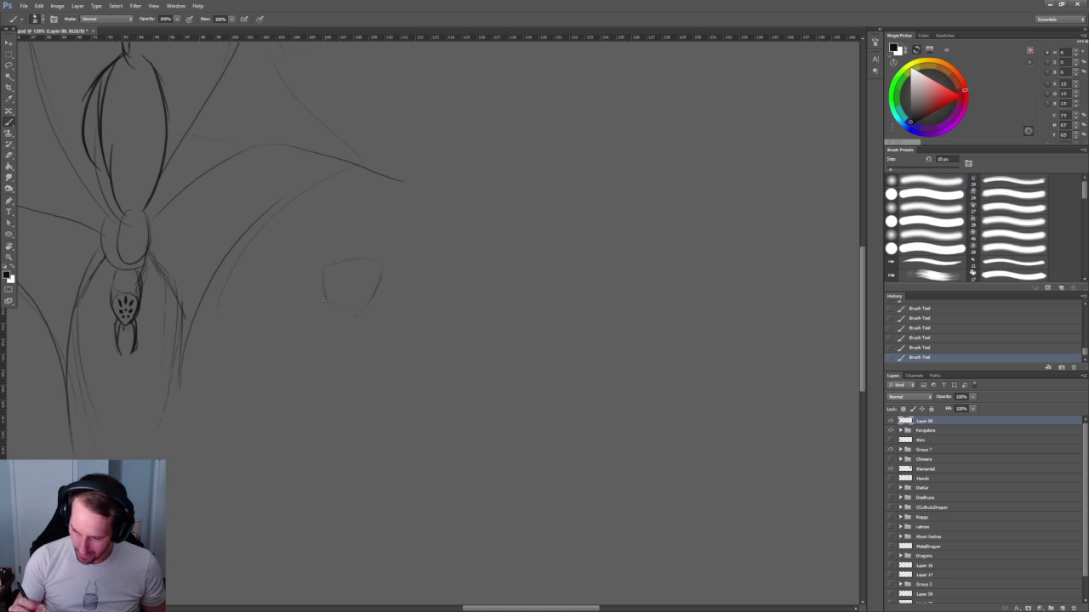
Darken the mask's eye slashes, centre slash and lower-left eye dot, adding a lower-right contour.
scroll(367, 282, up, 5)
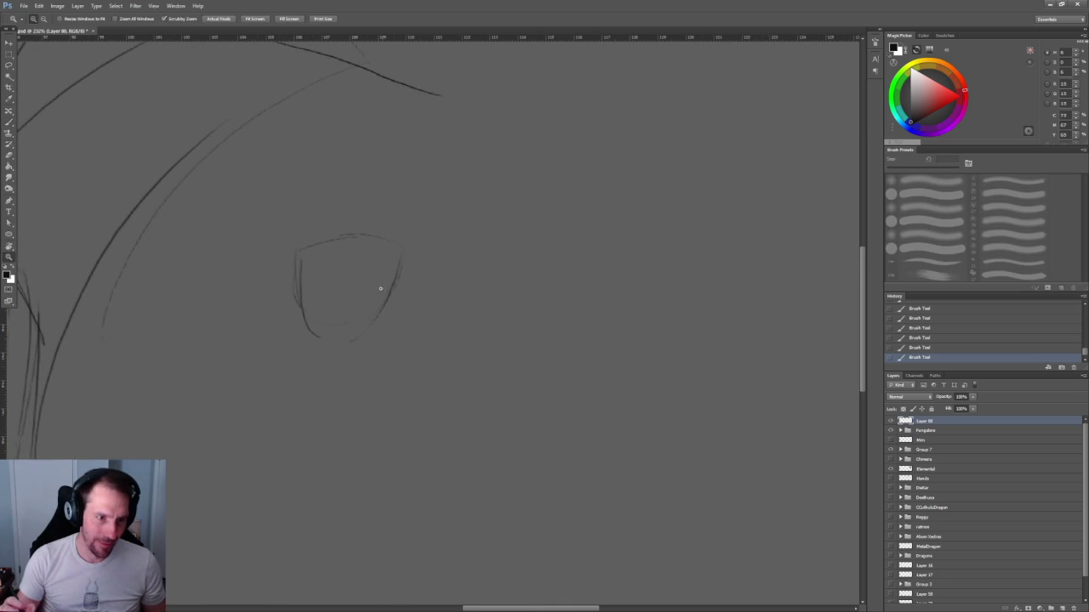
mouse_move(376, 304)
mouse_down()
mouse_move(617, 342)
mouse_move(416, 338)
mouse_move(328, 292)
mouse_up()
scroll(285, 345, up, 4)
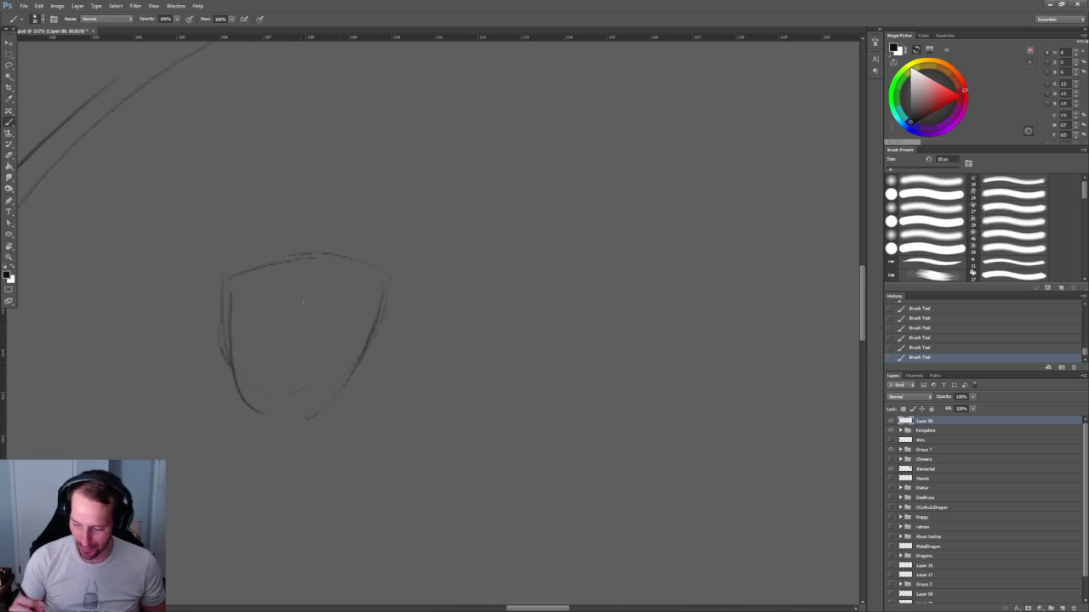
scroll(401, 332, down, 3)
drag(400, 332, 490, 291)
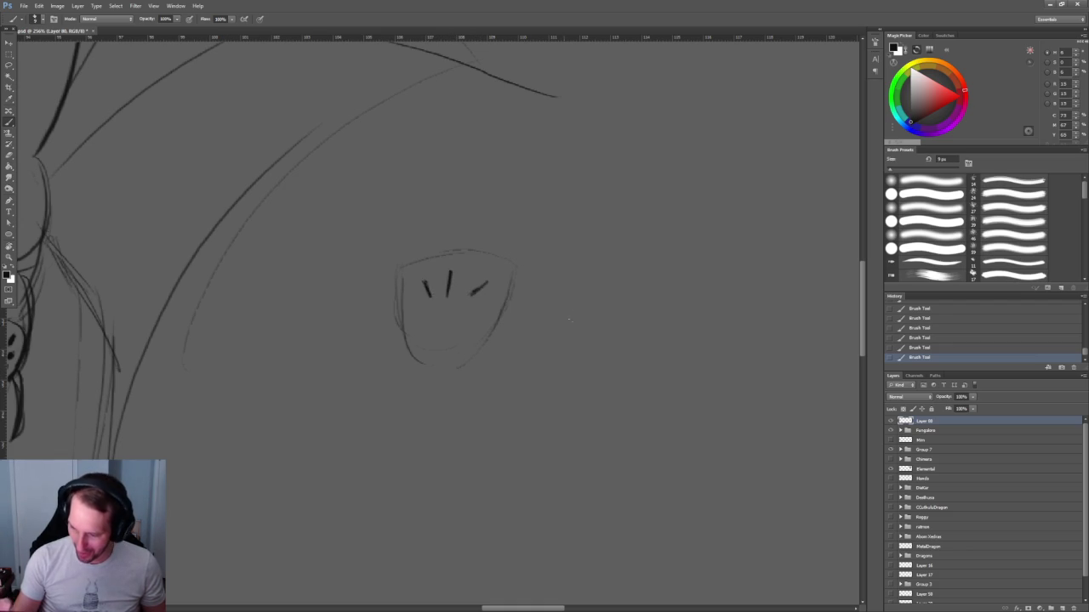
drag(430, 293, 567, 286)
scroll(567, 286, up, 2)
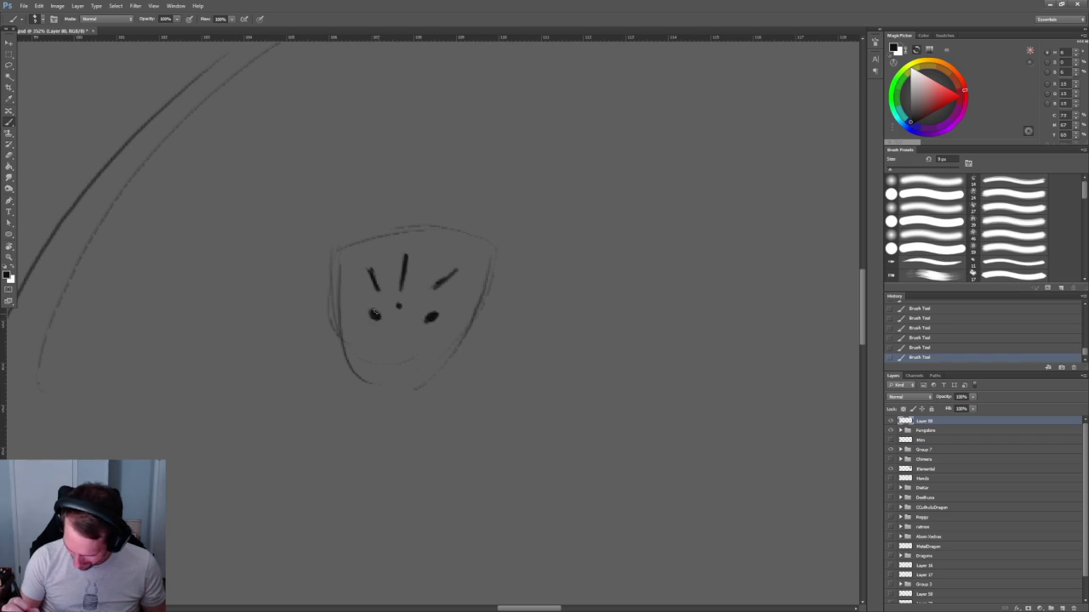
key(z)
drag(492, 290, 519, 289)
key(b)
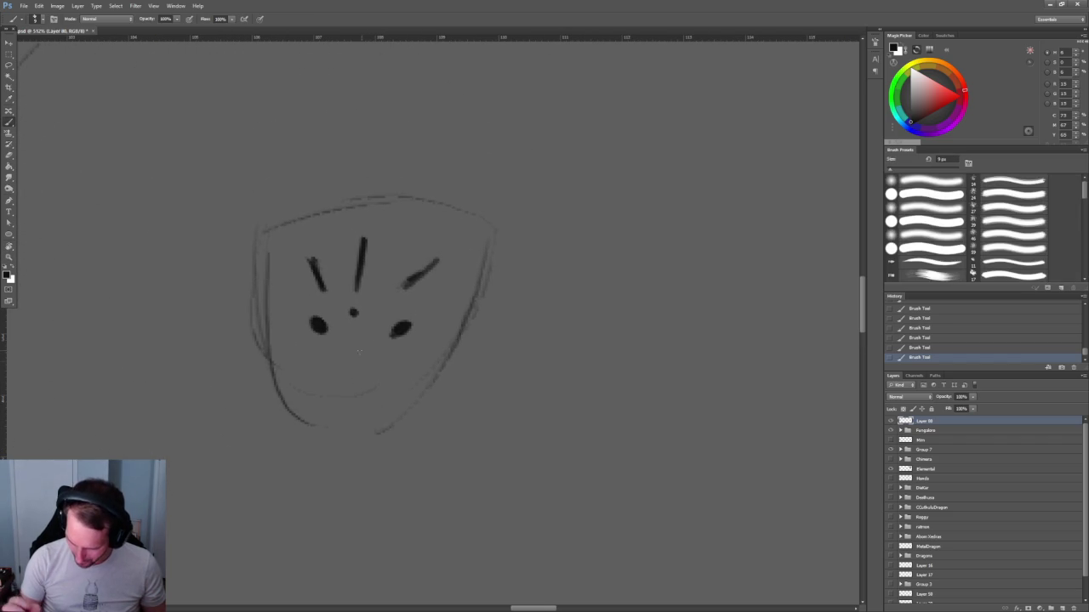
click(343, 356)
drag(363, 240, 355, 291)
drag(449, 352, 383, 402)
drag(427, 269, 408, 289)
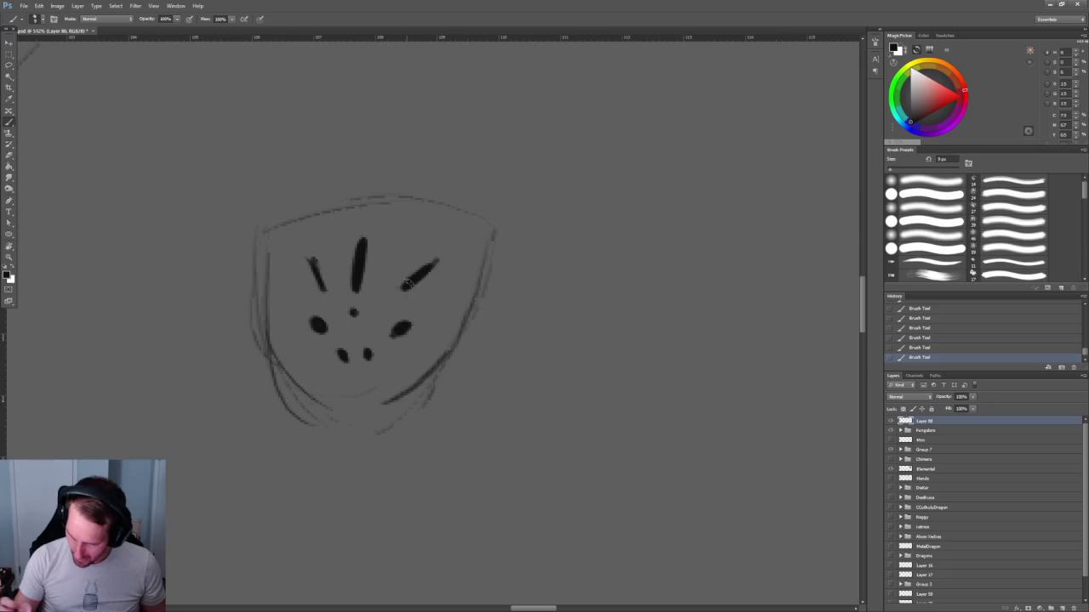
drag(311, 262, 323, 291)
Add a short diagonal hood fold and darken the neck line under the mask.
key(z)
alt+click(468, 246)
alt+click(468, 246)
click(476, 243)
key(b)
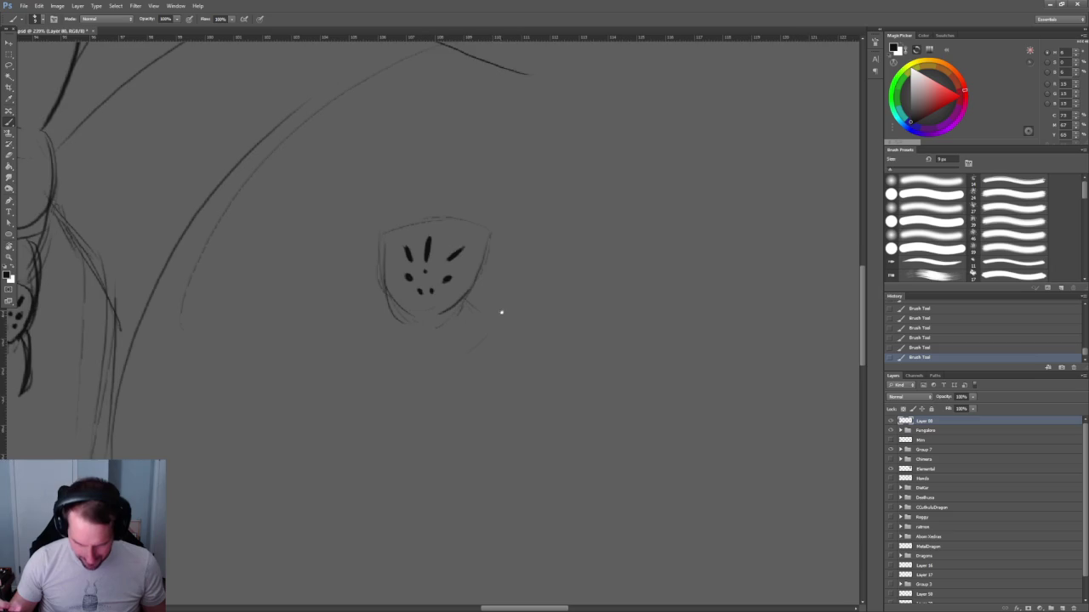
drag(498, 309, 524, 298)
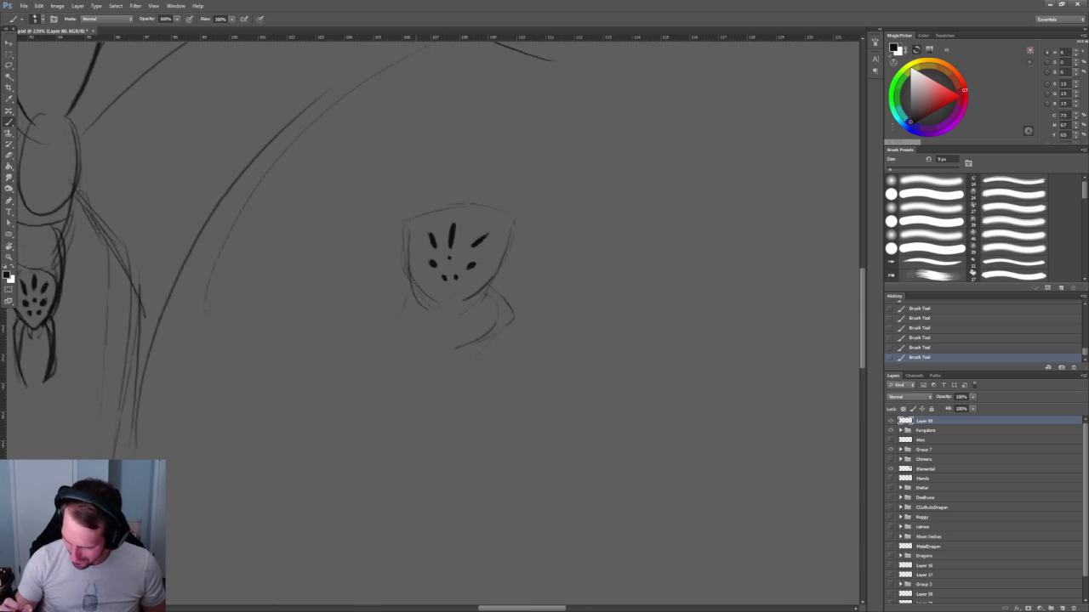
mouse_move(395, 346)
mouse_down()
mouse_move(325, 348)
mouse_move(229, 396)
mouse_up()
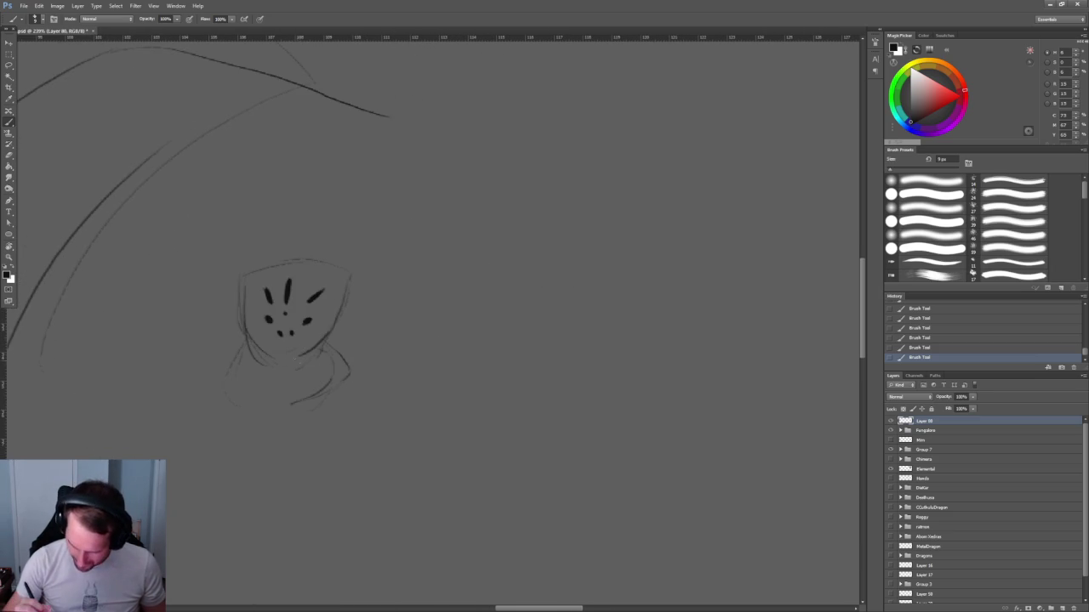
key(z)
drag(266, 362, 279, 364)
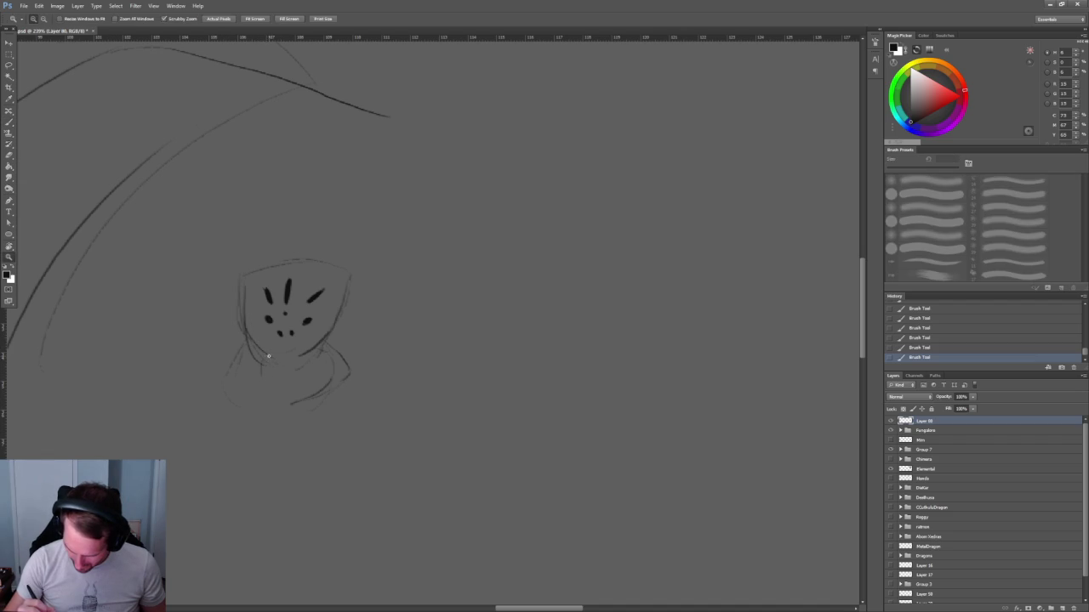
key(b)
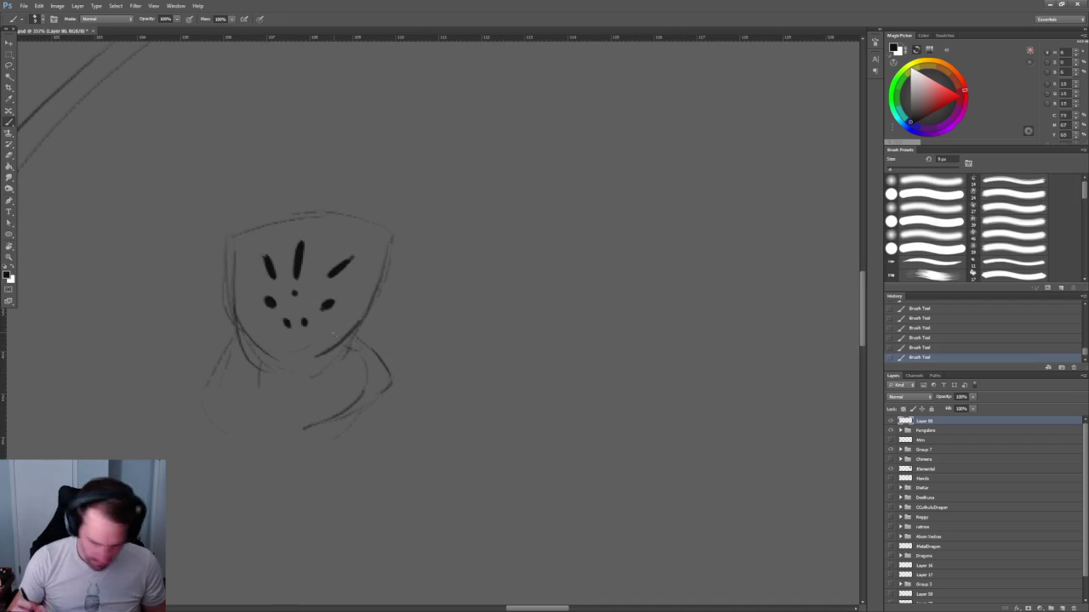
mouse_move(325, 371)
mouse_down()
mouse_move(302, 386)
mouse_move(257, 357)
mouse_up()
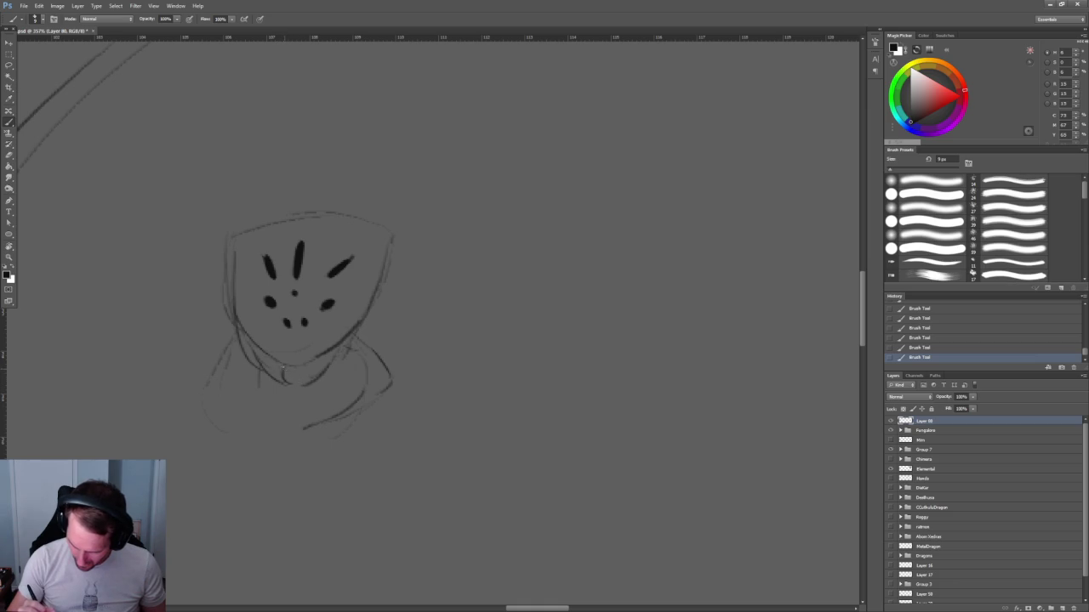
mouse_move(254, 355)
mouse_down()
mouse_move(291, 387)
mouse_move(342, 345)
mouse_up()
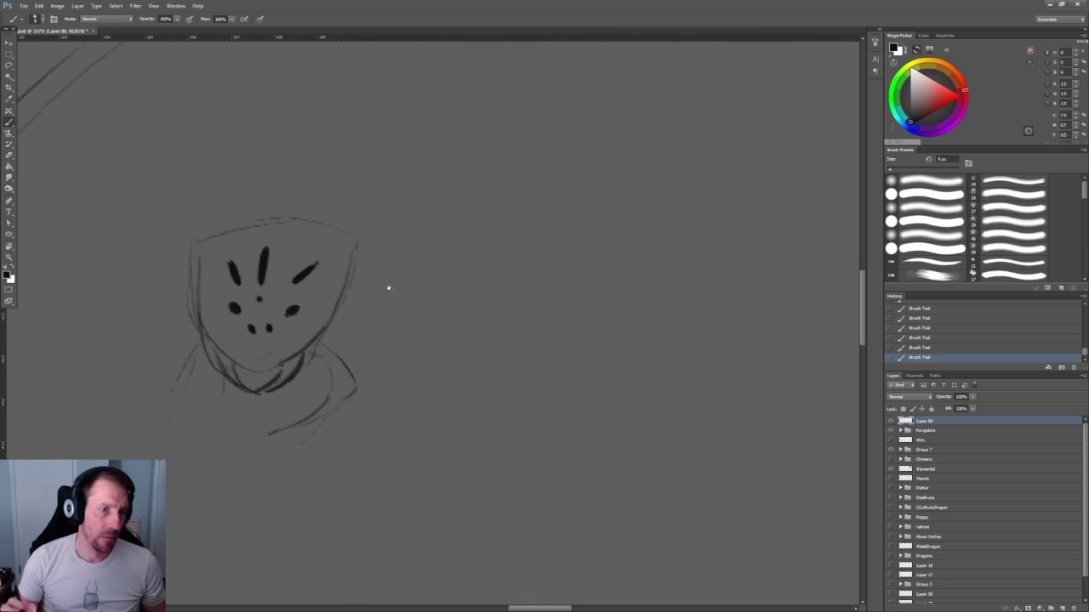
Darken the face's left edge and top, and add a tuft at the top of the hood.
scroll(374, 272, down, 3)
scroll(371, 261, up, 5)
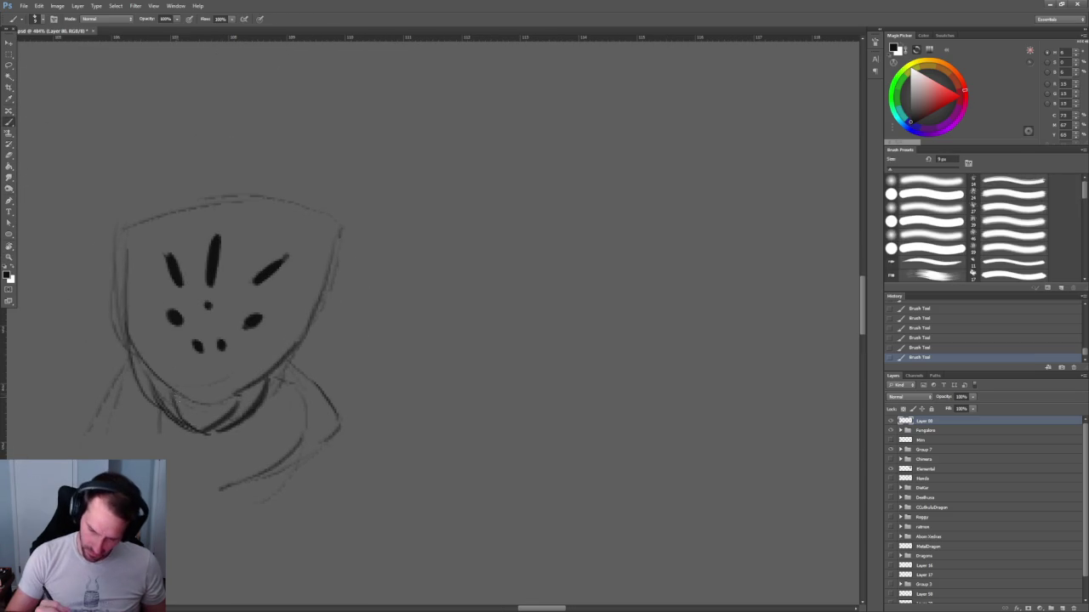
mouse_move(158, 372)
mouse_down()
mouse_move(124, 266)
mouse_move(189, 204)
mouse_up()
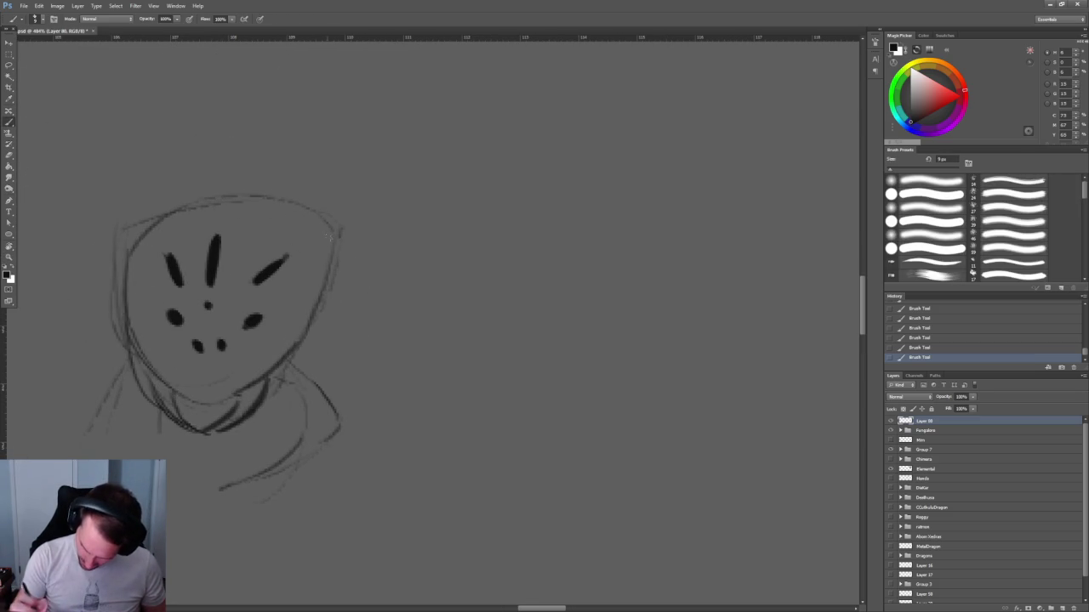
key(z)
drag(335, 297, 325, 238)
key(b)
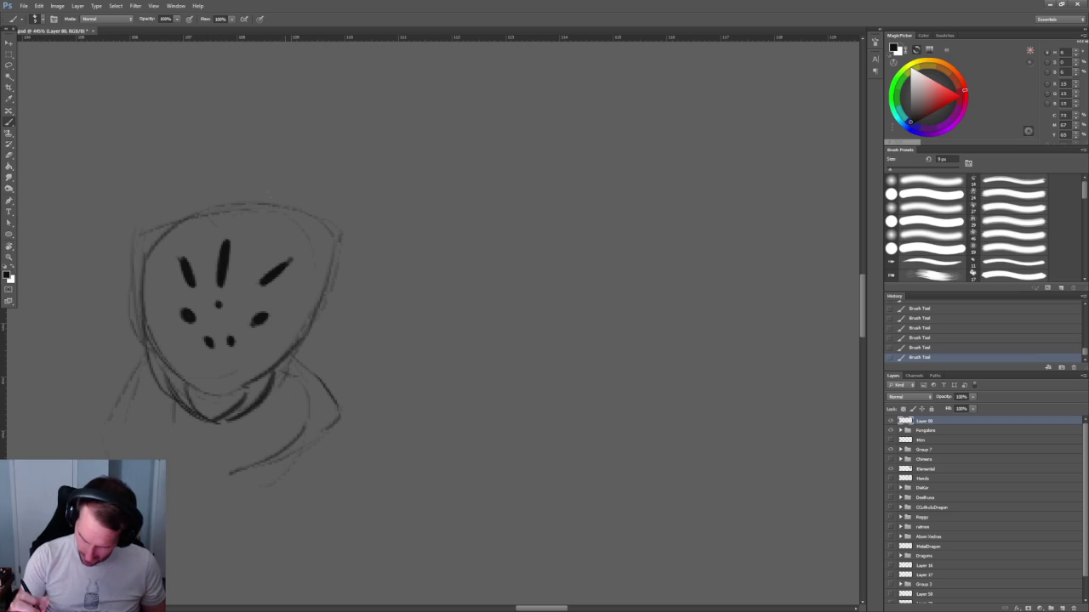
drag(218, 206, 228, 193)
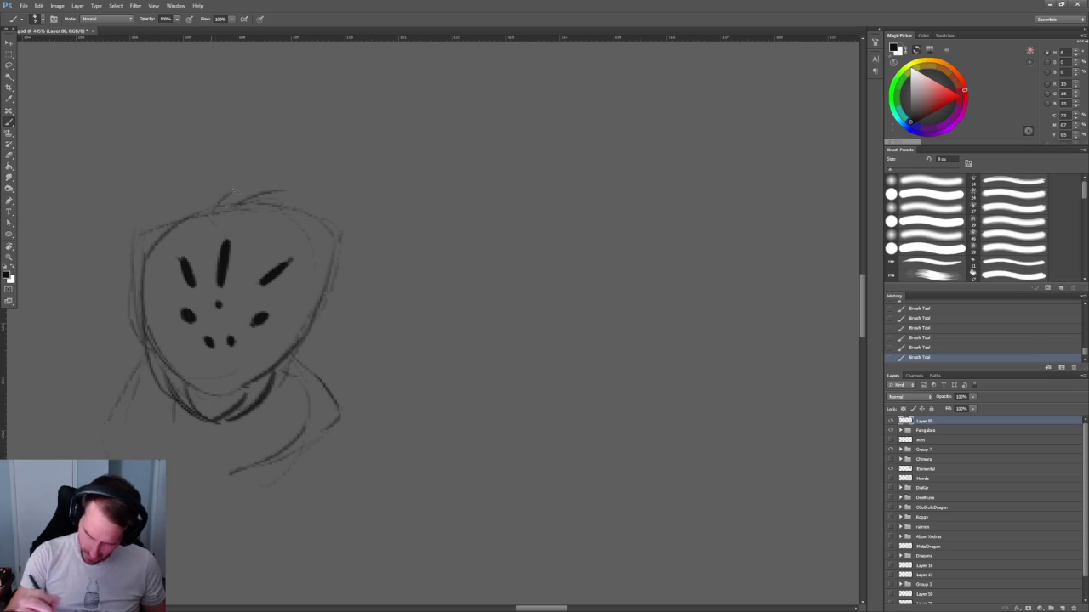
Add marks below the eyes and on the right, outline the right eye, fill the left eye black.
key(z)
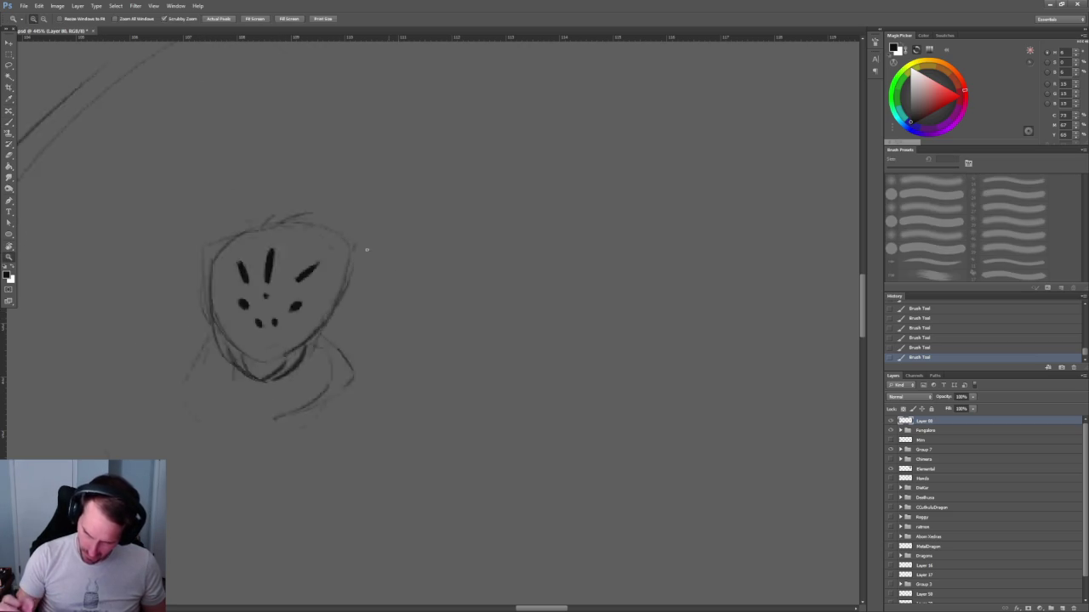
drag(377, 258, 321, 223)
key(b)
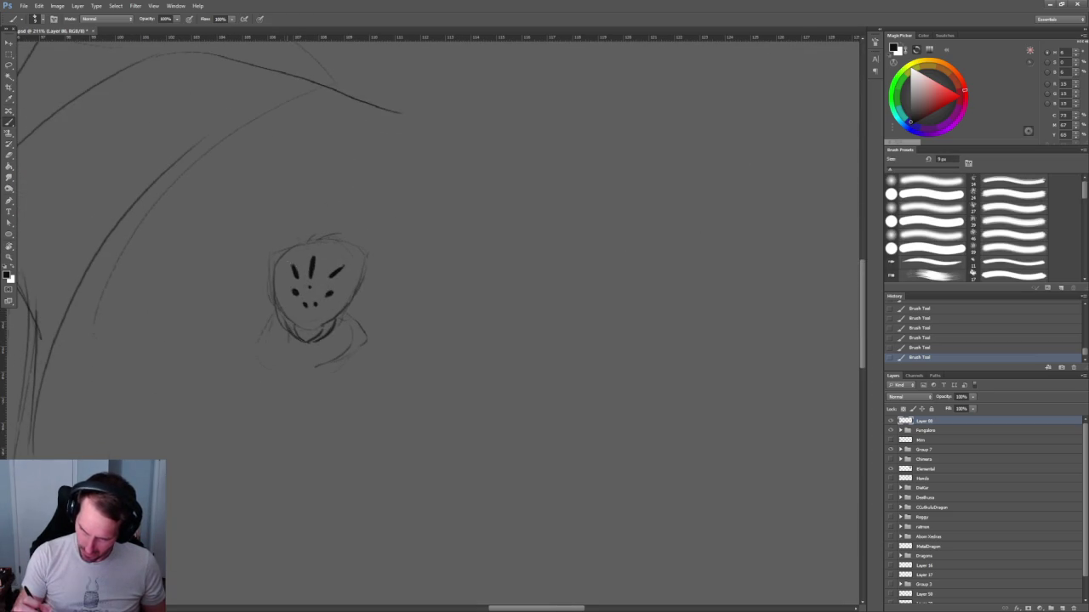
drag(290, 308, 306, 316)
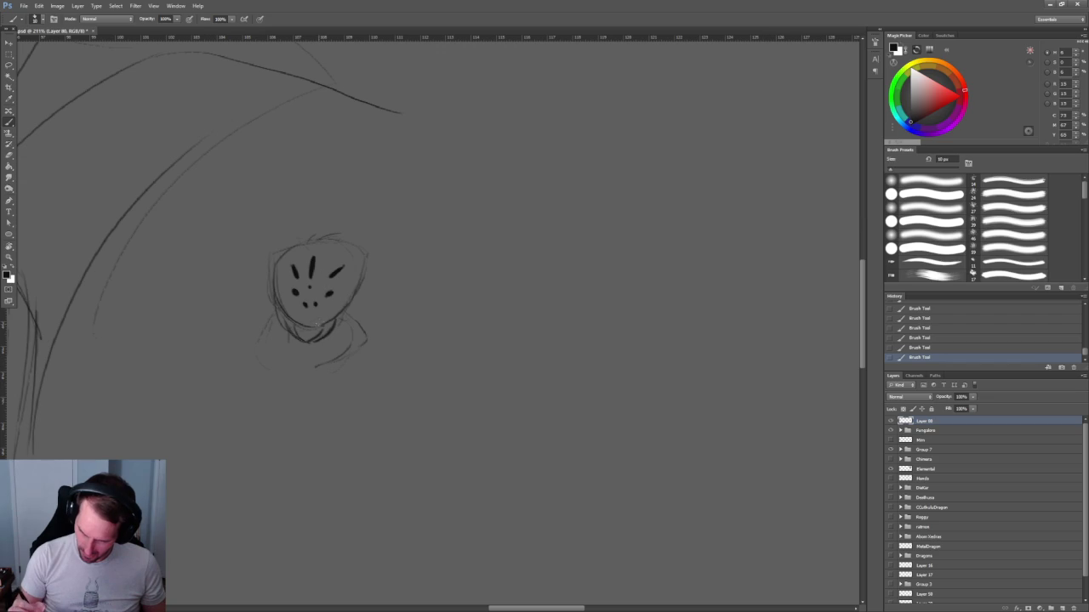
scroll(315, 290, up, 5)
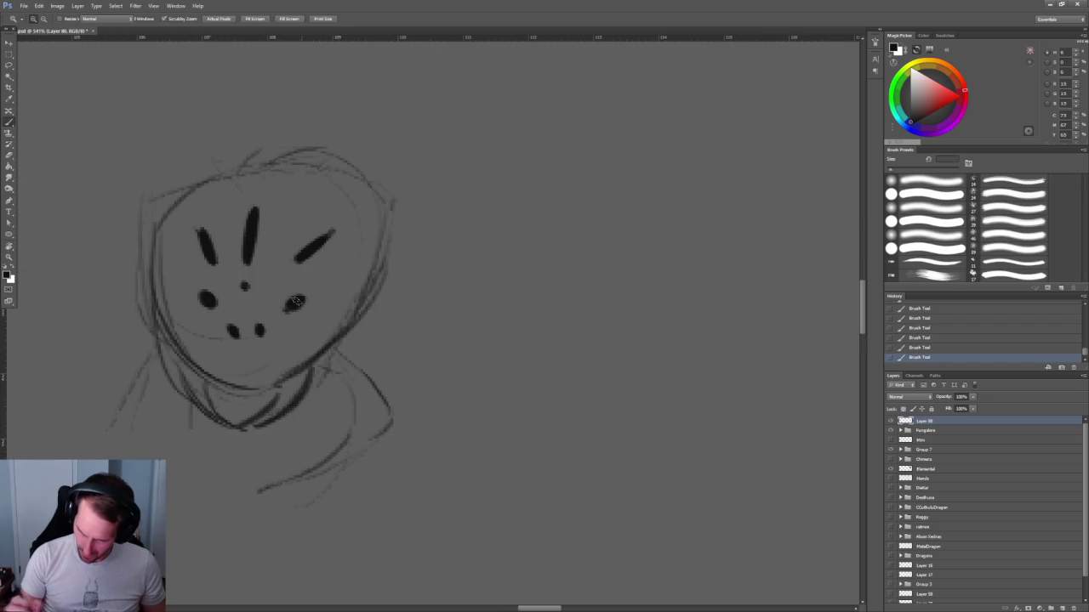
mouse_move(341, 264)
mouse_down()
mouse_move(329, 320)
mouse_move(316, 318)
mouse_up()
mouse_move(318, 277)
mouse_down()
mouse_move(338, 315)
mouse_move(332, 302)
mouse_up()
mouse_move(185, 273)
mouse_down()
mouse_move(215, 306)
mouse_move(182, 311)
mouse_move(217, 315)
mouse_move(211, 302)
mouse_move(356, 120)
mouse_up()
key(z)
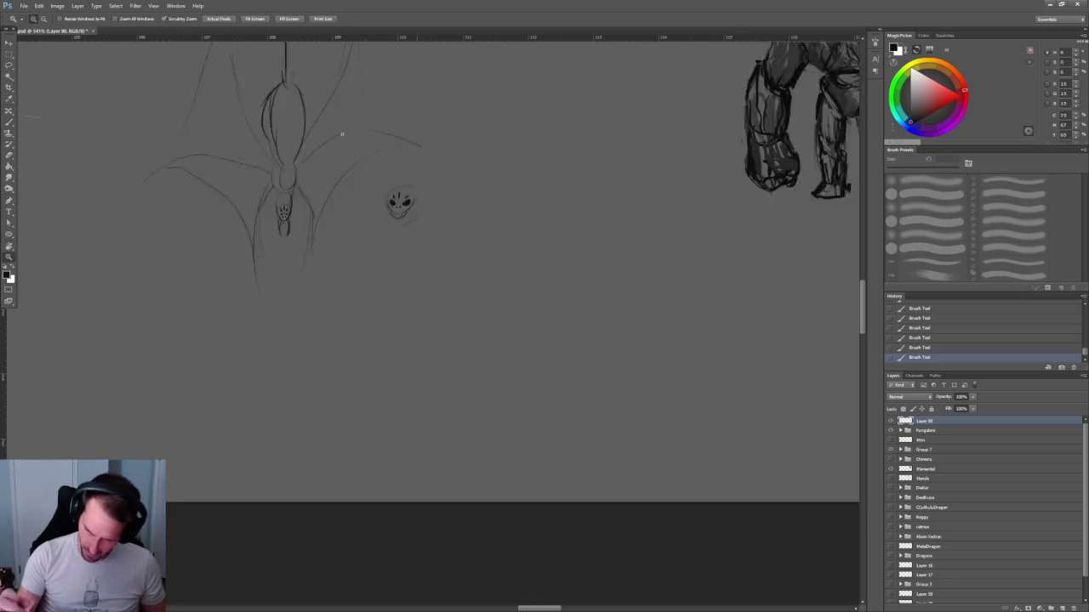
drag(422, 191, 545, 191)
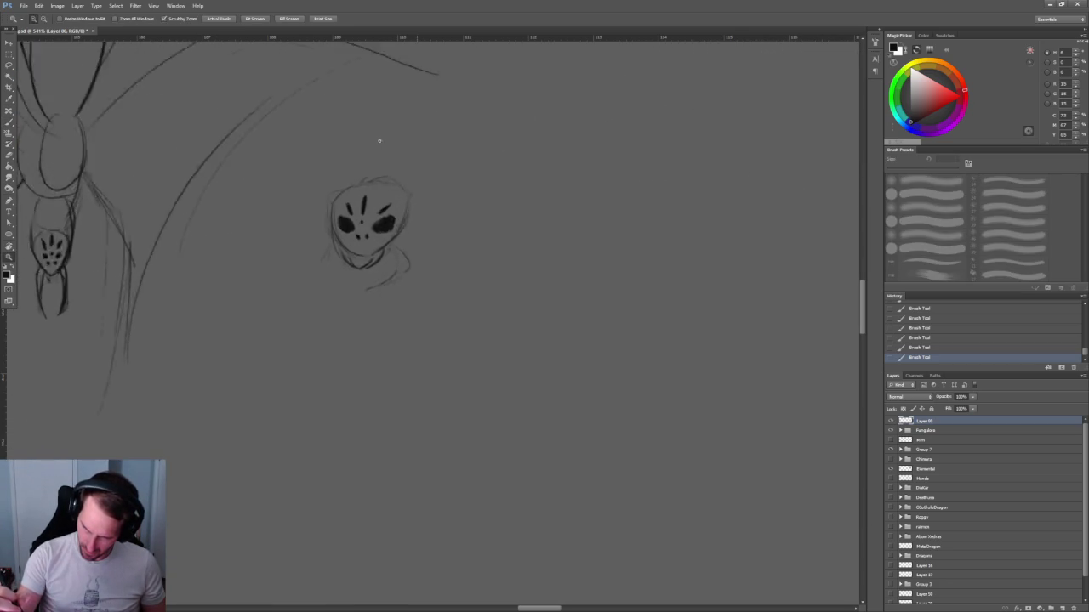
Paint a dot between the eyes, fill the right eye black, and trim the left eye's edges.
key(b)
click(221, 299)
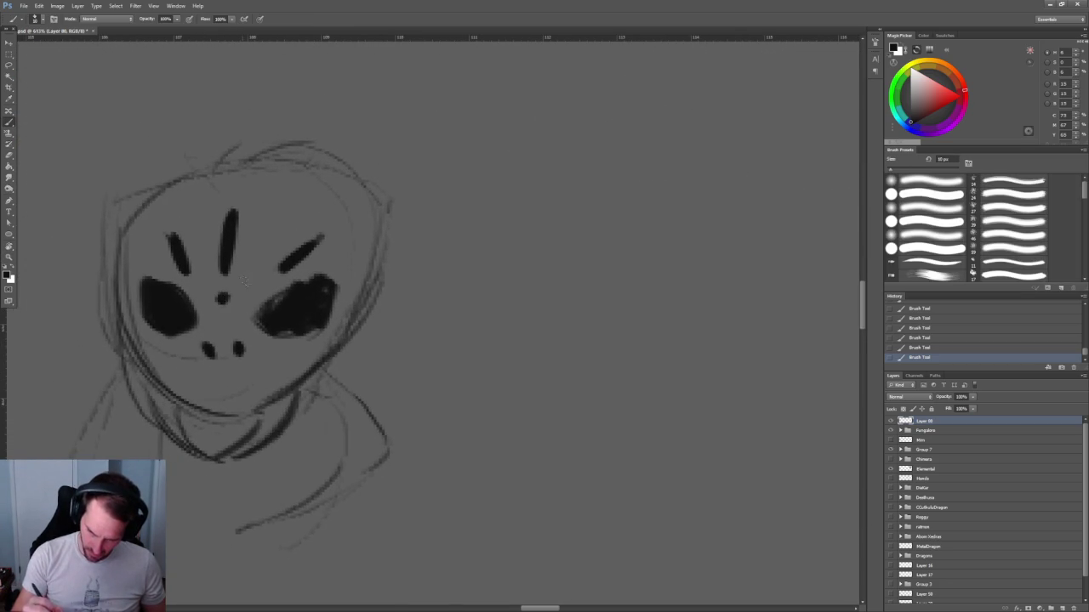
mouse_move(272, 319)
mouse_down()
mouse_move(322, 289)
mouse_move(281, 333)
mouse_move(333, 279)
mouse_move(337, 308)
mouse_move(303, 336)
mouse_up()
key(e)
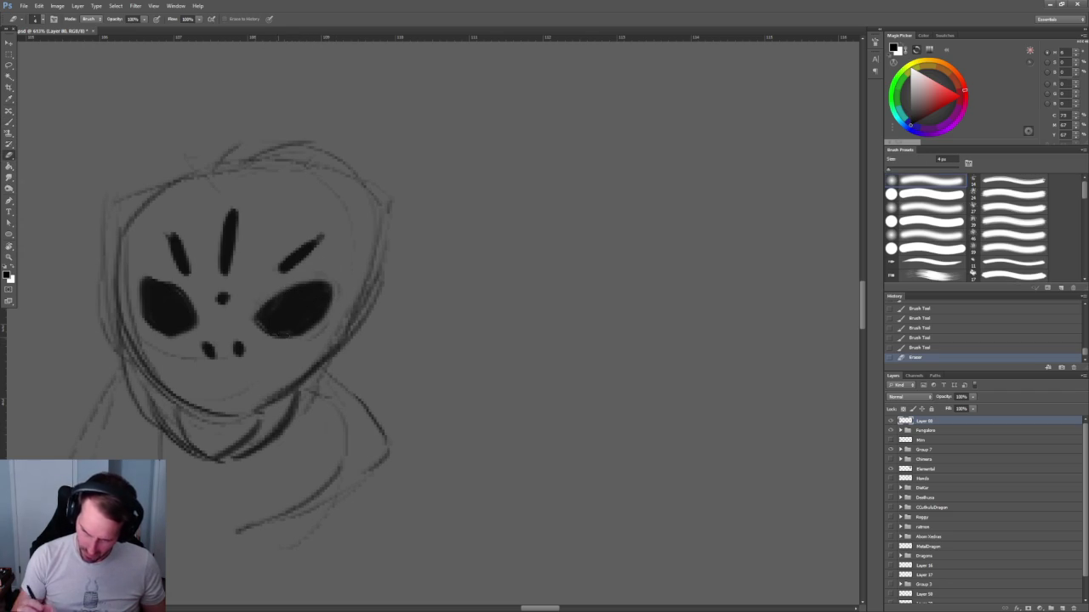
mouse_move(143, 288)
mouse_down()
mouse_move(158, 277)
mouse_move(191, 284)
mouse_up()
drag(196, 327, 198, 314)
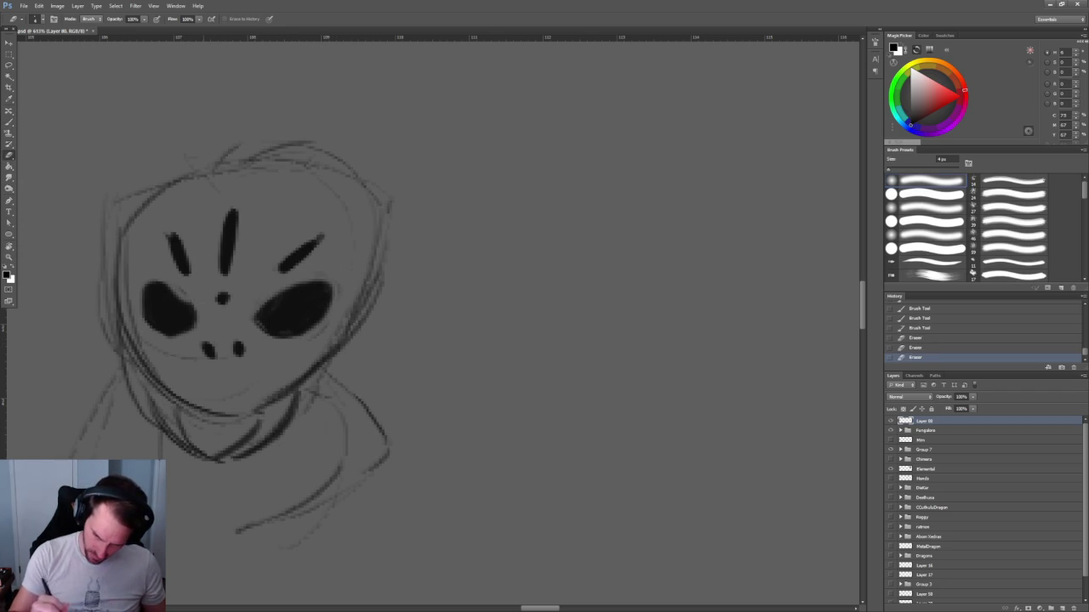
Add short strokes to the right of the head and along the chin side.
key(z)
alt+click(359, 223)
click(359, 223)
key(e)
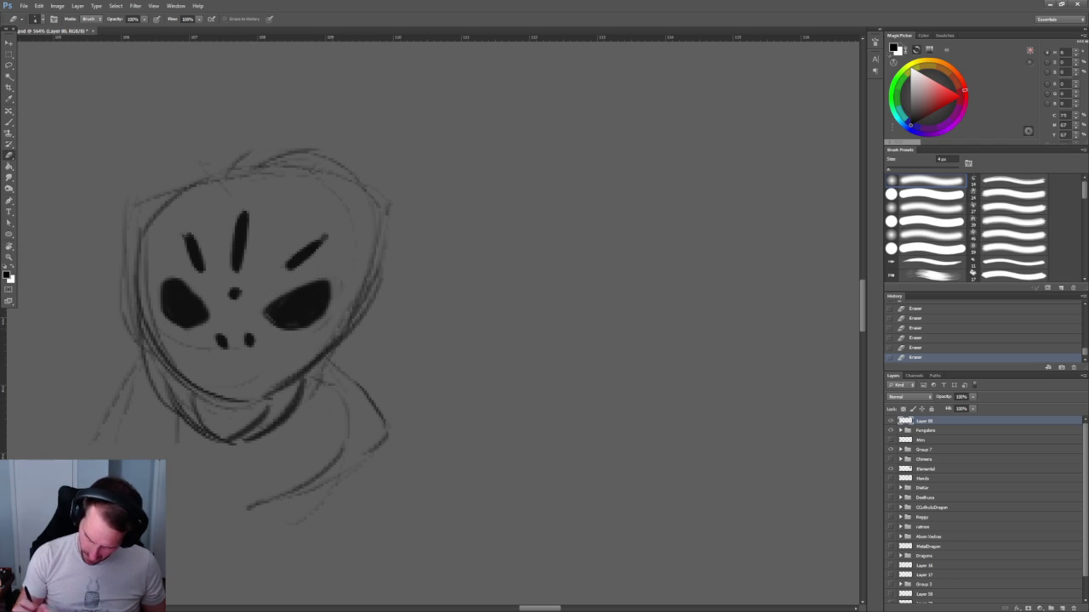
key(z)
drag(383, 249, 277, 126)
drag(379, 250, 476, 250)
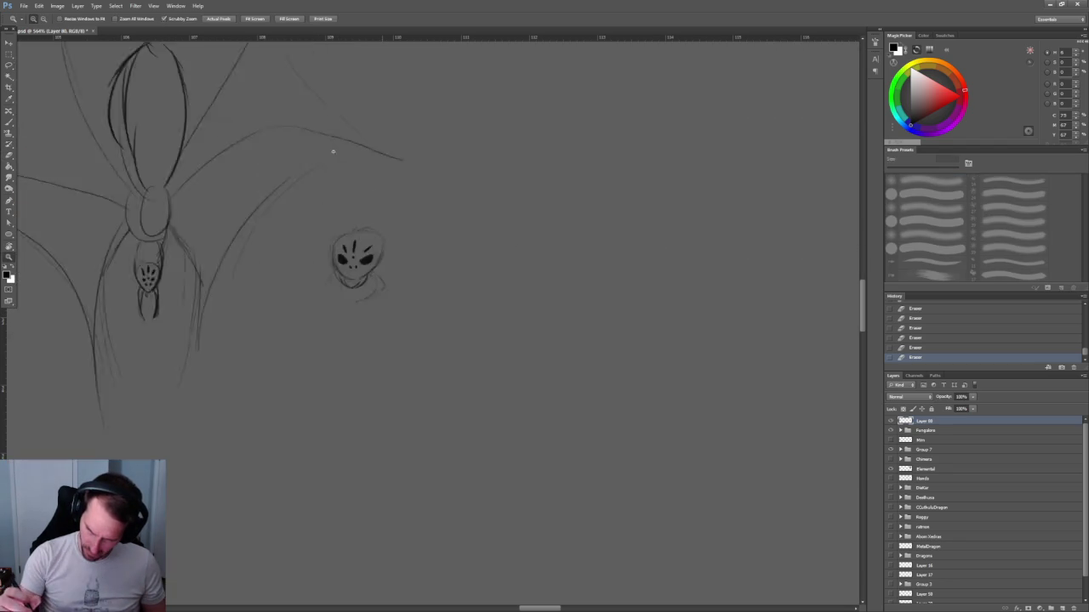
key(e)
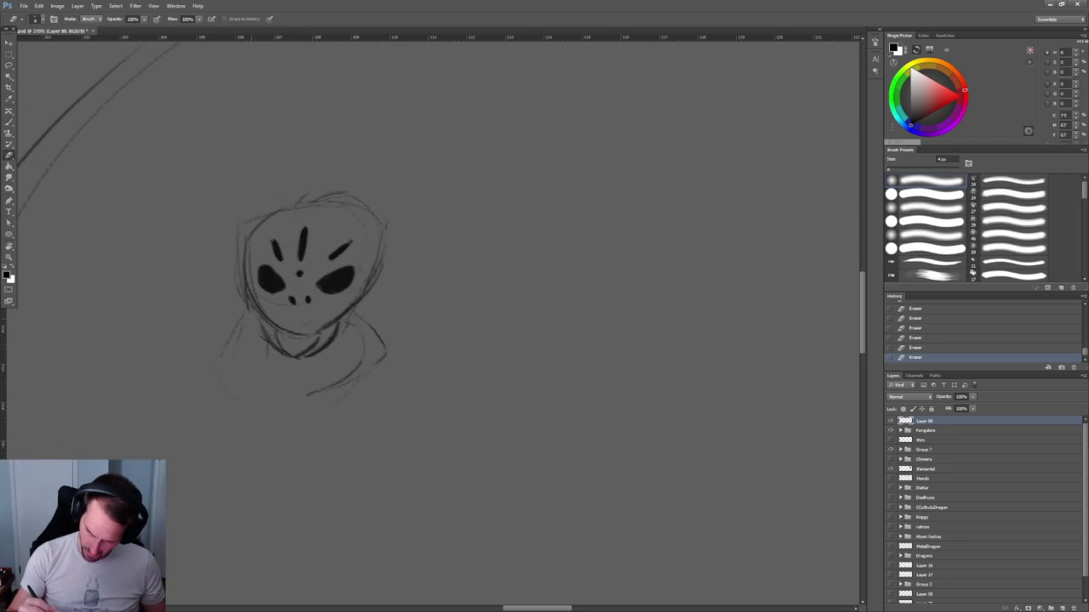
key(z)
mouse_move(380, 285)
mouse_down()
mouse_move(280, 284)
mouse_move(476, 285)
mouse_up()
key(e)
key(b)
drag(383, 298, 412, 322)
drag(364, 290, 369, 308)
drag(364, 310, 355, 358)
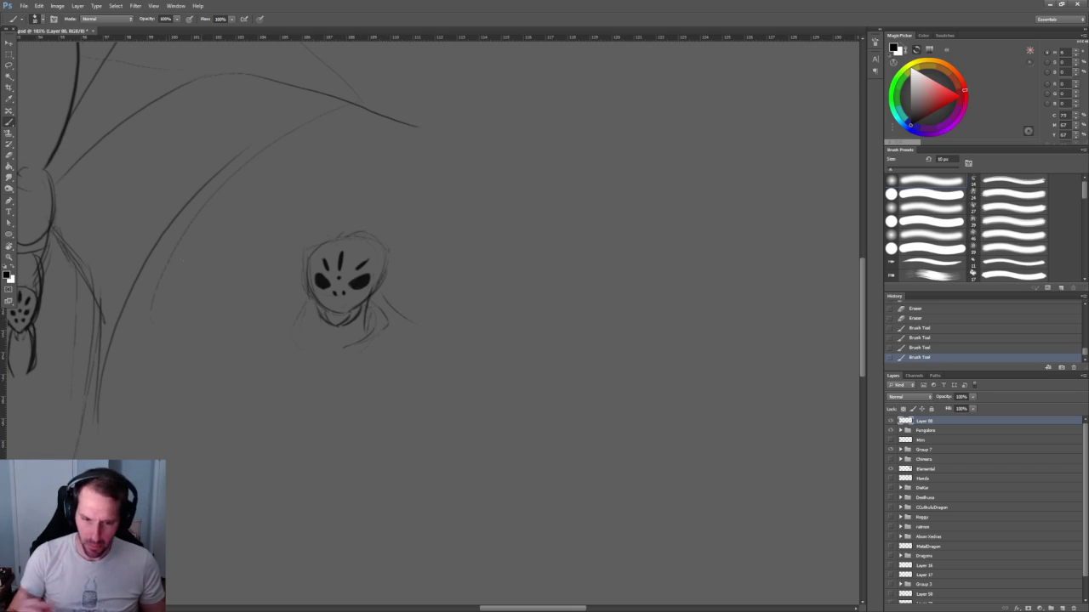
Lasso the head sketch, delete it, dismiss the error, and deselect with Ctrl+D.
key(l)
mouse_move(319, 421)
mouse_down()
mouse_move(314, 225)
mouse_move(318, 419)
mouse_up()
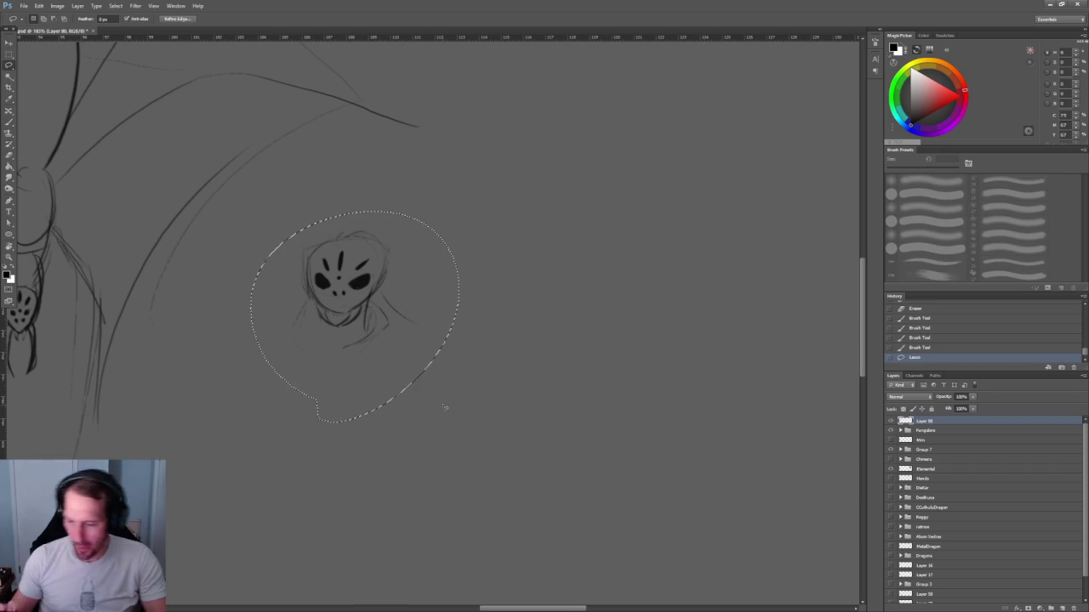
key(Delete)
key(Delete)
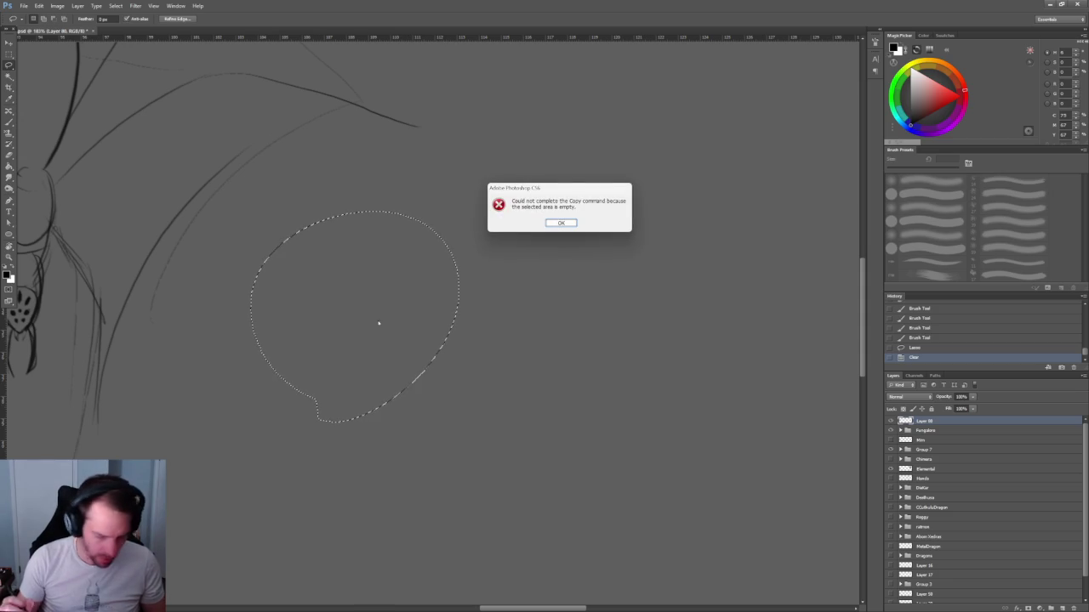
key(Return)
key(ctrl+d)
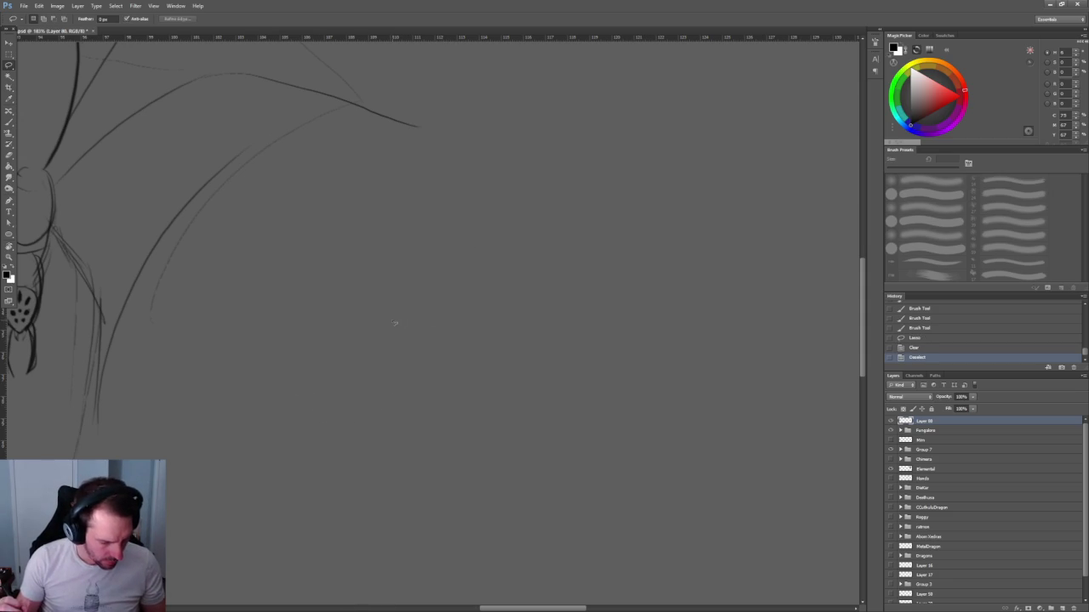
key(b)
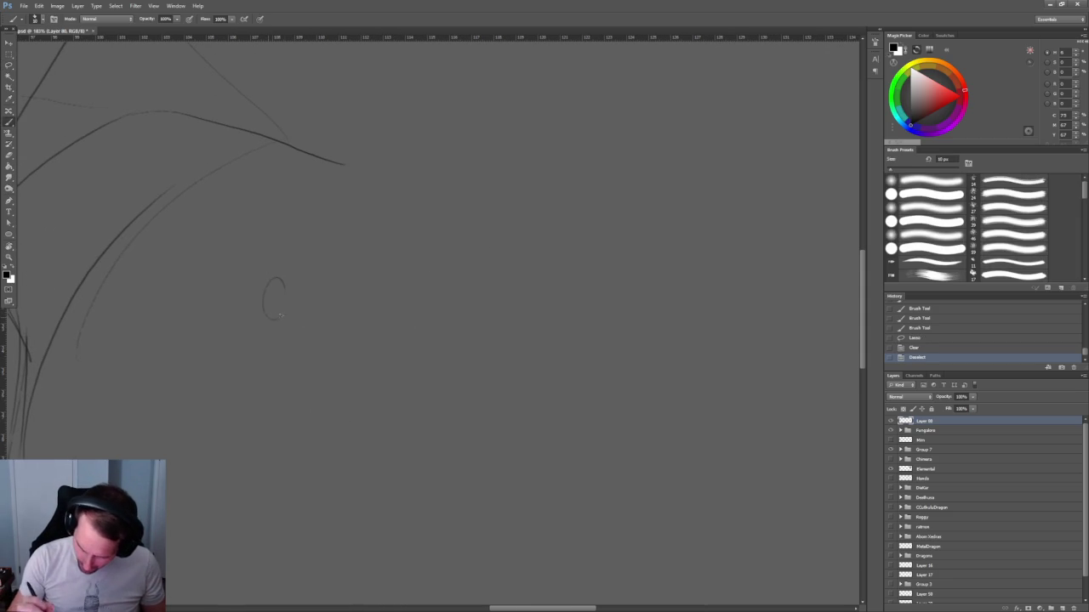
Draw a centre line, crossbar and guide strokes inside the new head oval.
drag(272, 281, 273, 319)
mouse_move(270, 286)
mouse_down()
mouse_move(272, 316)
mouse_move(283, 312)
mouse_up()
drag(265, 313, 273, 316)
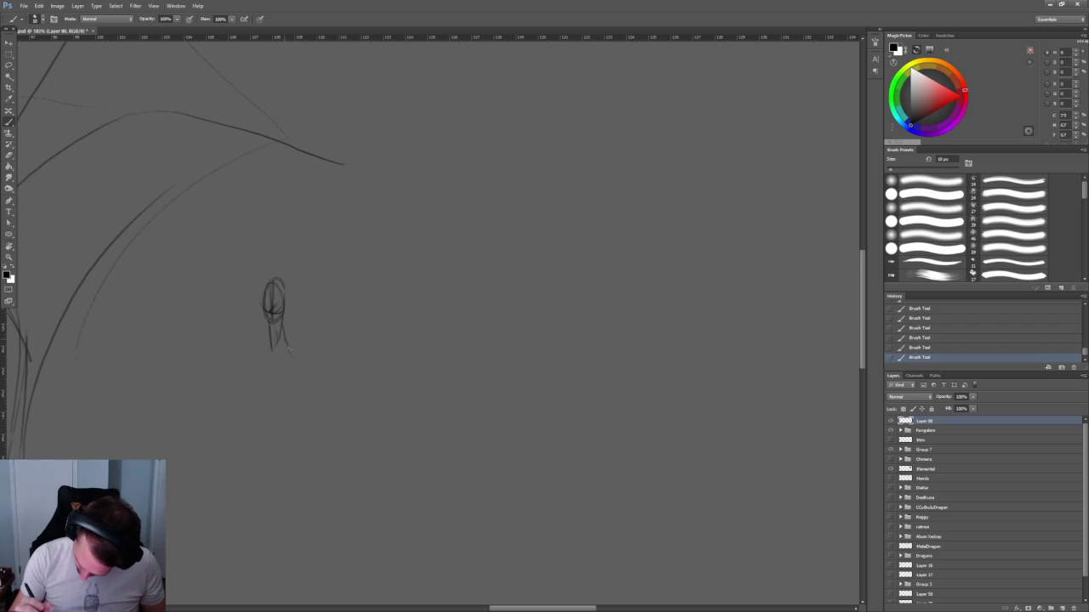
mouse_move(332, 340)
mouse_down()
mouse_move(237, 245)
mouse_move(245, 306)
mouse_up()
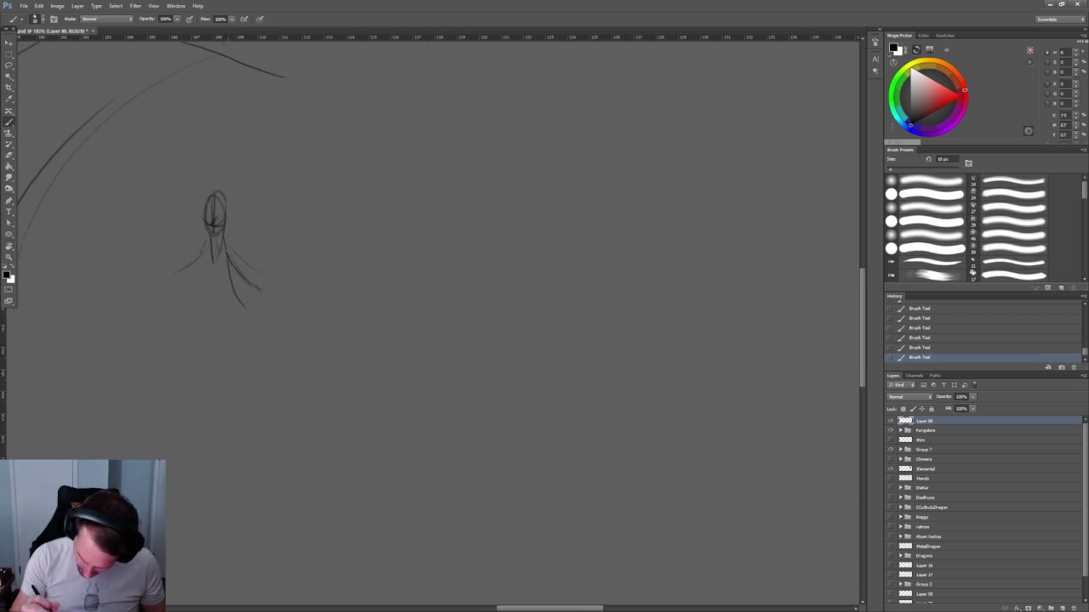
Sketch the figure's shoulder, left and right sides, centre lines and rounded robe bottom.
drag(207, 237, 195, 289)
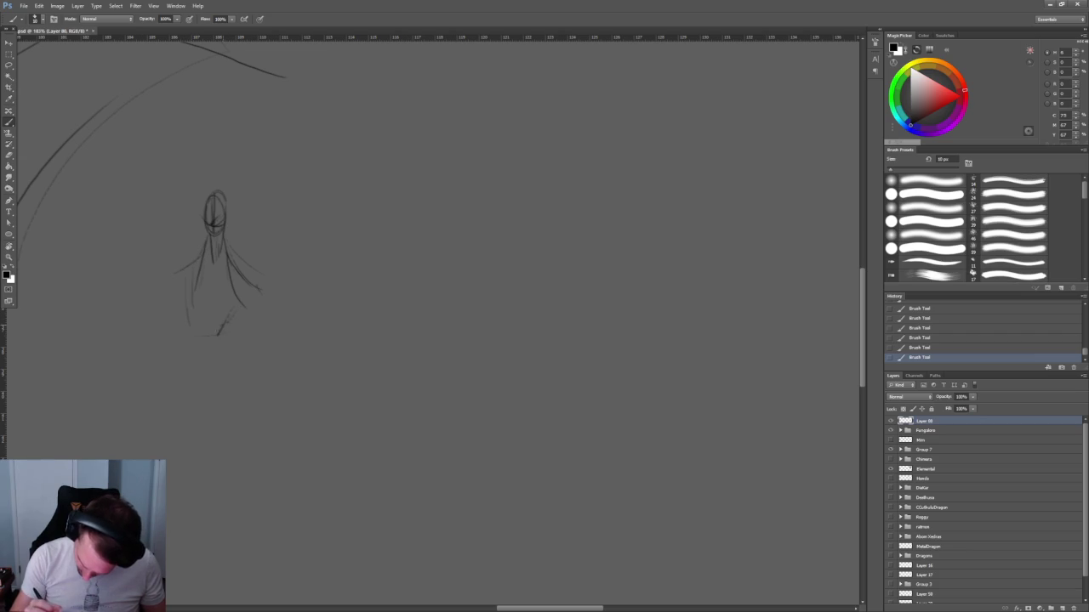
drag(188, 274, 204, 337)
drag(212, 259, 205, 327)
drag(207, 279, 211, 349)
drag(237, 304, 236, 379)
mouse_move(192, 308)
mouse_down()
mouse_move(195, 374)
mouse_move(208, 388)
mouse_up()
drag(244, 339, 235, 384)
Darken and extend the figure's neck and chest lines.
drag(190, 240, 303, 269)
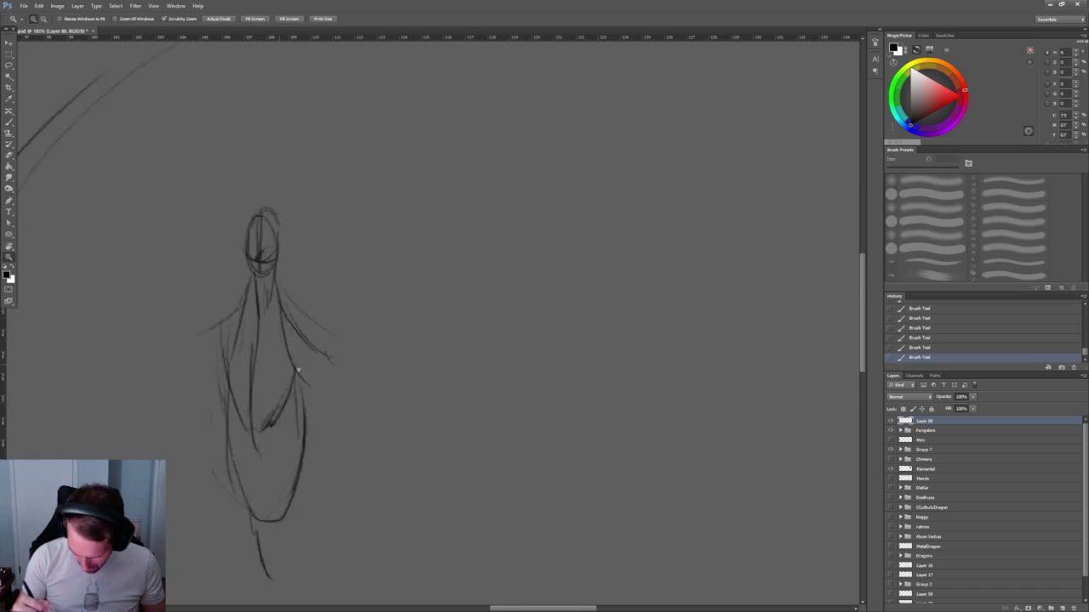
key(b)
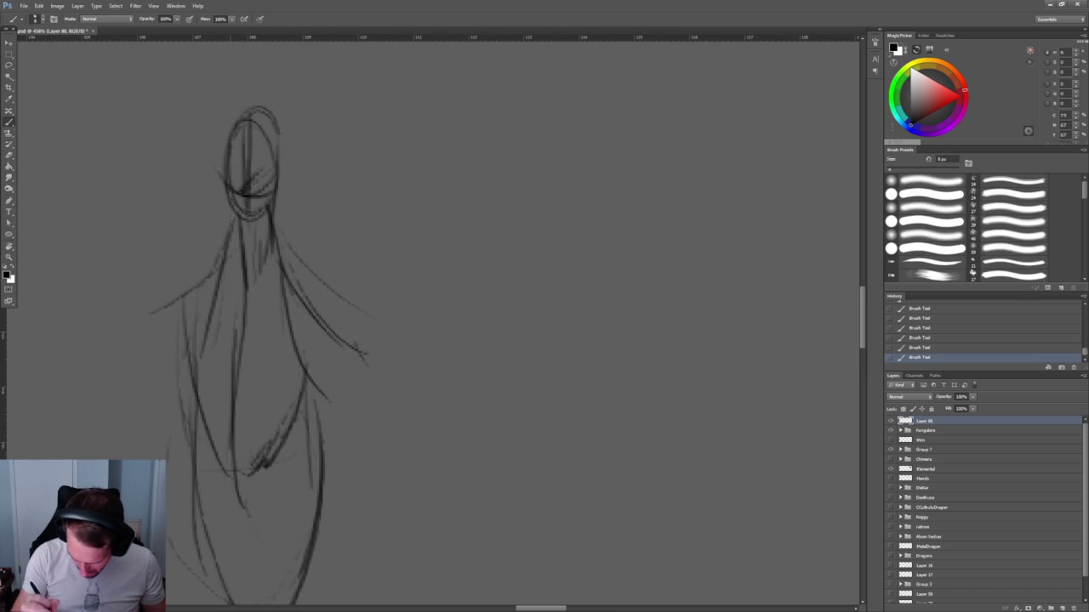
drag(230, 208, 226, 295)
drag(264, 205, 274, 286)
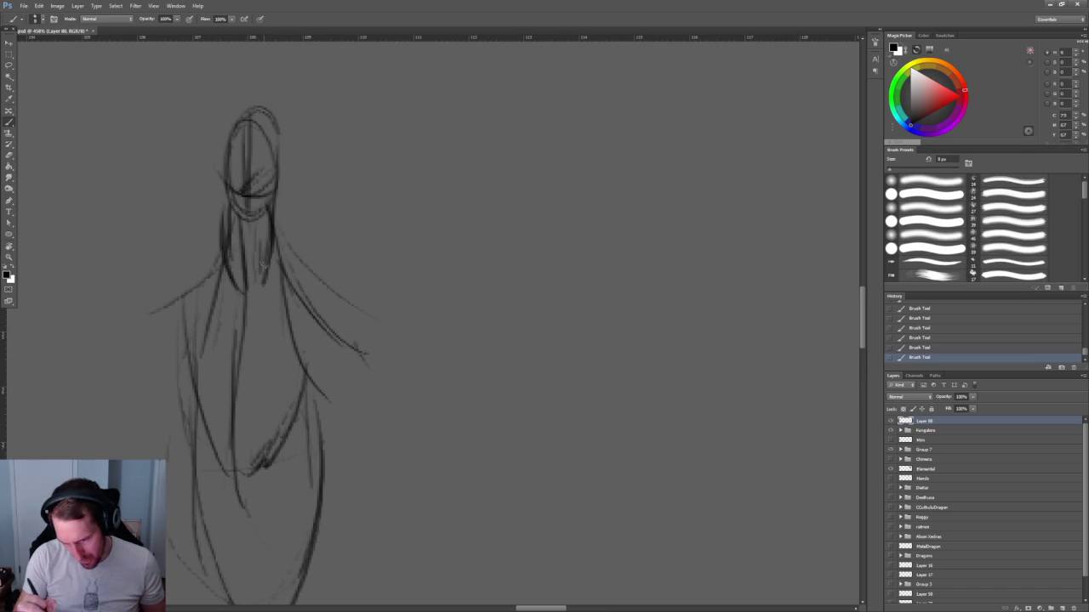
drag(263, 213, 248, 316)
drag(274, 239, 253, 300)
drag(224, 206, 242, 299)
mouse_move(242, 225)
mouse_down()
mouse_move(240, 308)
mouse_move(231, 298)
mouse_up()
Mark the eye area, paint two small pupil dots with a smaller brush, and outline the head.
key(z)
drag(272, 408, 332, 408)
key(b)
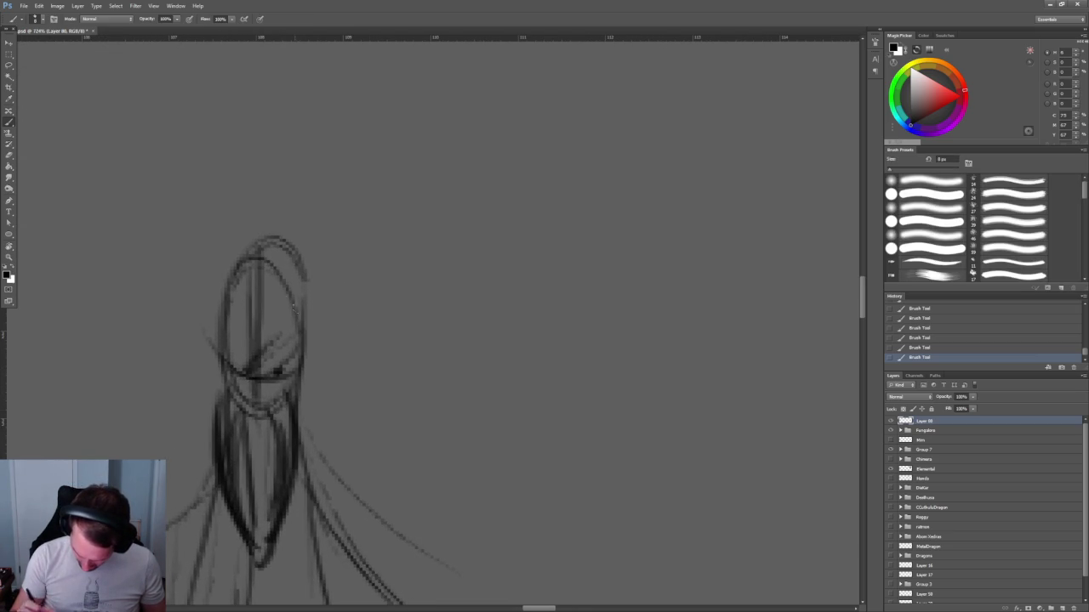
mouse_move(239, 370)
mouse_down()
mouse_move(273, 377)
mouse_move(257, 362)
mouse_move(285, 335)
mouse_move(253, 333)
mouse_up()
scroll(240, 340, up, 3)
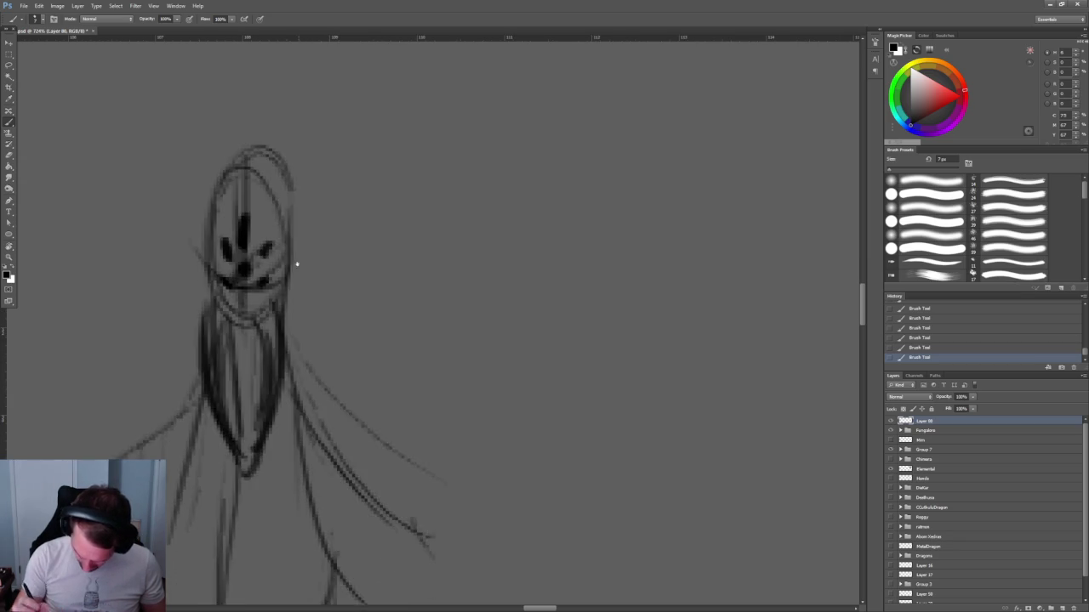
key(bracketleft)
mouse_move(242, 325)
mouse_down()
mouse_move(208, 332)
mouse_move(241, 335)
mouse_up()
scroll(286, 243, down, 4)
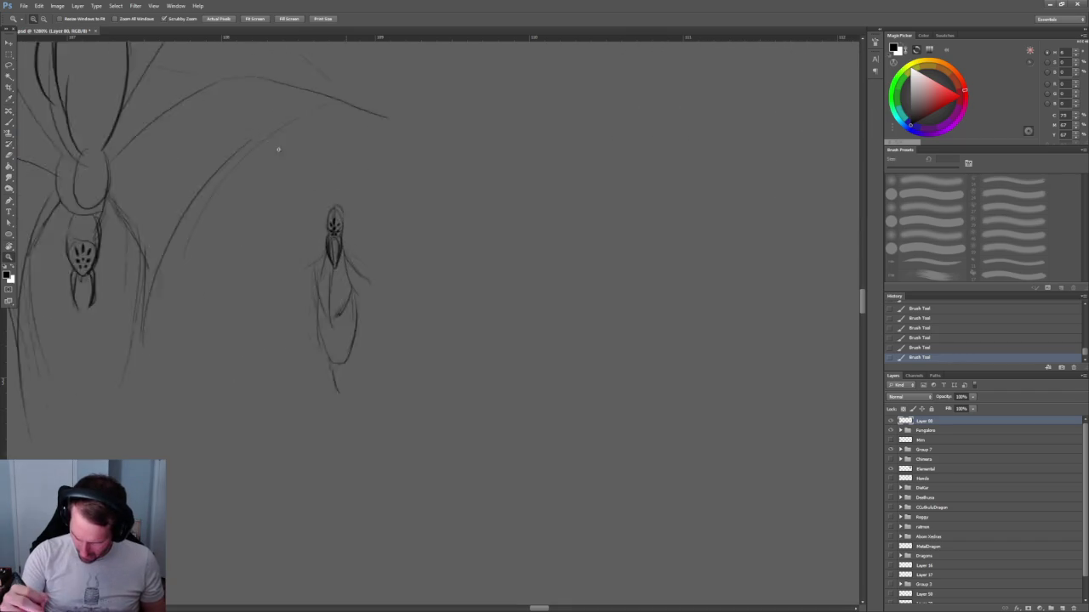
drag(305, 162, 327, 200)
drag(291, 157, 262, 190)
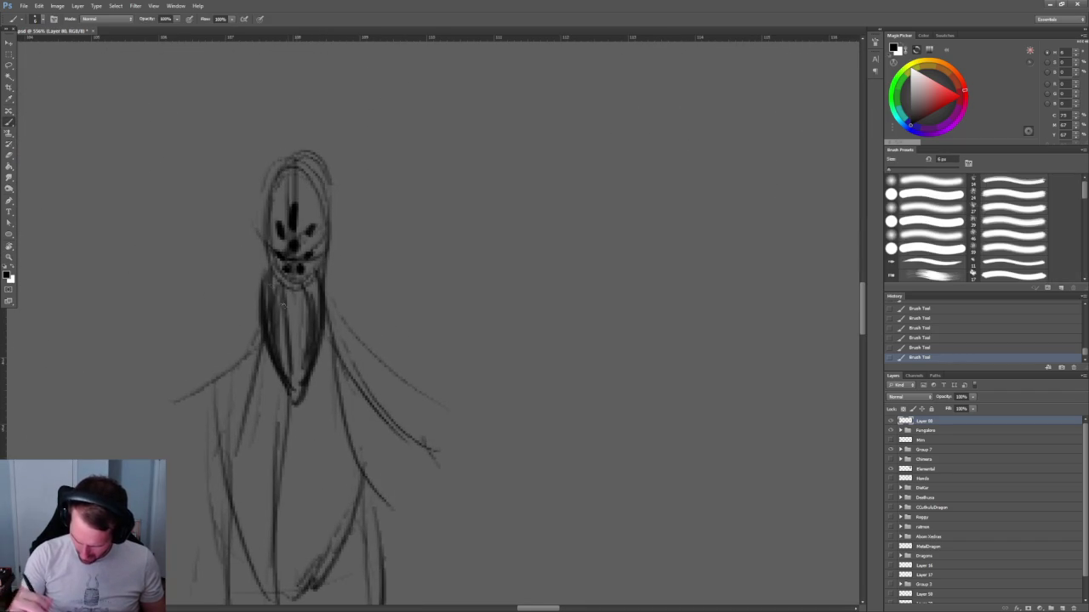
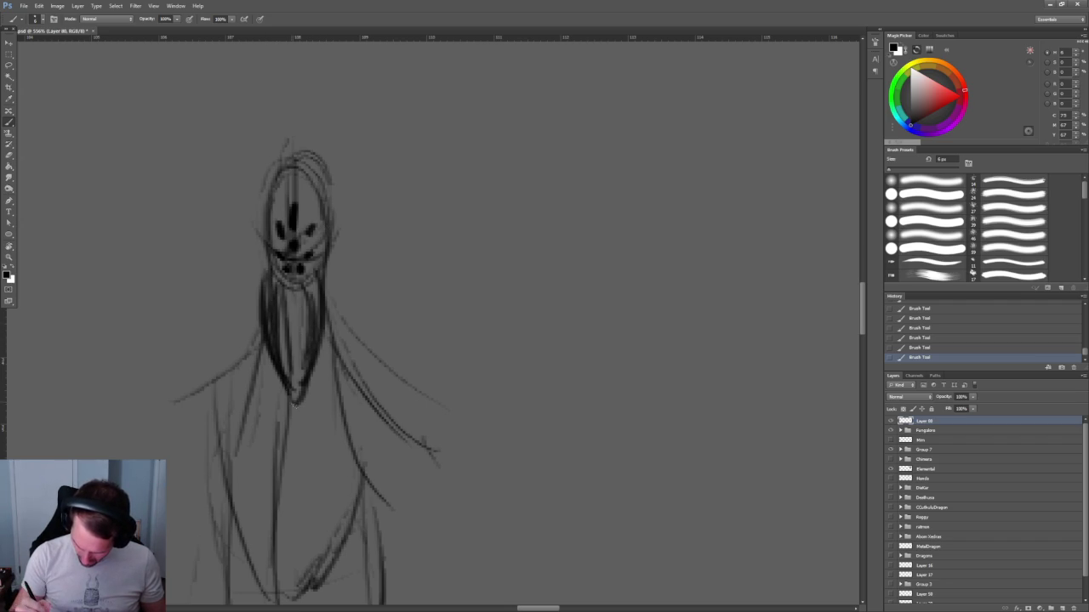
Erase over the beard strokes to lighten the beard lines.
key(e)
drag(273, 271, 277, 366)
drag(267, 303, 267, 330)
drag(314, 297, 311, 374)
drag(285, 286, 289, 352)
drag(281, 305, 289, 349)
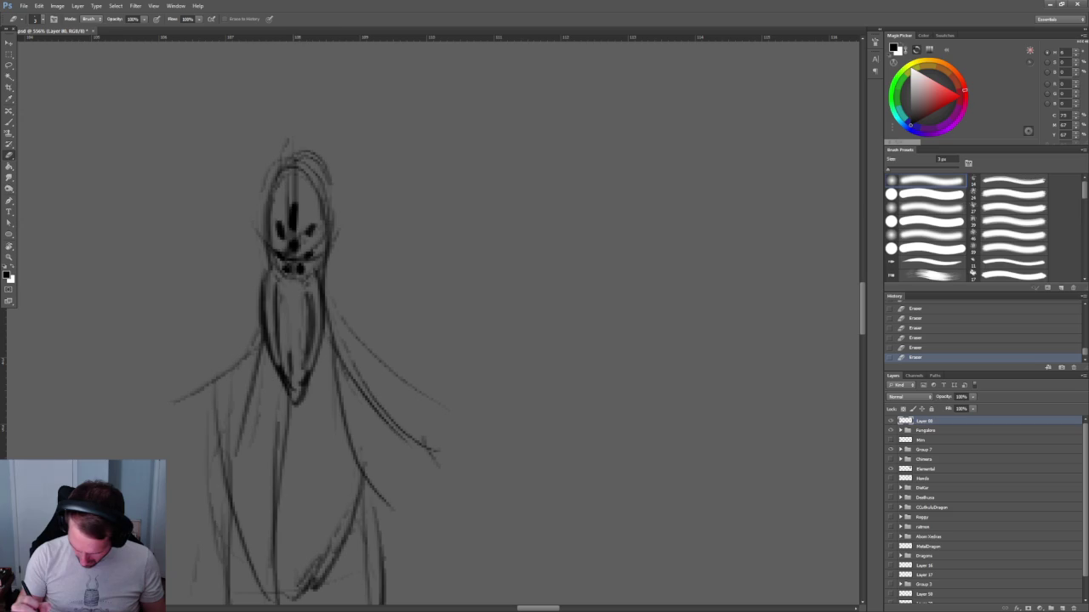
Draw the ring-shaped mouth below the mask with a larger brush.
scroll(357, 251, up, 2)
key(b)
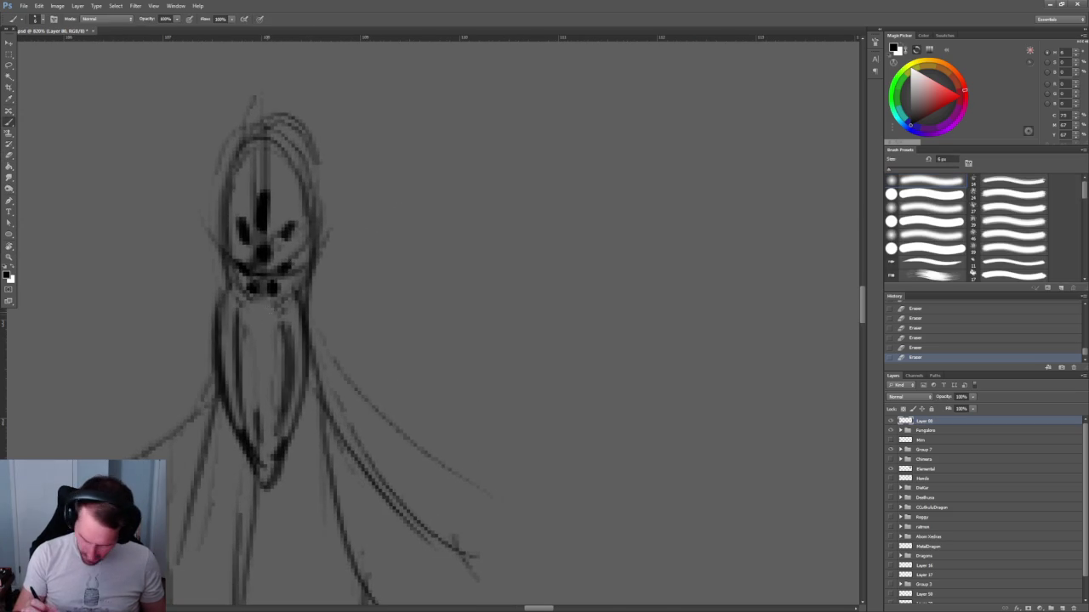
mouse_move(241, 302)
mouse_down()
mouse_move(279, 311)
mouse_move(253, 343)
mouse_move(265, 303)
mouse_move(262, 340)
mouse_move(281, 342)
mouse_move(262, 348)
mouse_move(277, 305)
mouse_move(270, 330)
mouse_move(247, 344)
mouse_move(265, 305)
mouse_move(248, 330)
mouse_up()
scroll(341, 289, down, 5)
scroll(340, 289, up, 2)
scroll(332, 289, up, 2)
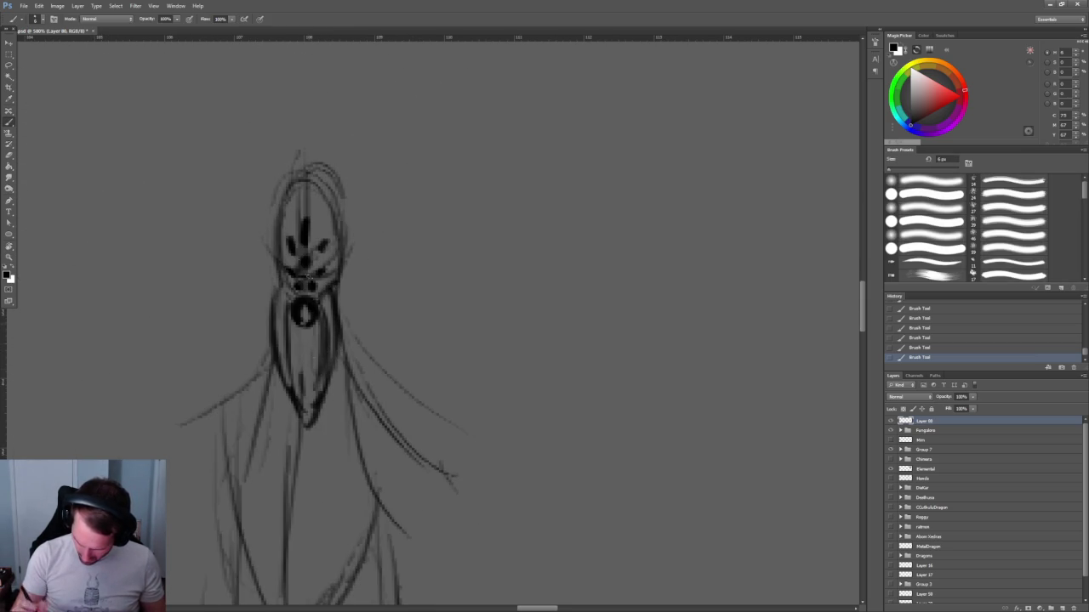
Darken the right and left outlines of the masked head.
key(z)
scroll(365, 328, down, 4)
scroll(331, 244, up, 2)
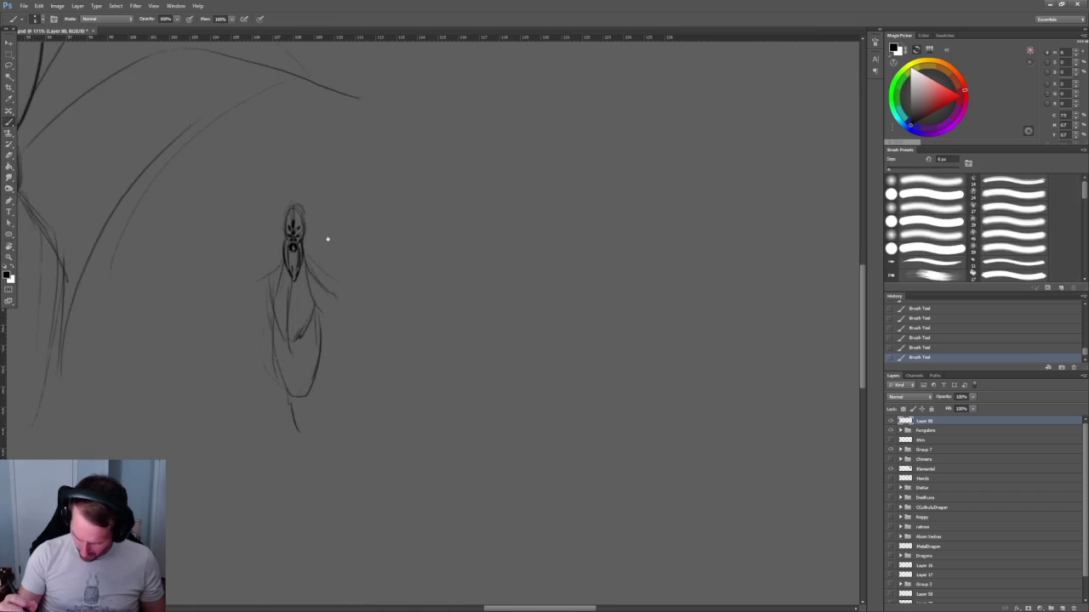
scroll(347, 276, up, 1)
key(b)
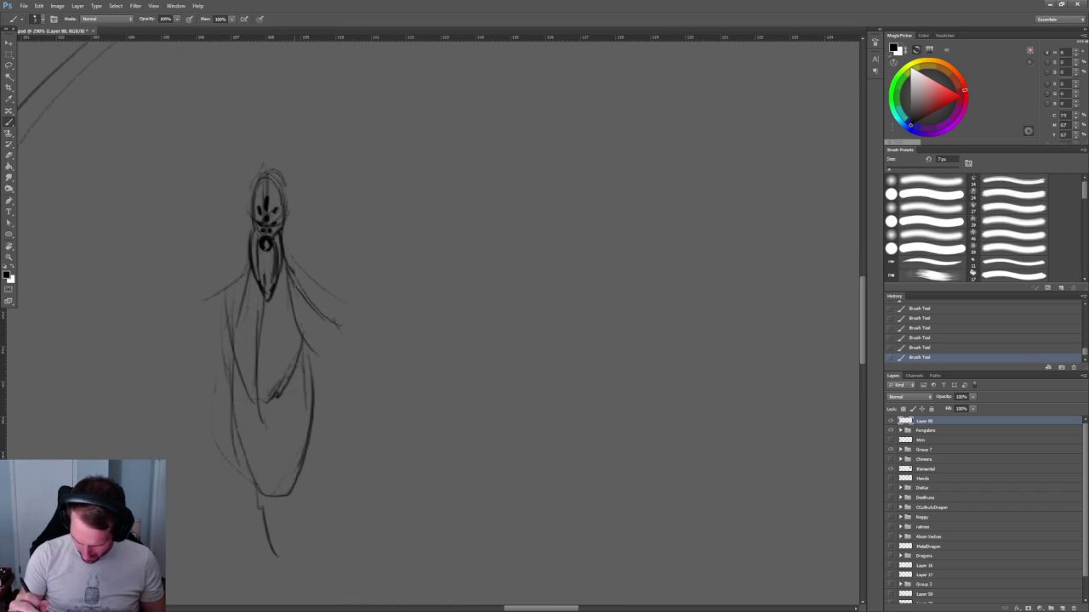
scroll(298, 212, up, 3)
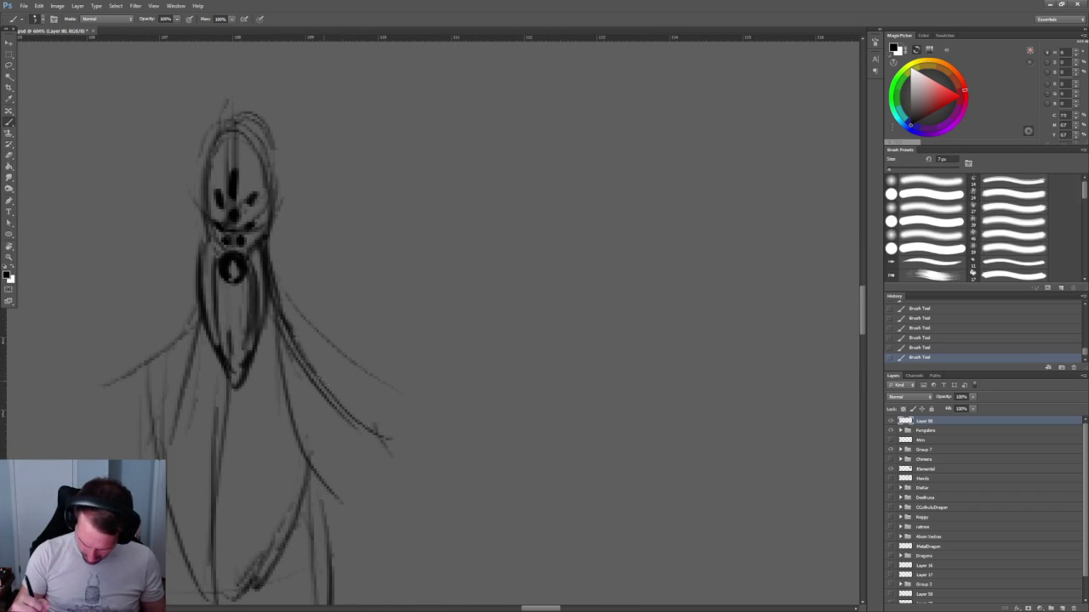
drag(272, 214, 271, 170)
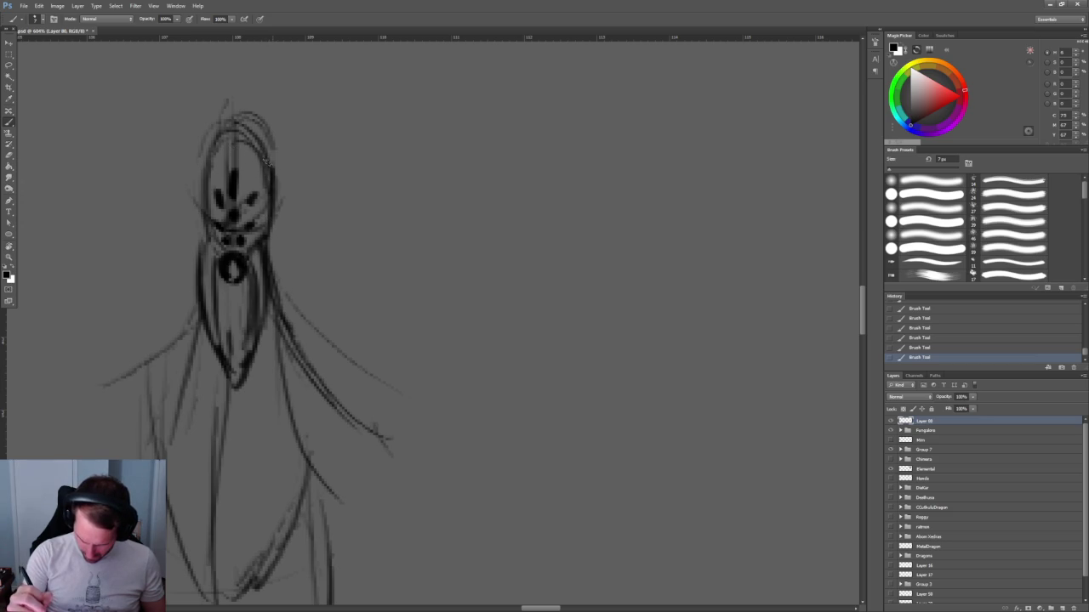
drag(223, 136, 210, 220)
mouse_move(205, 162)
mouse_down()
mouse_move(224, 241)
mouse_move(295, 286)
mouse_up()
Add a curved hood bulge beside the head and sketch the right arm line.
drag(274, 249, 283, 320)
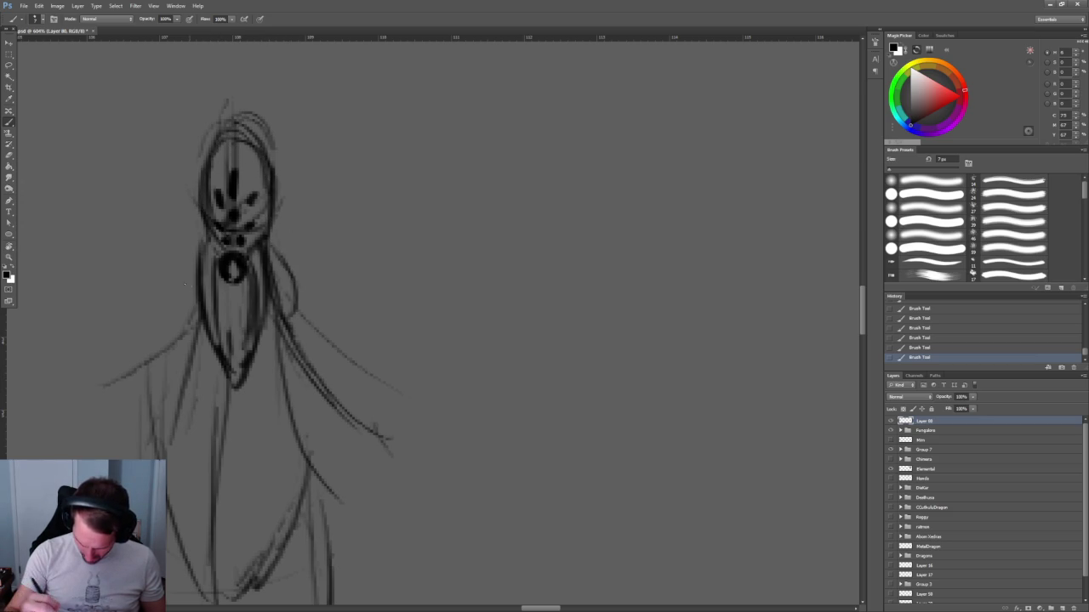
mouse_move(308, 335)
mouse_down()
mouse_move(296, 316)
mouse_move(329, 371)
mouse_move(339, 290)
mouse_move(375, 324)
mouse_up()
key(z)
key(b)
mouse_move(260, 158)
mouse_down()
mouse_move(333, 252)
mouse_move(371, 361)
mouse_move(315, 413)
mouse_up()
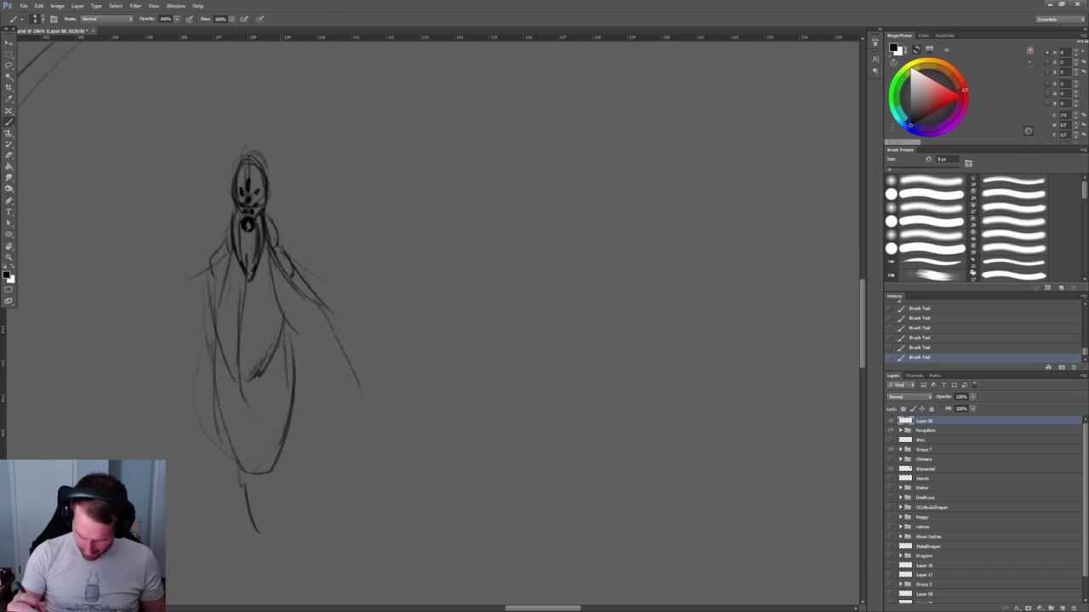
Redraw a shorter right arm stroke and add a curve across the body.
drag(300, 291, 361, 355)
key(ctrl+z)
drag(298, 285, 344, 332)
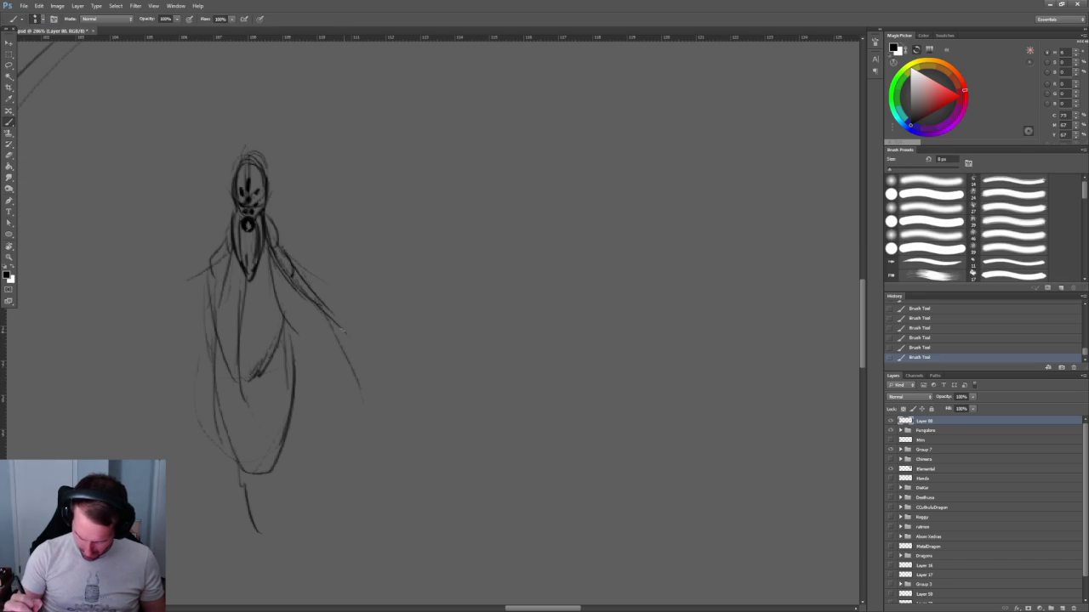
drag(299, 288, 364, 357)
mouse_move(332, 313)
mouse_down()
mouse_move(369, 352)
mouse_move(261, 328)
mouse_up()
Sketch the cape wings flaring left and right, with a hem line at the bottom.
drag(202, 268, 166, 310)
key(ctrl+z)
mouse_move(209, 263)
mouse_down()
mouse_move(187, 279)
mouse_move(147, 365)
mouse_up()
mouse_move(175, 293)
mouse_down()
mouse_move(121, 361)
mouse_move(185, 344)
mouse_up()
drag(267, 326, 254, 337)
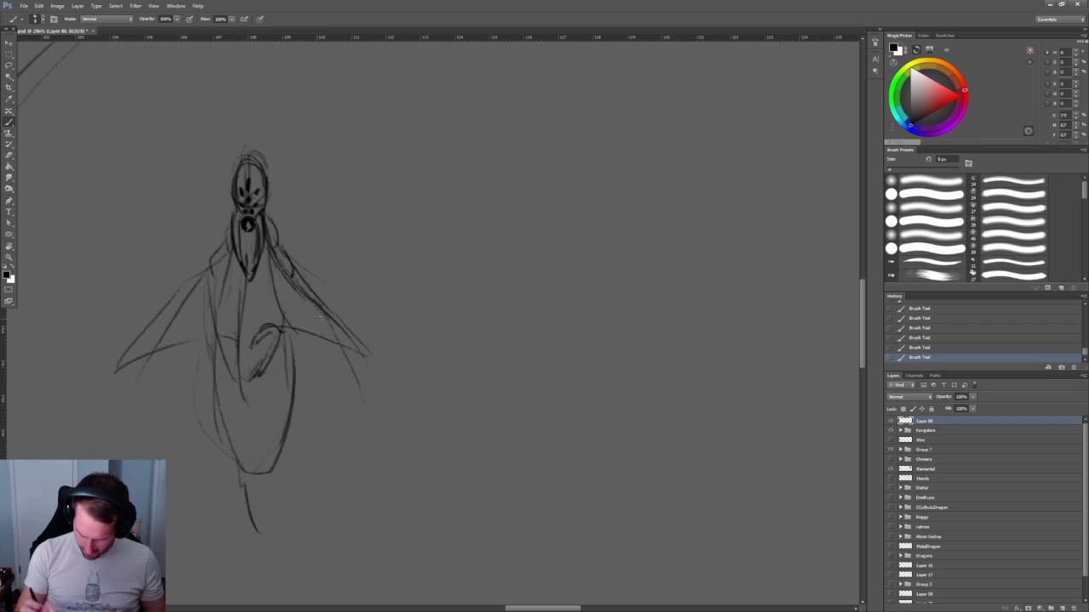
mouse_move(296, 338)
mouse_down()
mouse_move(418, 466)
mouse_move(166, 465)
mouse_up()
drag(245, 482, 293, 477)
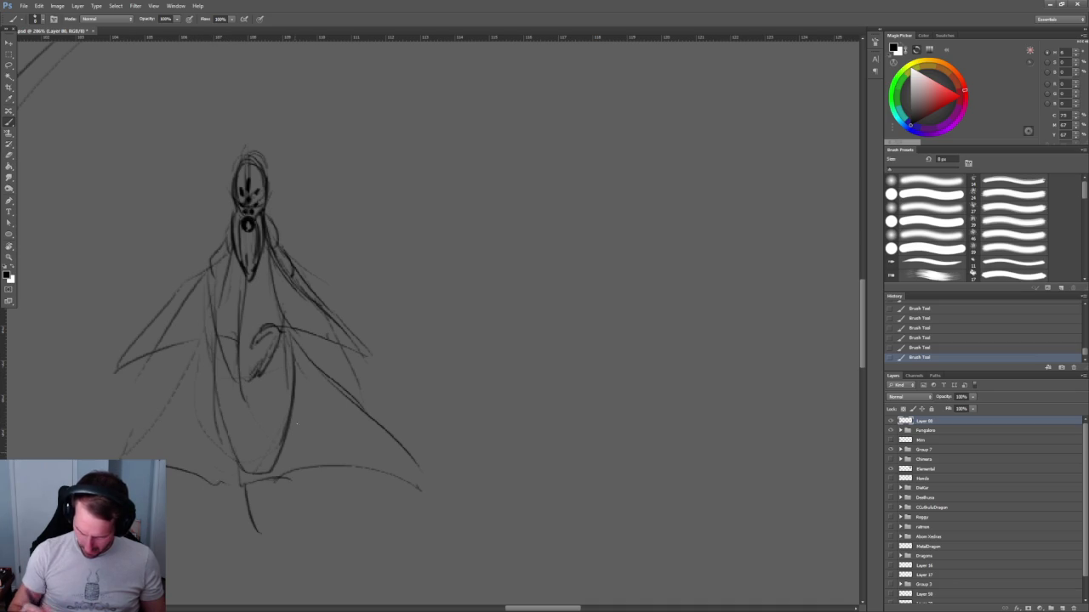
drag(207, 334, 207, 409)
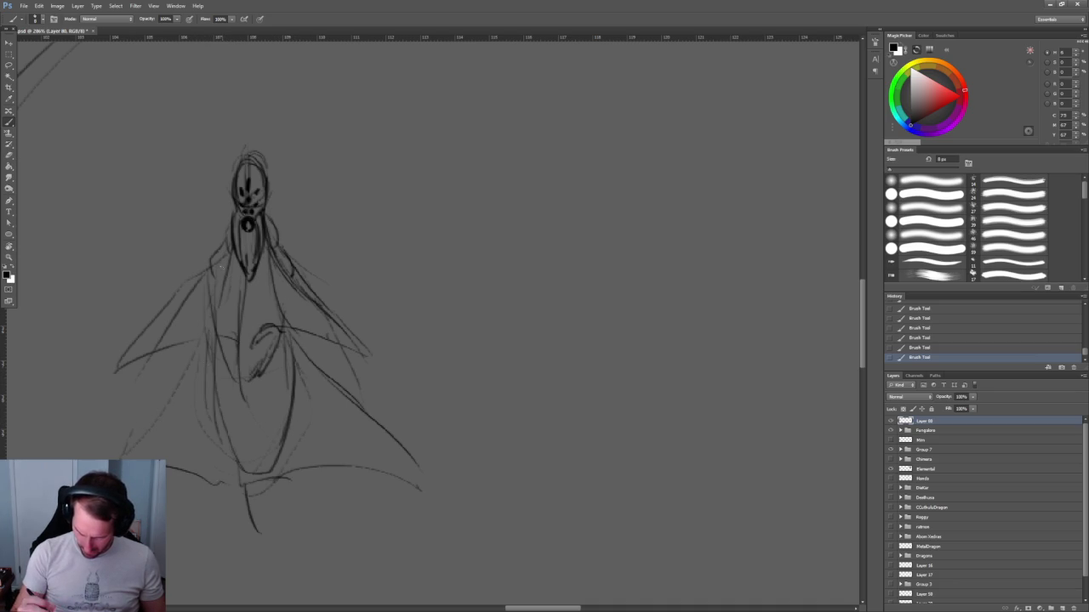
Redraw the beard with darker, thicker strokes tapering to a shorter pointed tip.
drag(228, 219, 238, 220)
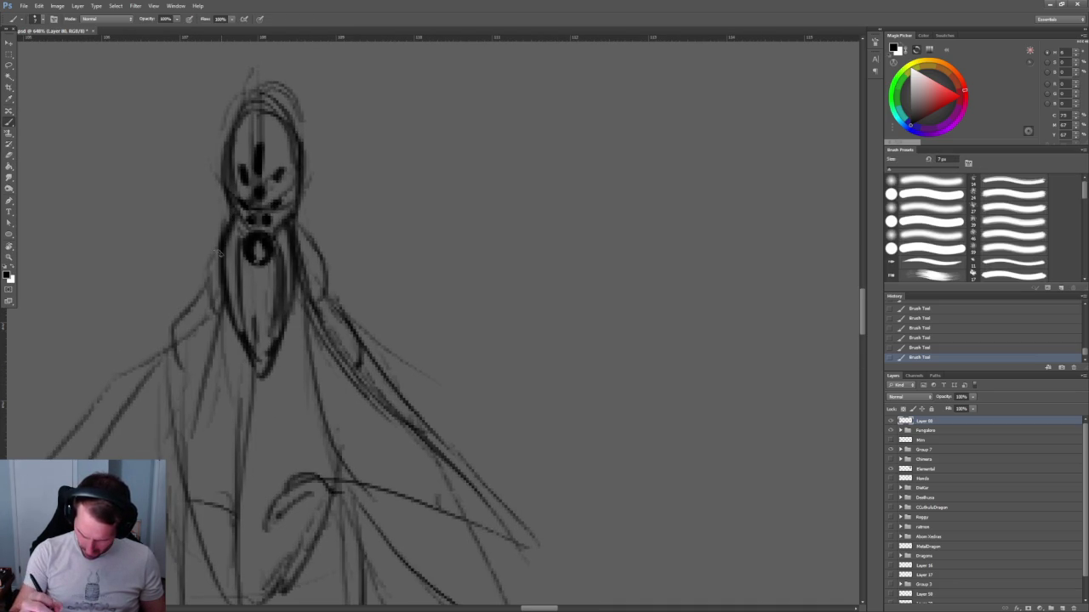
drag(217, 260, 272, 397)
drag(245, 231, 277, 423)
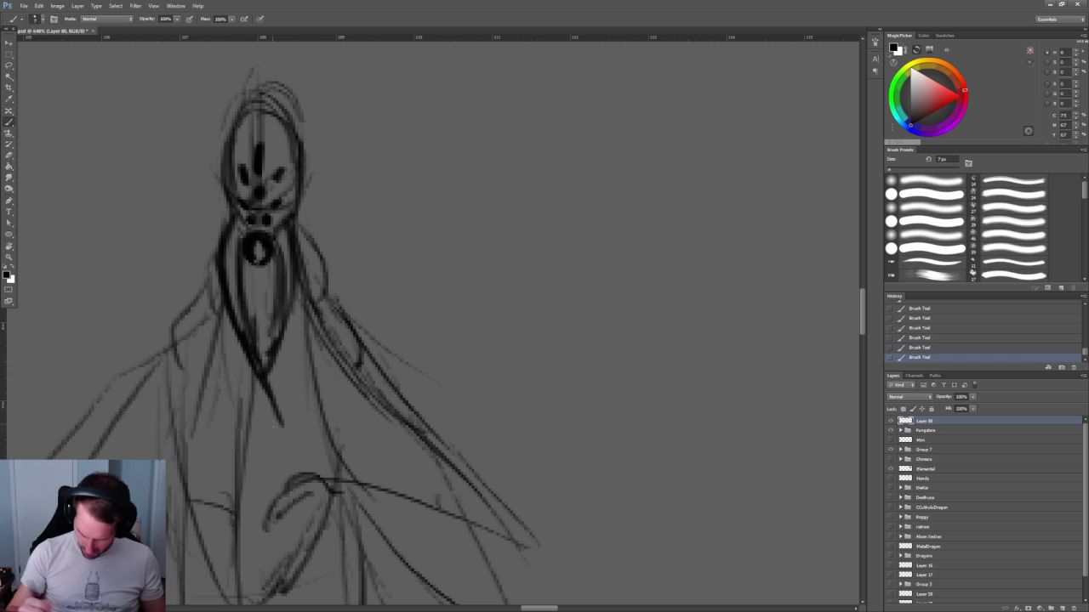
key(ctrl+z)
drag(238, 243, 261, 376)
drag(280, 258, 260, 375)
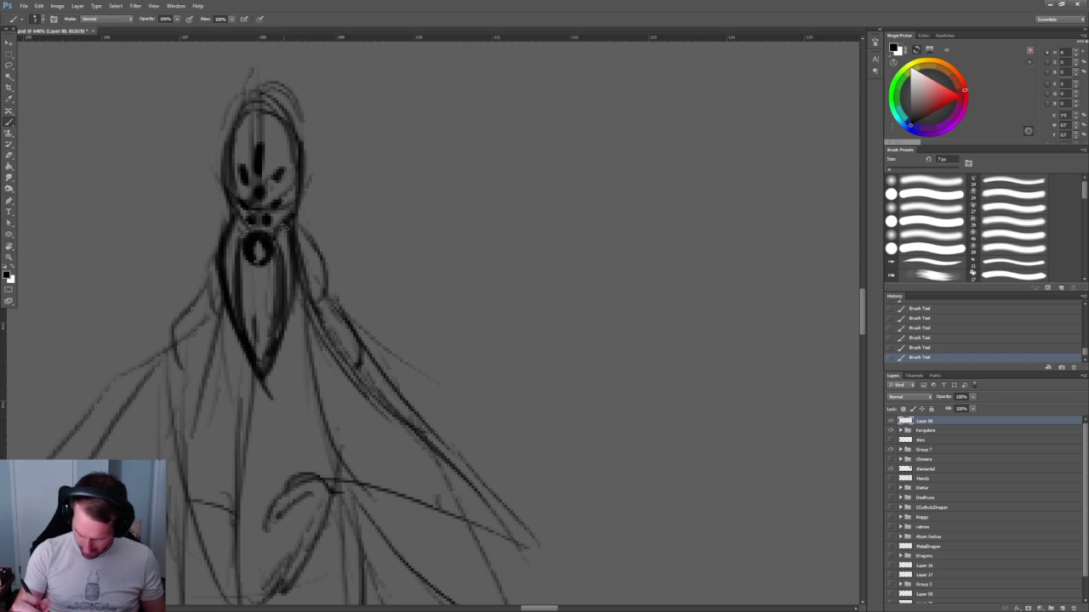
drag(285, 243, 252, 408)
mouse_move(233, 223)
mouse_down()
mouse_move(271, 397)
mouse_move(262, 419)
mouse_up()
scroll(375, 310, down, 3)
scroll(375, 311, up, 3)
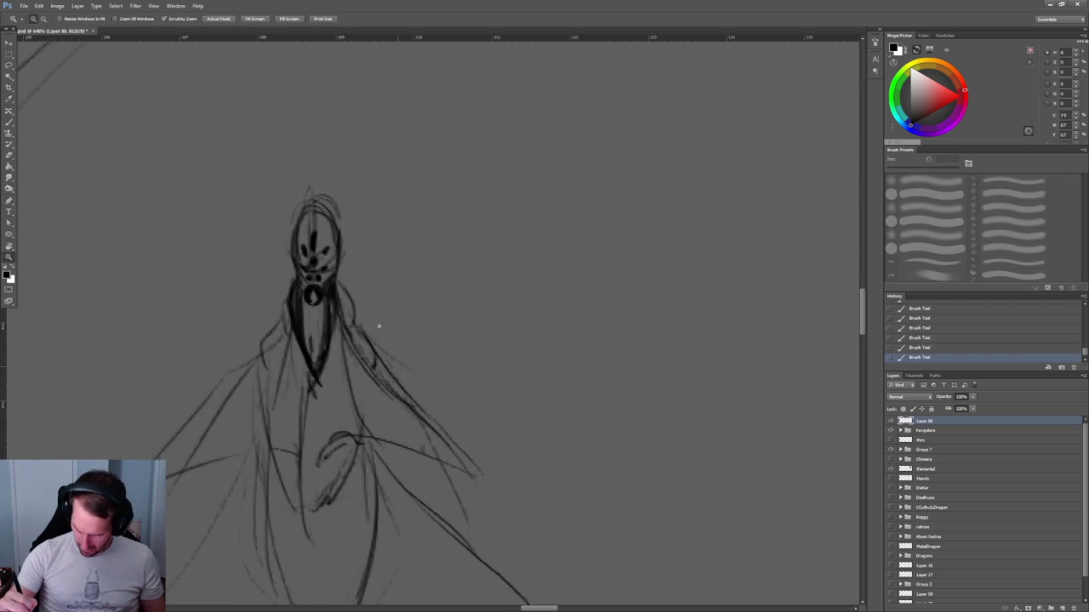
key(b)
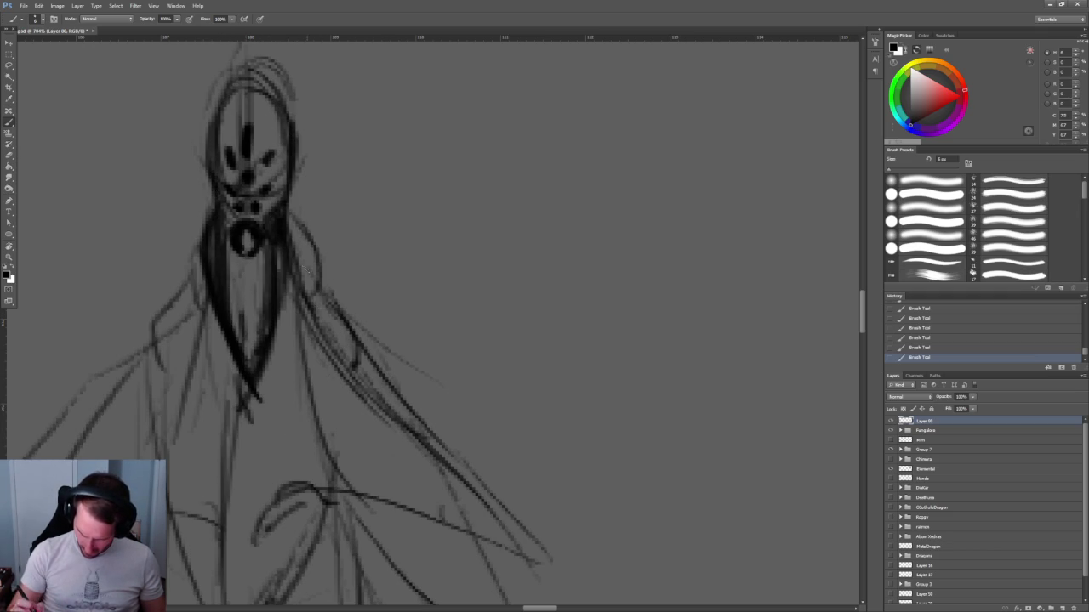
scroll(309, 273, down, 5)
scroll(352, 426, up, 3)
scroll(310, 273, down, 3)
scroll(298, 213, up, 2)
scroll(290, 170, up, 1)
Draw long dark robe folds falling from the hood down both sides.
drag(303, 92, 379, 369)
drag(268, 89, 141, 358)
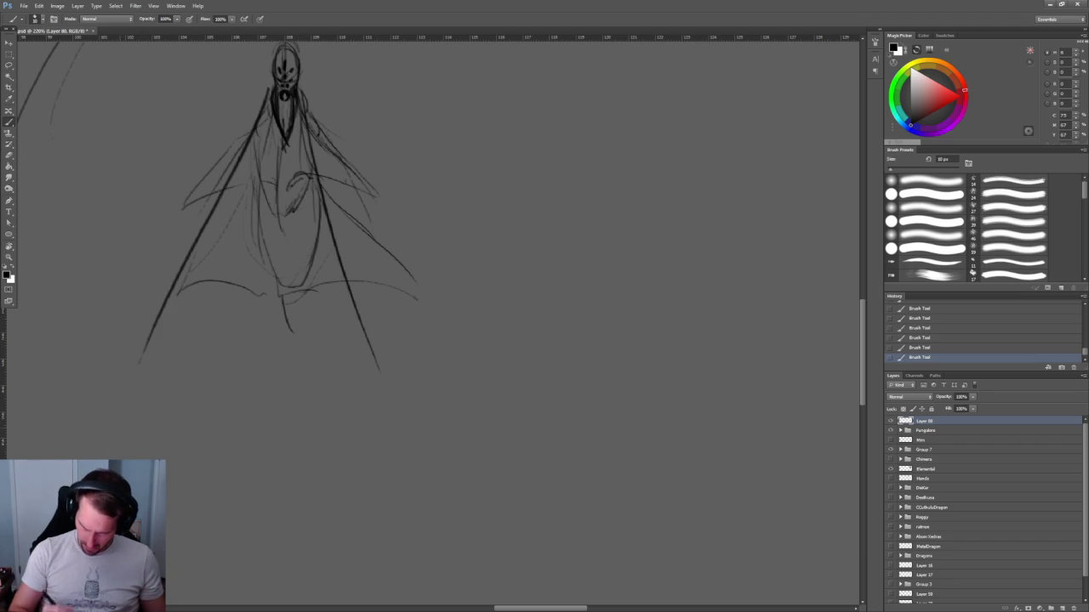
drag(317, 126, 405, 342)
key(ctrl+z)
drag(306, 112, 398, 437)
drag(252, 81, 182, 388)
key(ctrl+z)
drag(265, 104, 160, 395)
drag(283, 146, 280, 379)
drag(257, 134, 211, 426)
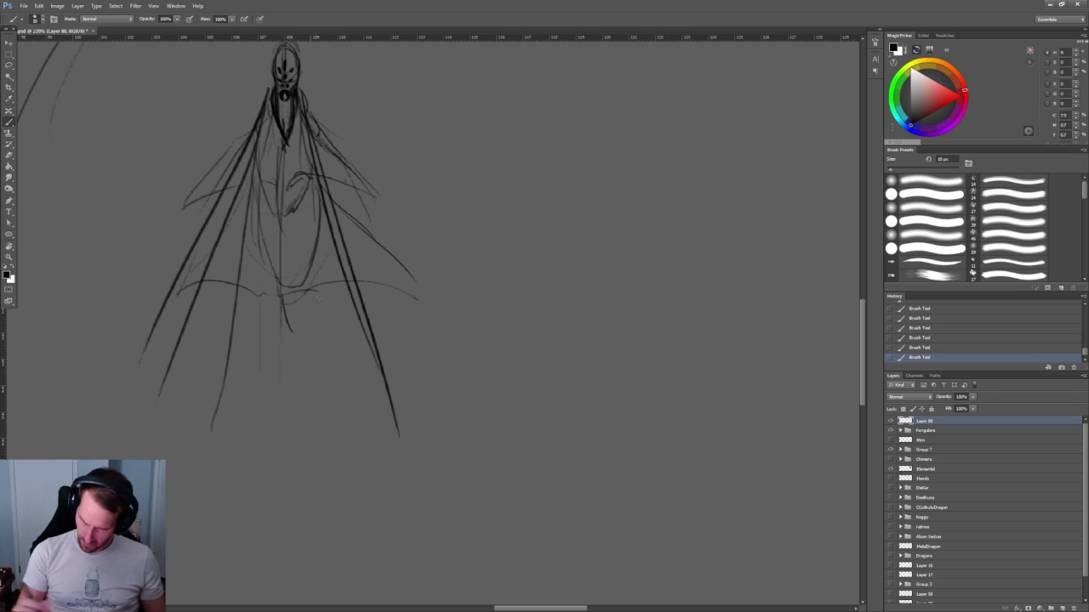
Add curved folds and short strokes across the lower body.
drag(273, 331, 356, 308)
drag(204, 255, 284, 320)
drag(353, 308, 336, 371)
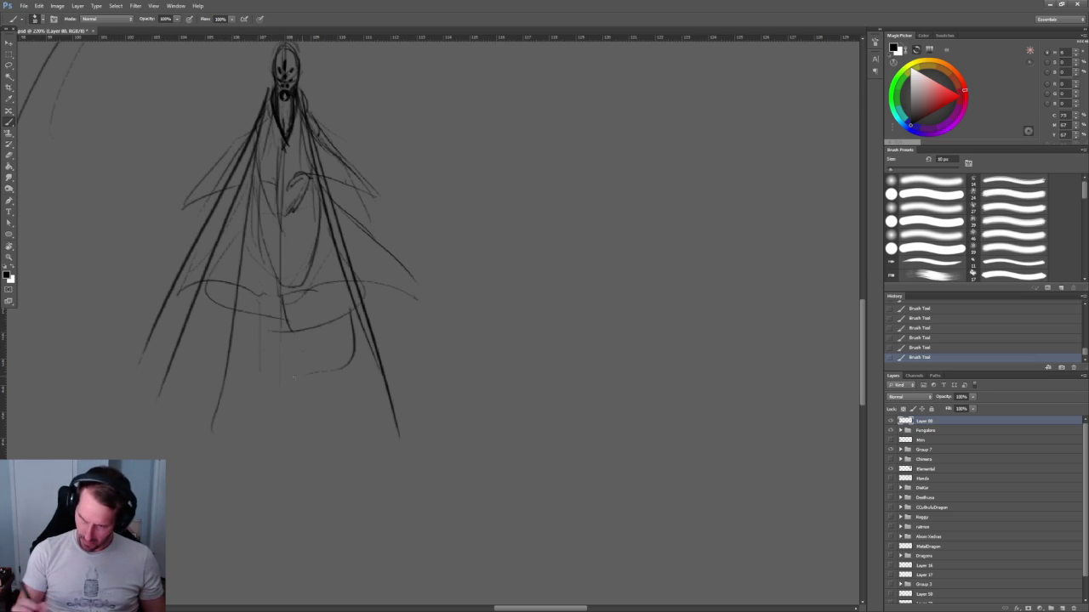
drag(231, 311, 282, 368)
drag(325, 328, 296, 432)
drag(348, 396, 327, 453)
drag(242, 440, 215, 511)
key(z)
mouse_move(271, 544)
mouse_down()
mouse_move(254, 505)
mouse_move(289, 504)
mouse_up()
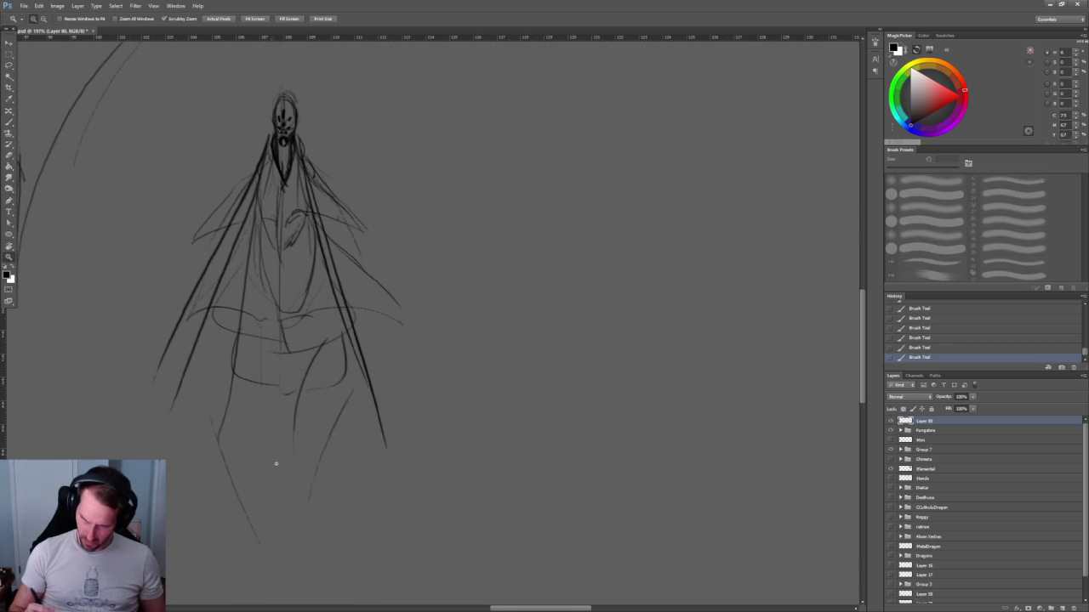
key(b)
Add a right shoulder stroke and darken the folds down the left cloak.
drag(302, 147, 377, 248)
key(ctrl+z)
mouse_move(313, 167)
mouse_down()
mouse_move(359, 254)
mouse_move(354, 297)
mouse_move(396, 366)
mouse_move(391, 449)
mouse_up()
drag(256, 162, 225, 248)
mouse_move(242, 186)
mouse_down()
mouse_move(190, 268)
mouse_move(208, 301)
mouse_move(149, 460)
mouse_move(170, 548)
mouse_up()
drag(207, 491, 182, 550)
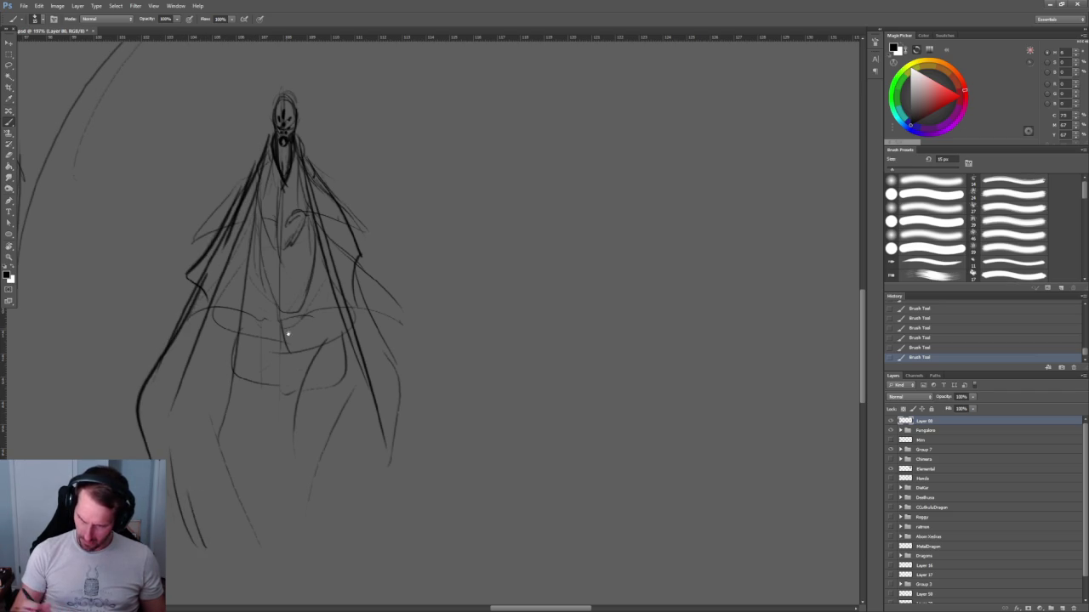
drag(280, 256, 270, 378)
drag(260, 284, 196, 432)
drag(258, 326, 166, 473)
mouse_move(236, 381)
mouse_down()
mouse_move(169, 506)
mouse_move(167, 544)
mouse_up()
drag(204, 495, 176, 596)
Draw dark folds down the right cloak, then thick 30 px strokes down the centre.
drag(289, 281, 364, 382)
drag(300, 317, 345, 410)
drag(305, 349, 349, 445)
drag(294, 388, 300, 531)
scroll(298, 340, down, 2)
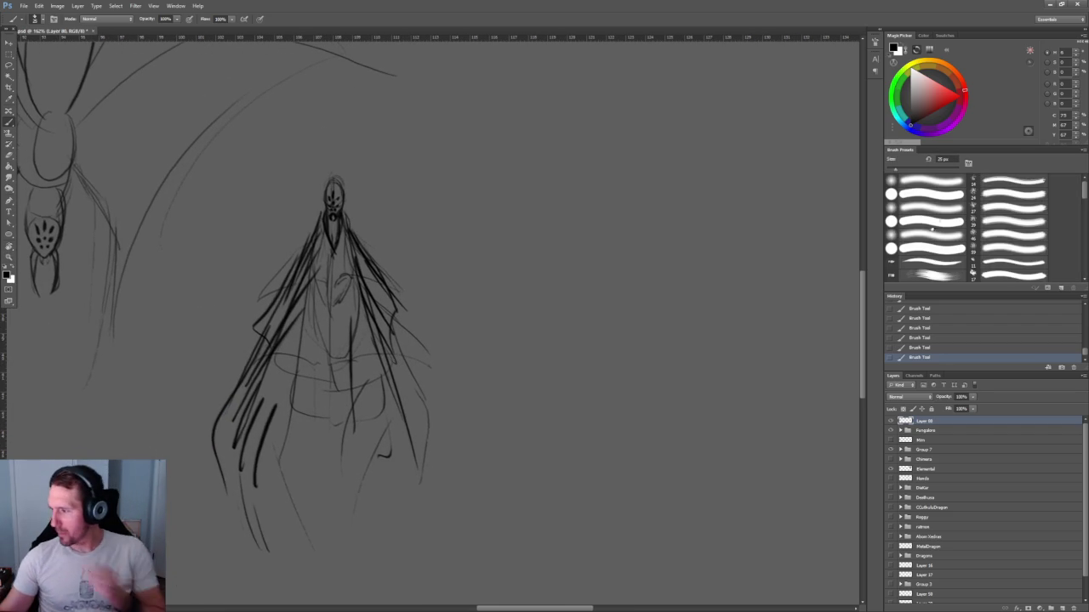
key(bracketright)
key(bracketright)
drag(329, 228, 315, 297)
drag(328, 251, 325, 367)
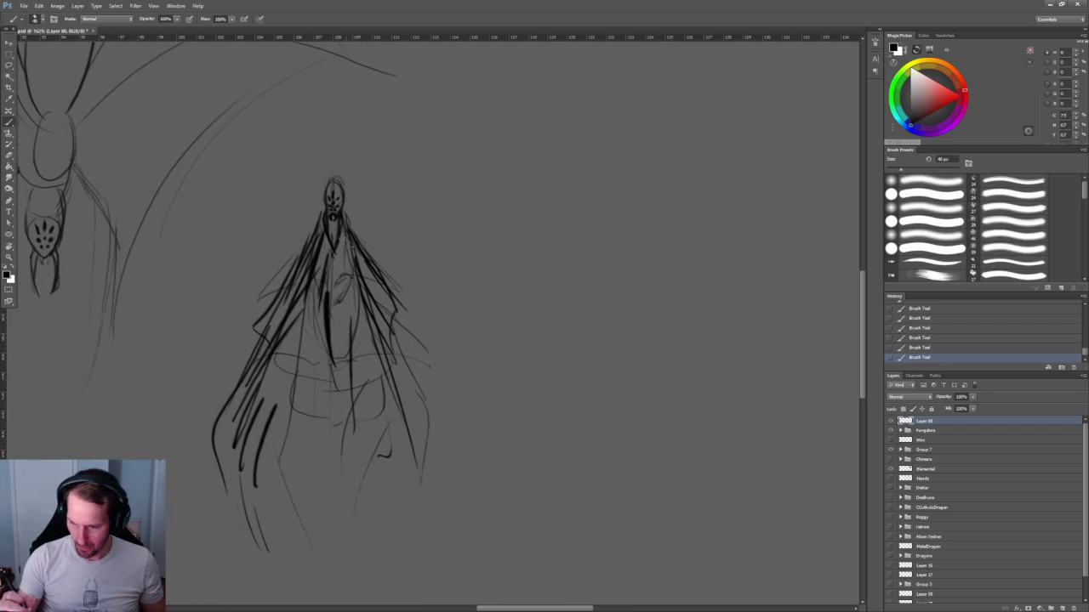
scroll(357, 200, up, 3)
scroll(358, 200, up, 2)
Erase stray construction lines on the left, top and upper right of the head.
key(e)
drag(304, 272, 304, 293)
drag(216, 197, 218, 269)
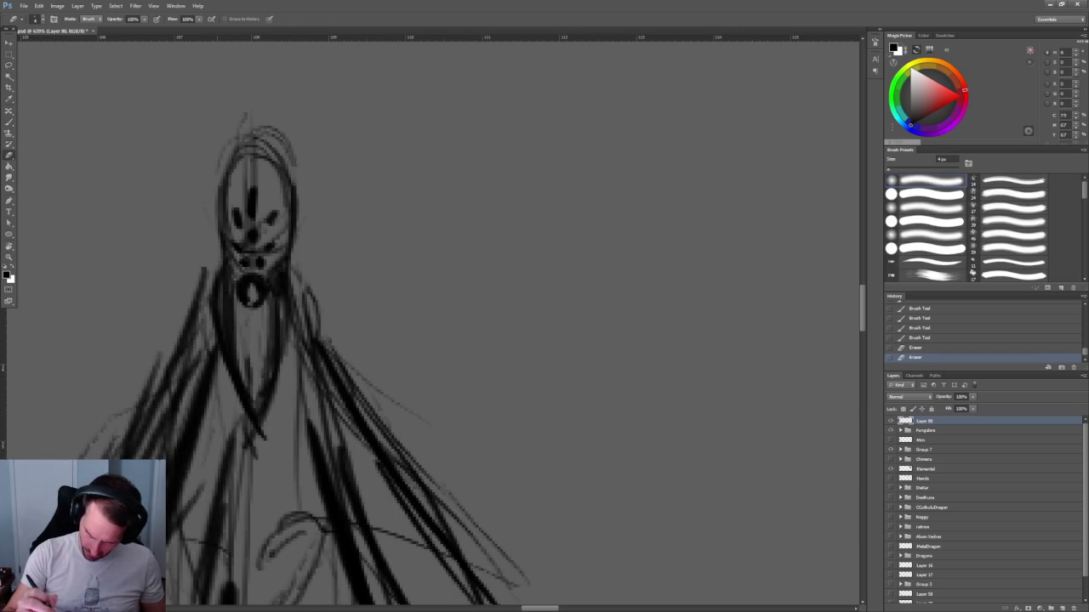
drag(236, 130, 222, 269)
drag(260, 127, 296, 165)
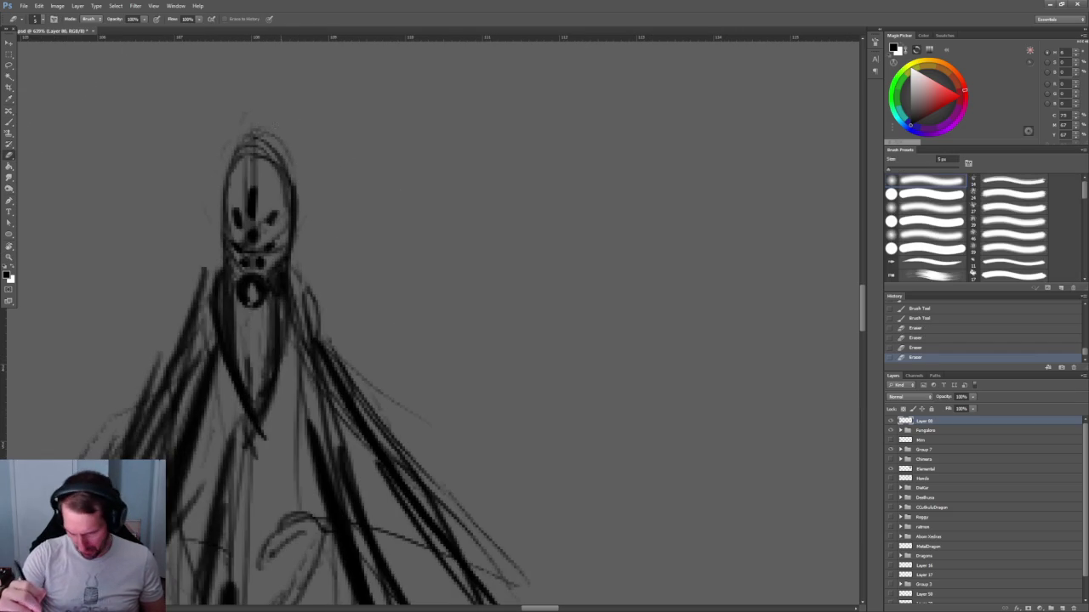
drag(238, 129, 292, 164)
mouse_move(228, 171)
mouse_down()
mouse_move(257, 138)
mouse_move(296, 205)
mouse_up()
Redraw the head's left outline up to the top with a 9 px brush.
key(b)
mouse_move(226, 214)
mouse_down()
mouse_move(240, 228)
mouse_move(255, 136)
mouse_up()
key(bracketleft)
key(bracketleft)
key(bracketleft)
key(ctrl+z)
drag(227, 235, 255, 153)
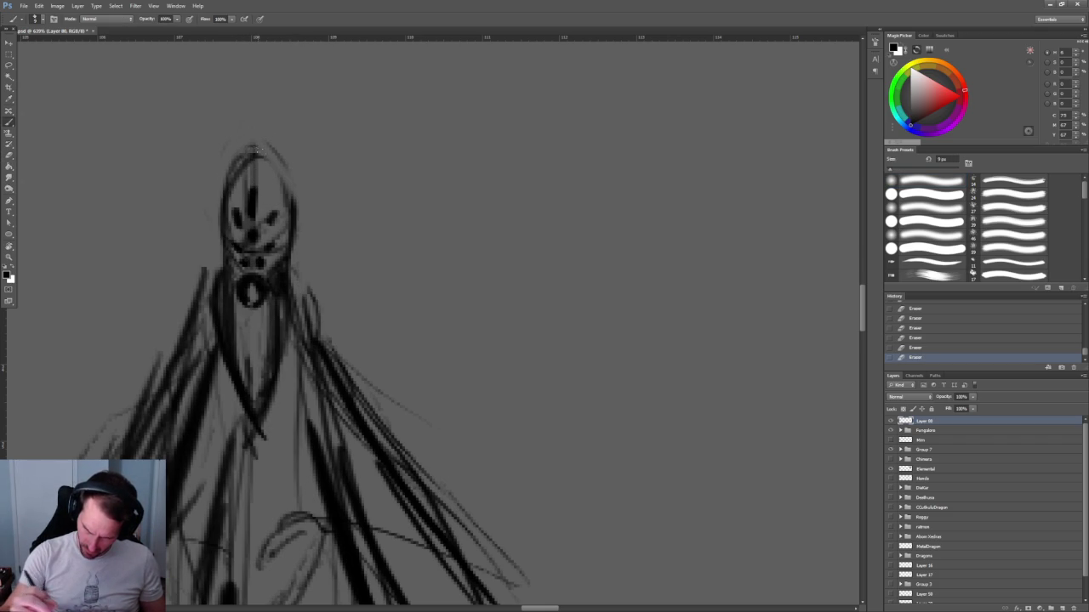
key(ctrl+z)
drag(226, 238, 263, 146)
scroll(291, 414, down, 5)
Extend the wing's arm line diagonally down toward the robe.
drag(394, 290, 308, 393)
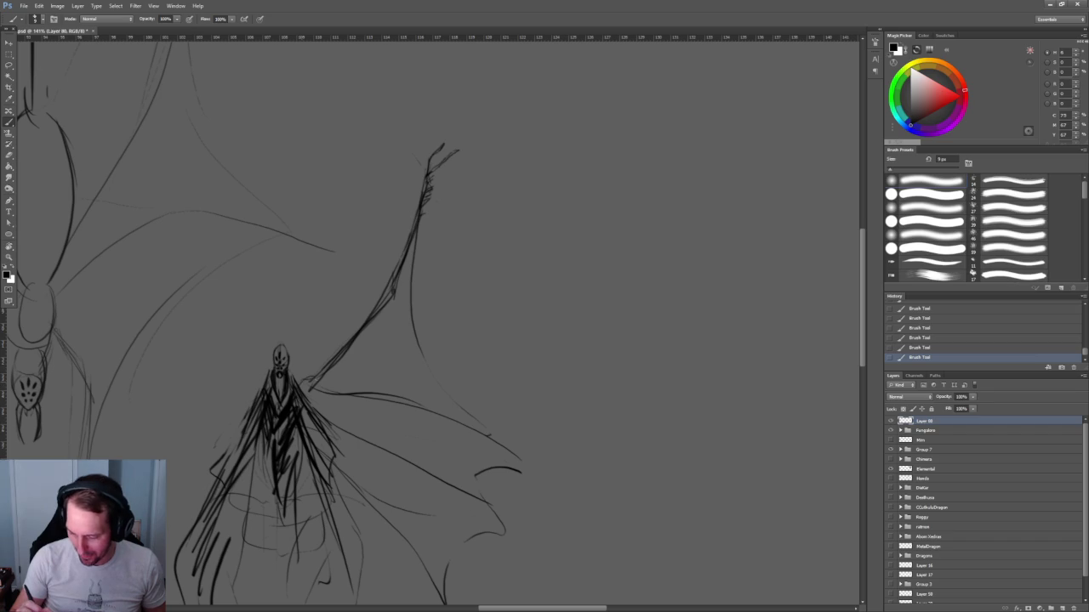
drag(345, 251, 369, 248)
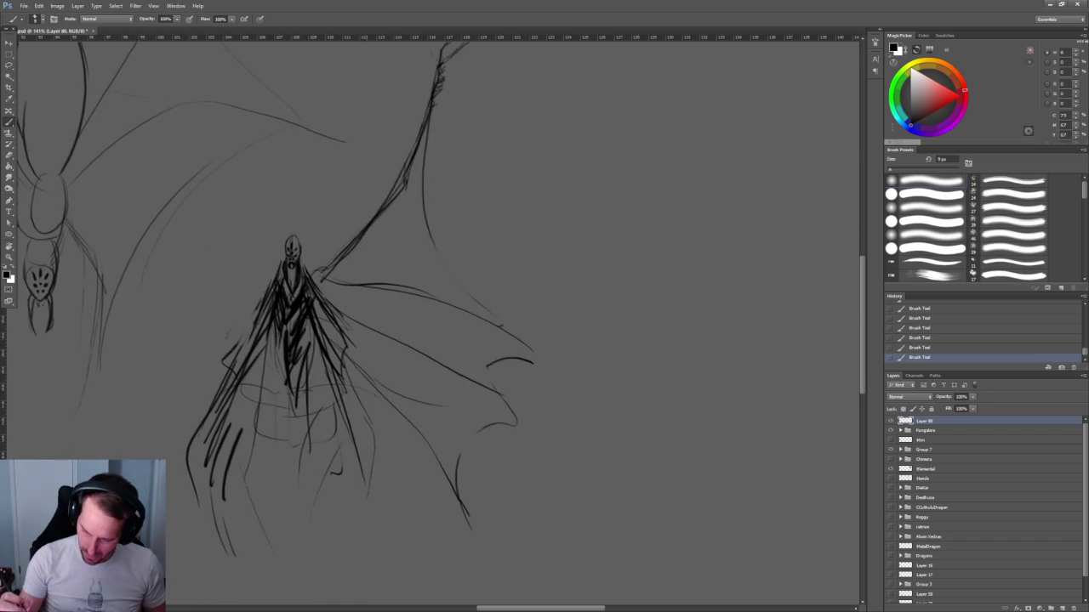
key(b)
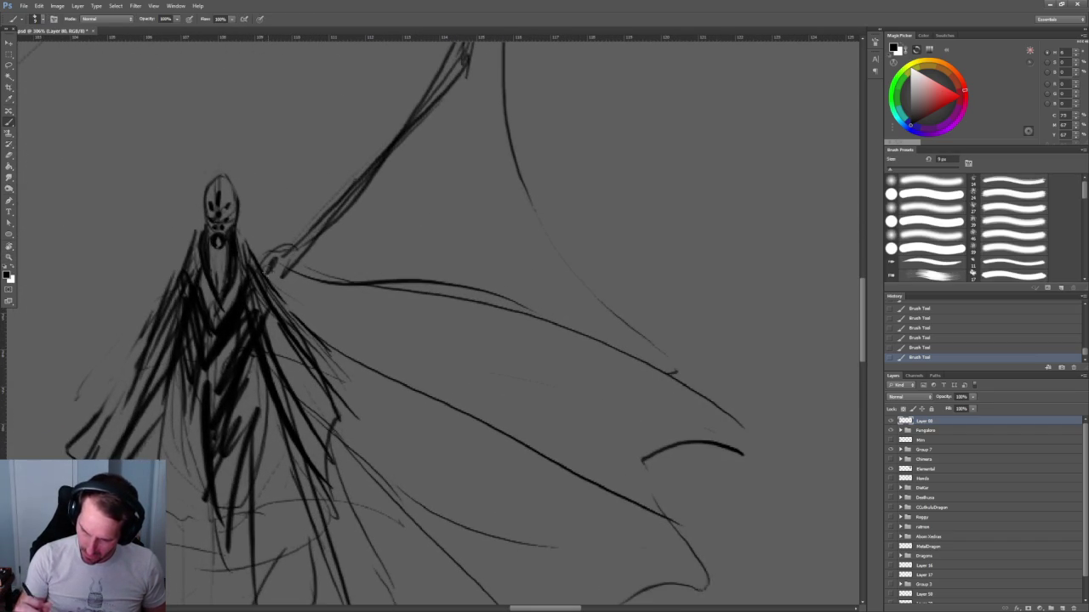
Lighten the dark torso and lower robe strokes with the Eraser.
key(e)
mouse_move(250, 281)
mouse_down()
mouse_move(241, 345)
mouse_move(252, 351)
mouse_up()
mouse_move(272, 294)
mouse_down()
mouse_move(285, 319)
mouse_move(269, 371)
mouse_up()
mouse_move(289, 323)
mouse_down()
mouse_move(311, 357)
mouse_move(279, 409)
mouse_up()
drag(303, 352, 334, 393)
drag(301, 403, 318, 427)
drag(317, 385, 343, 434)
mouse_move(271, 296)
mouse_down()
mouse_move(310, 364)
mouse_move(294, 406)
mouse_up()
drag(310, 424, 322, 443)
drag(261, 349, 284, 414)
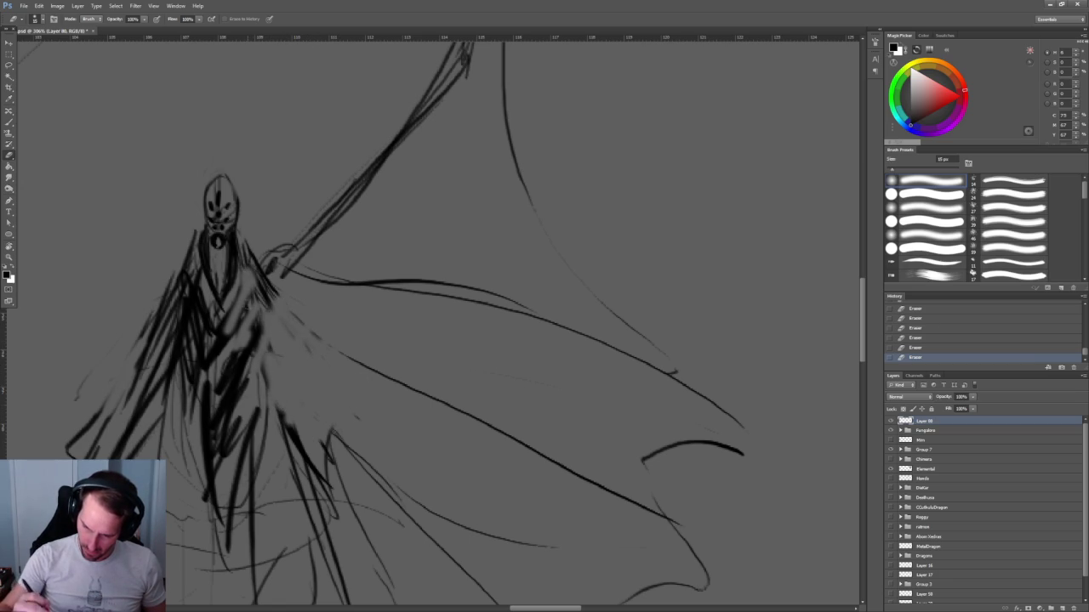
drag(240, 274, 260, 372)
drag(213, 290, 245, 396)
Dab small dark marks beside the neck and shade across the chest with the Brush.
key(b)
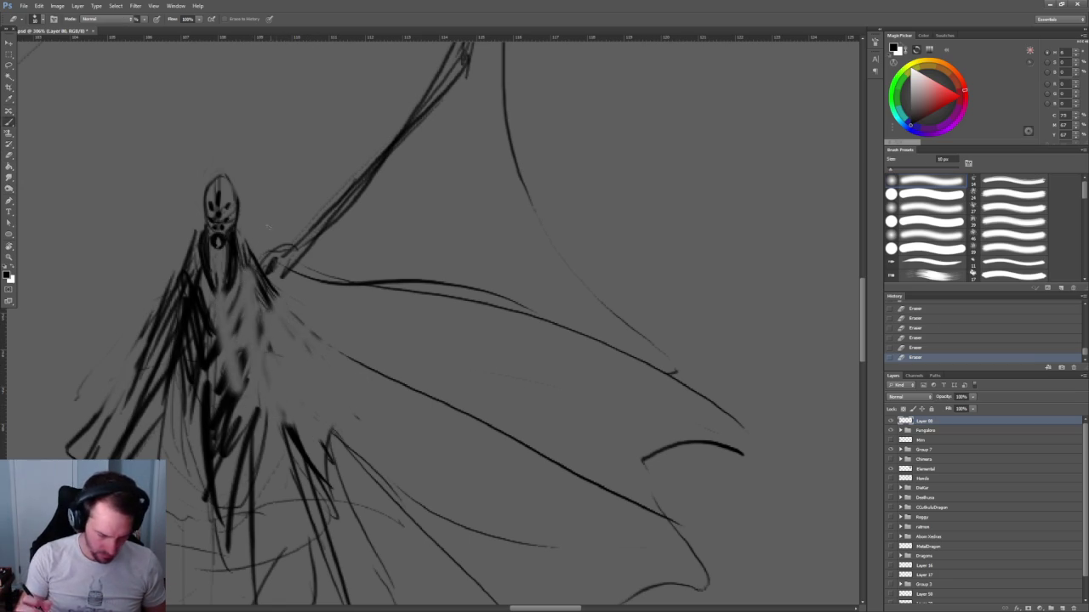
click(181, 275)
drag(245, 255, 269, 296)
click(202, 242)
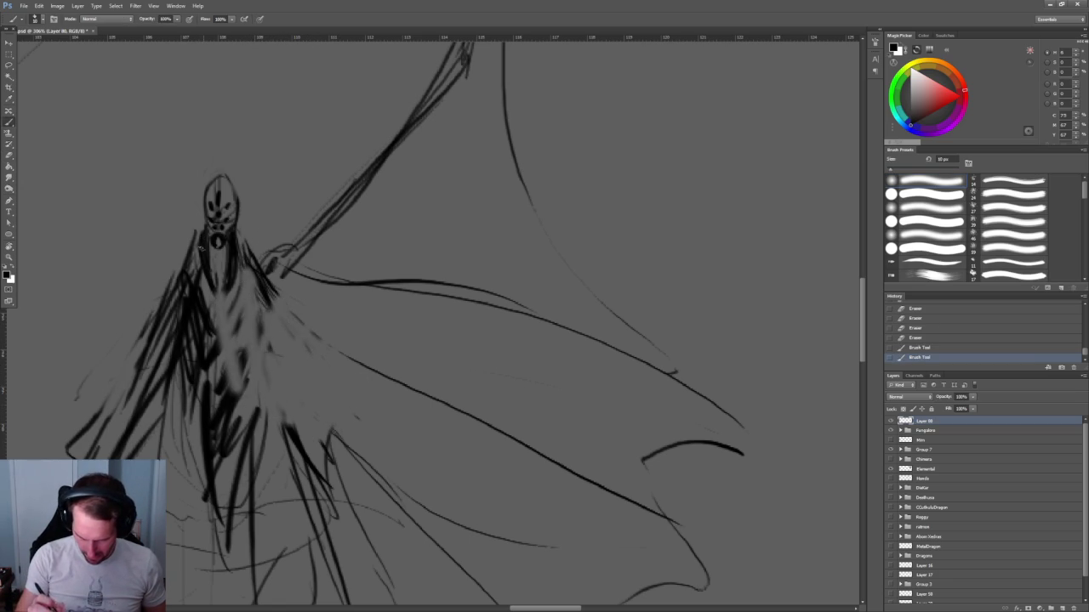
mouse_move(187, 267)
mouse_down()
mouse_move(223, 306)
mouse_move(271, 321)
mouse_move(201, 302)
mouse_up()
Outline the torso's right side and hatch dark shading down the chest, torso and waist.
drag(274, 296, 264, 378)
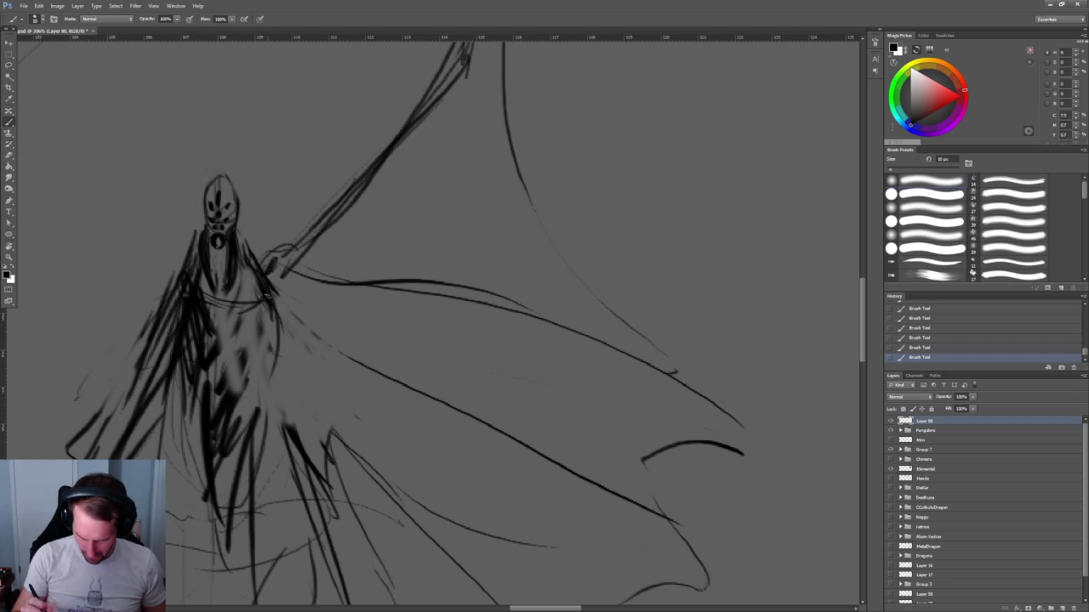
drag(272, 326, 245, 391)
drag(194, 345, 216, 383)
drag(223, 302, 227, 388)
drag(227, 322, 226, 367)
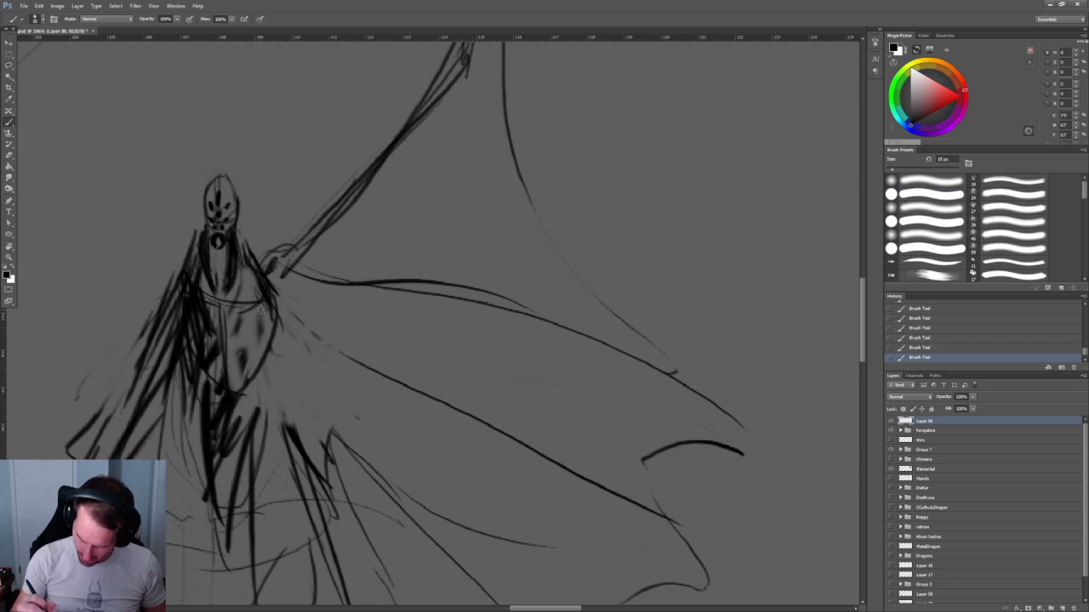
mouse_move(234, 307)
mouse_down()
mouse_move(247, 326)
mouse_move(277, 335)
mouse_move(251, 361)
mouse_up()
mouse_move(246, 338)
mouse_down()
mouse_move(265, 381)
mouse_move(233, 393)
mouse_up()
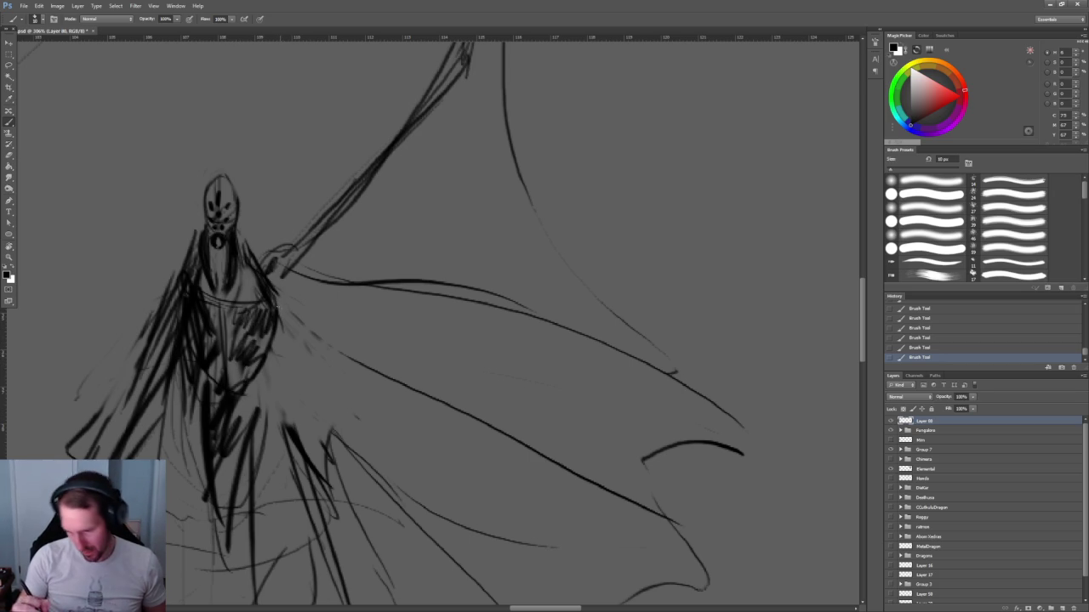
Sketch a loop at the right shoulder and add dark strokes down the lower body.
drag(272, 294, 285, 313)
drag(291, 271, 274, 254)
drag(284, 300, 301, 298)
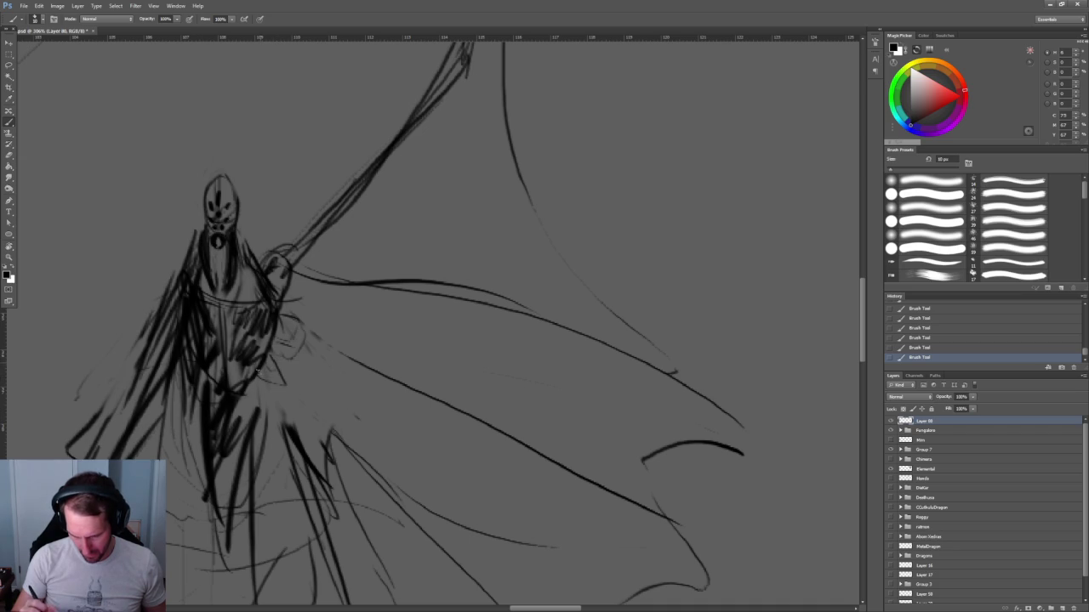
drag(253, 377, 257, 442)
drag(254, 395, 251, 529)
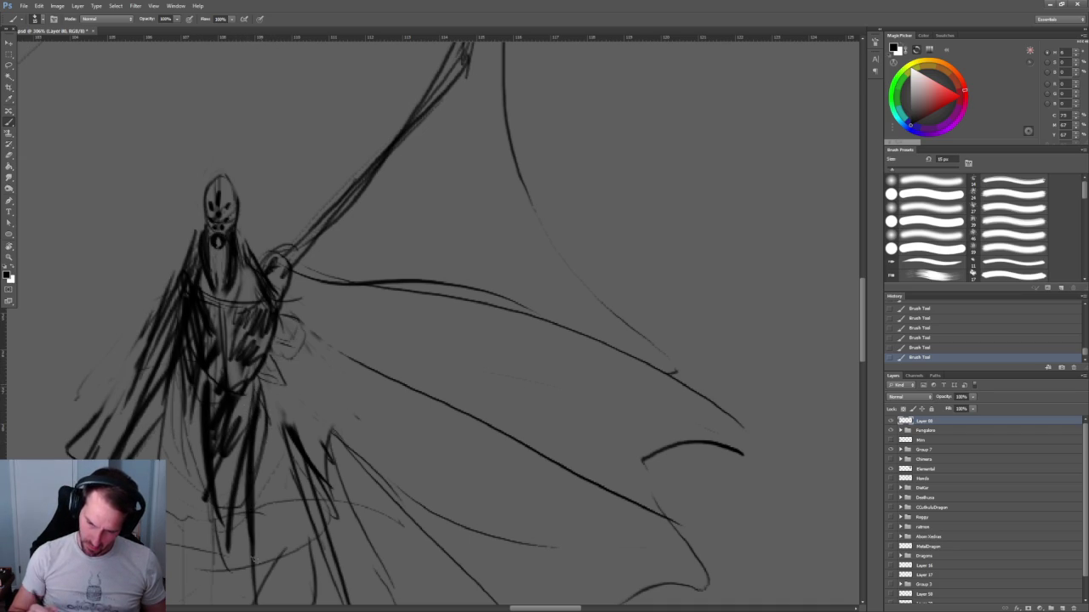
drag(351, 468, 323, 467)
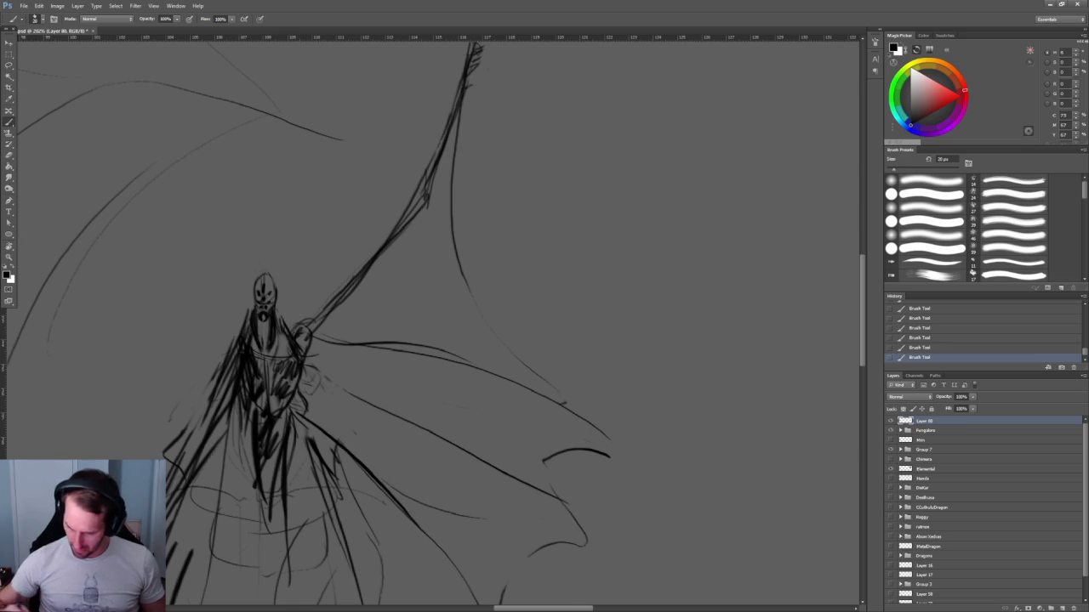
Erase over the figure's lower central robe lines to lighten them.
drag(456, 525, 450, 405)
key(e)
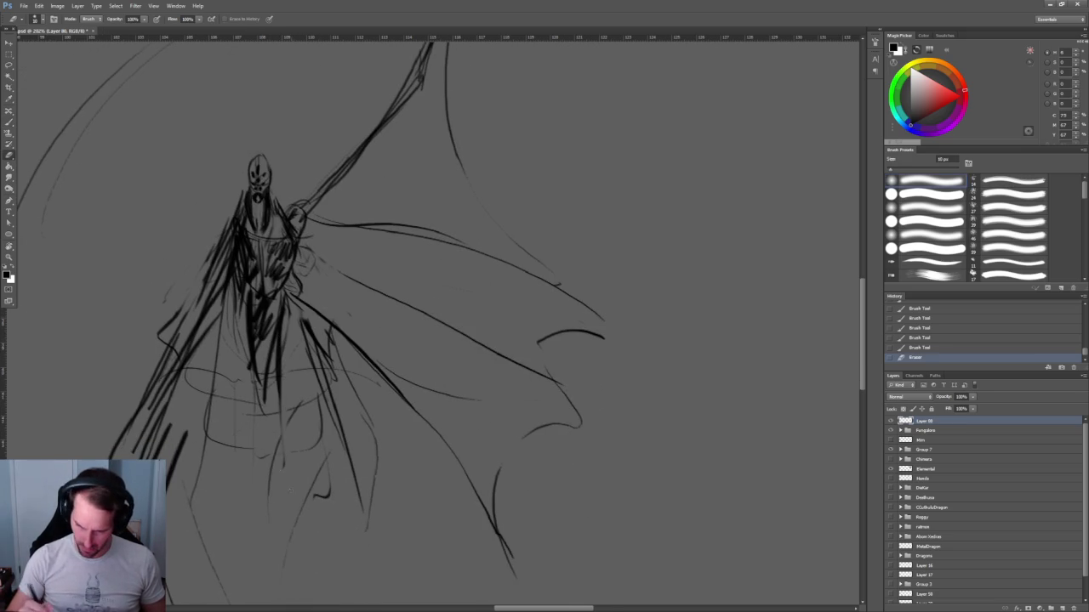
drag(262, 306, 263, 400)
mouse_move(257, 298)
mouse_down()
mouse_move(270, 374)
mouse_move(256, 405)
mouse_up()
drag(284, 329, 283, 392)
drag(238, 295, 239, 327)
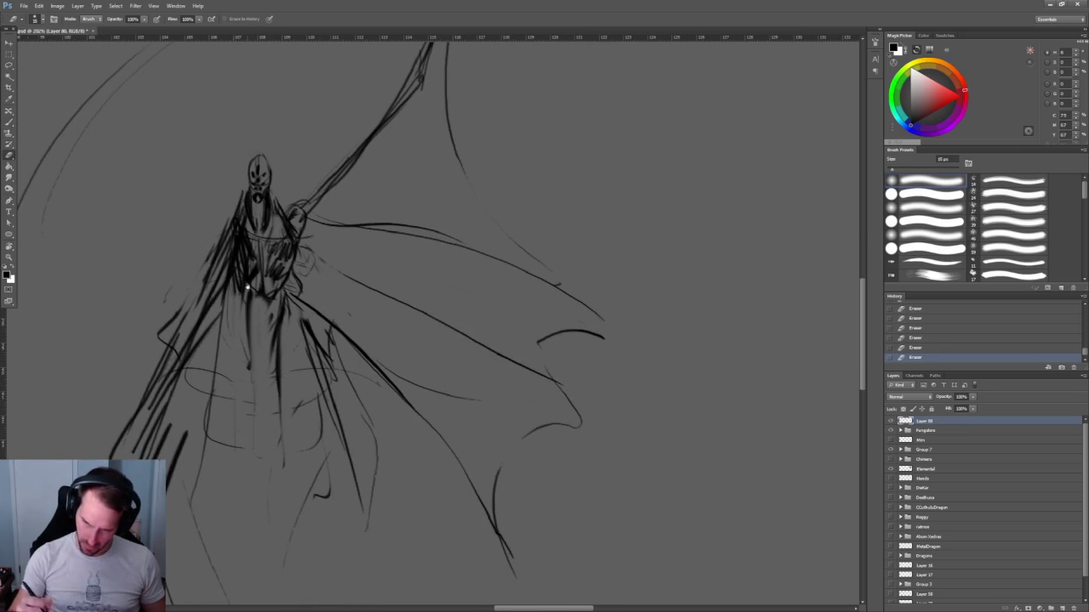
scroll(243, 279, down, 2)
scroll(243, 279, up, 8)
scroll(170, 255, down, 2)
scroll(170, 255, up, 2)
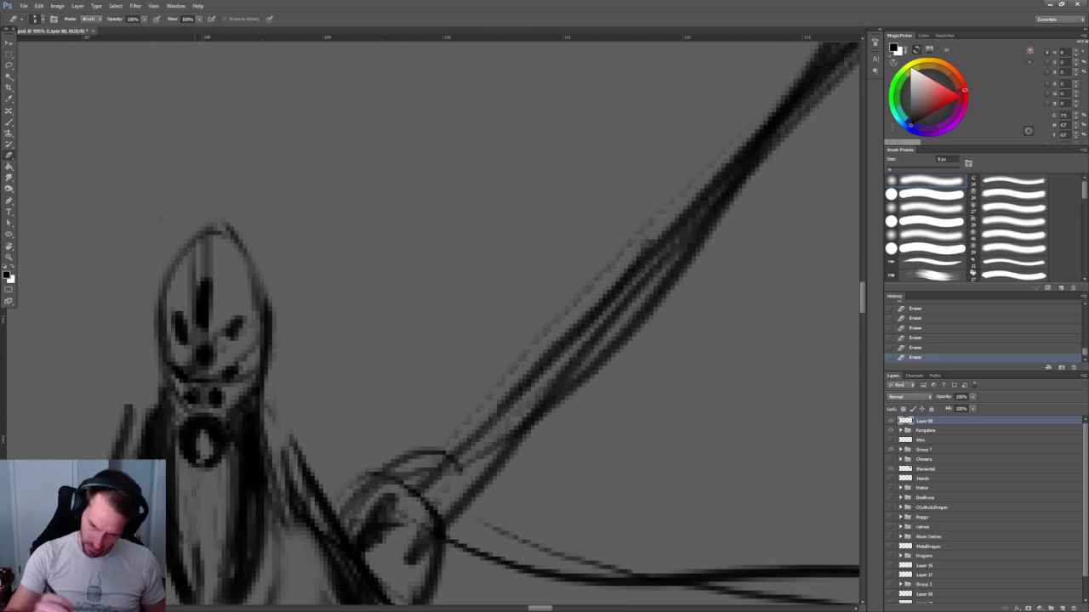
Lighten the head's top and right outline, then the mask's lower face with a smaller eraser.
mouse_move(225, 228)
mouse_down()
mouse_move(265, 314)
mouse_move(268, 383)
mouse_up()
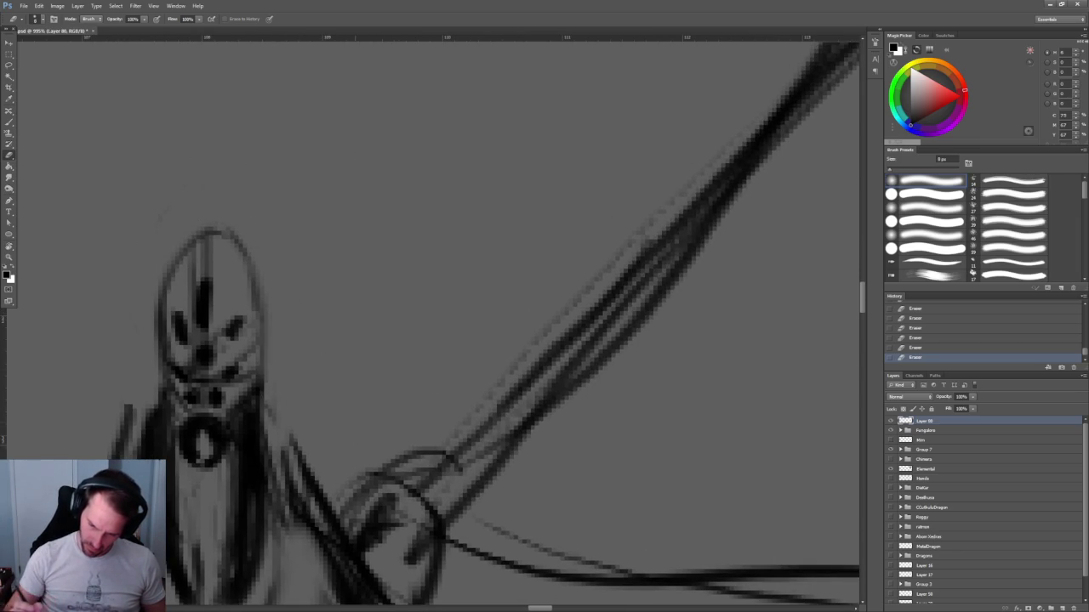
key(z)
scroll(360, 365, down, 5)
drag(348, 219, 436, 238)
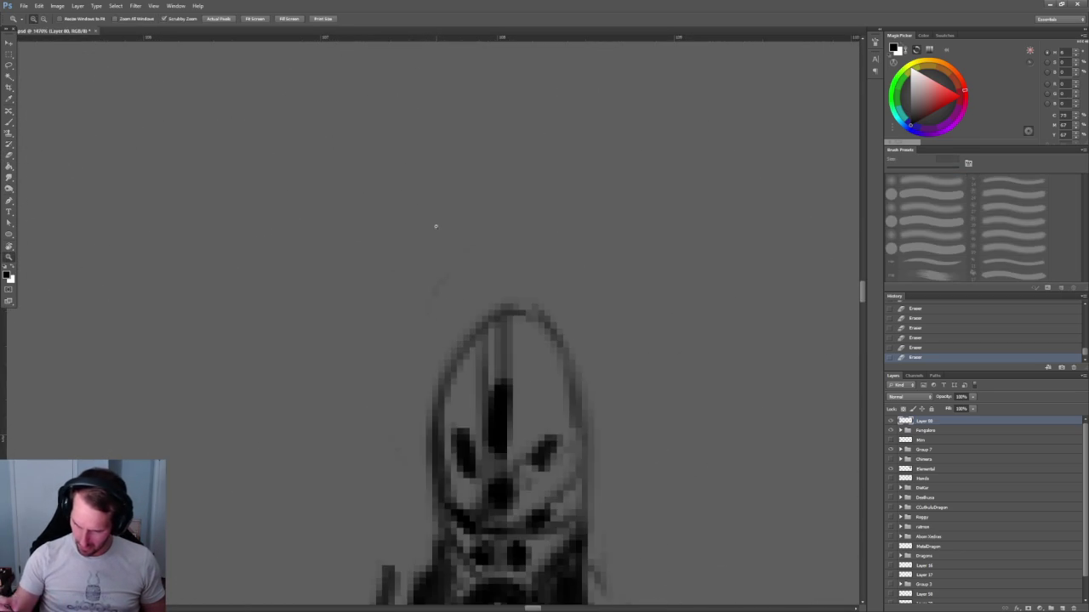
scroll(436, 238, down, 2)
scroll(358, 274, up, 2)
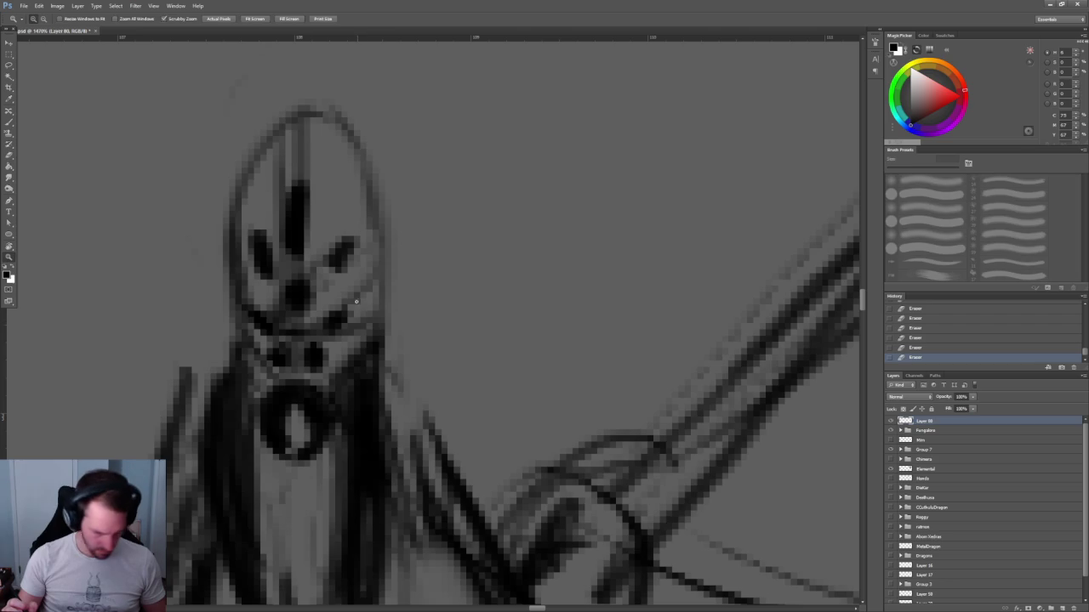
key(e)
key(bracketleft)
key(bracketleft)
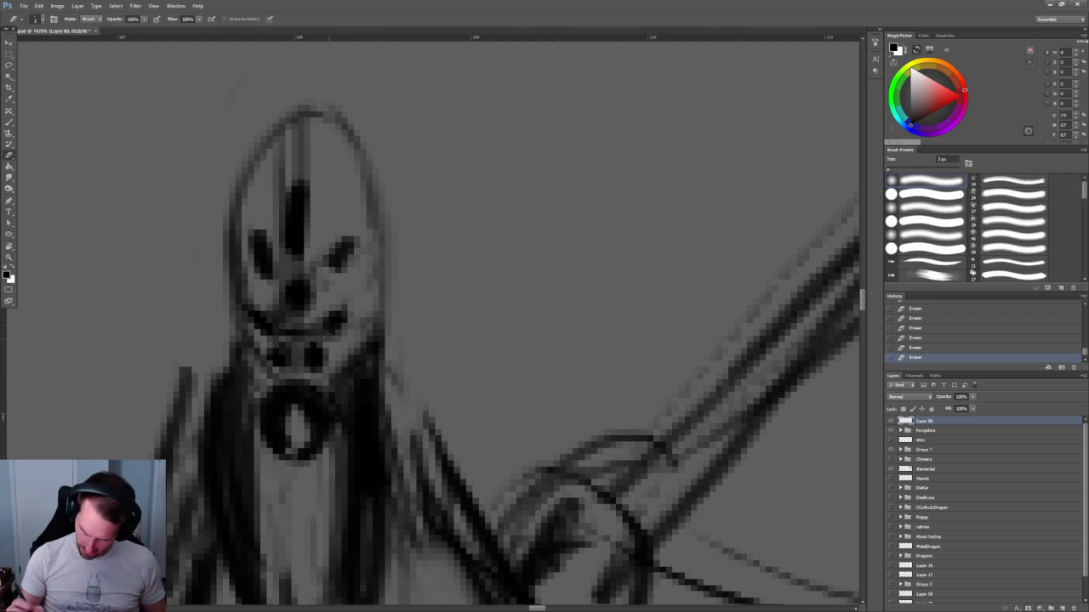
mouse_move(308, 336)
mouse_down()
mouse_move(272, 306)
mouse_move(243, 332)
mouse_up()
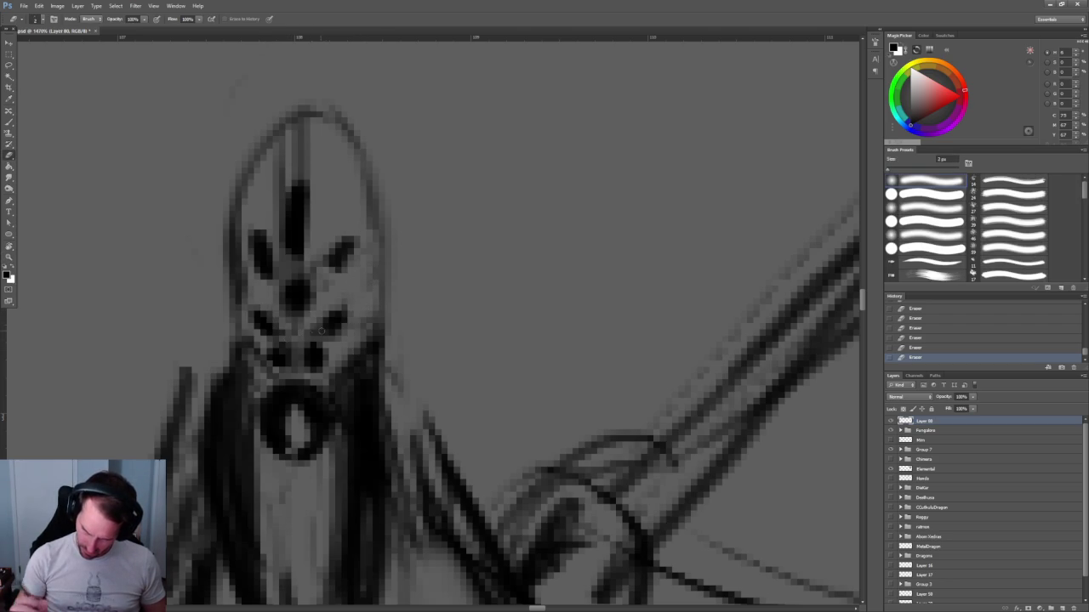
Zoom back out and lighten the thin strokes along the face.
key(z)
drag(527, 222, 435, 222)
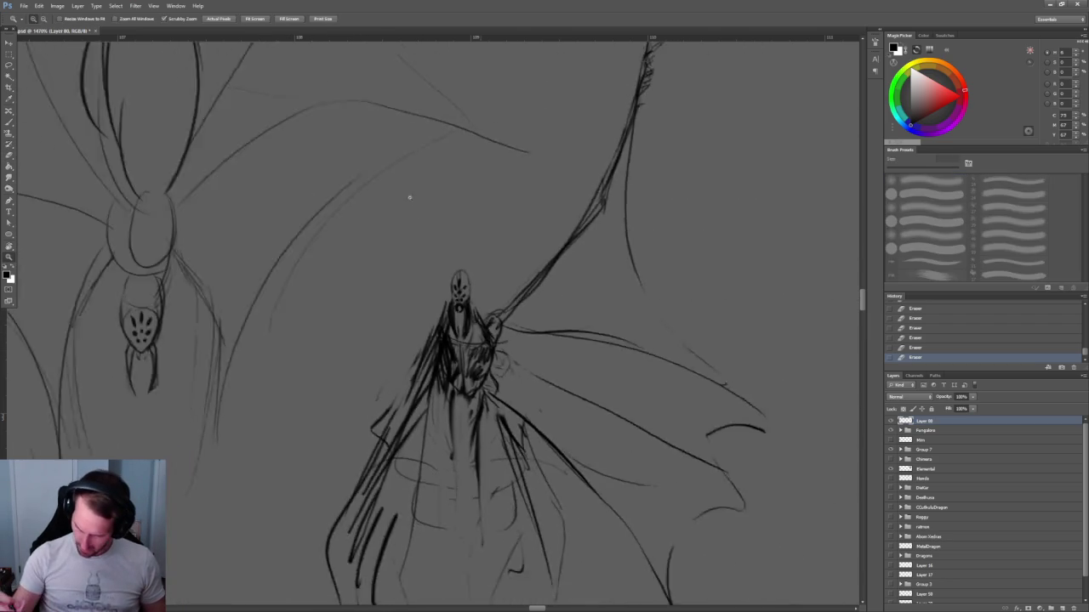
scroll(510, 308, up, 2)
scroll(493, 358, up, 3)
key(e)
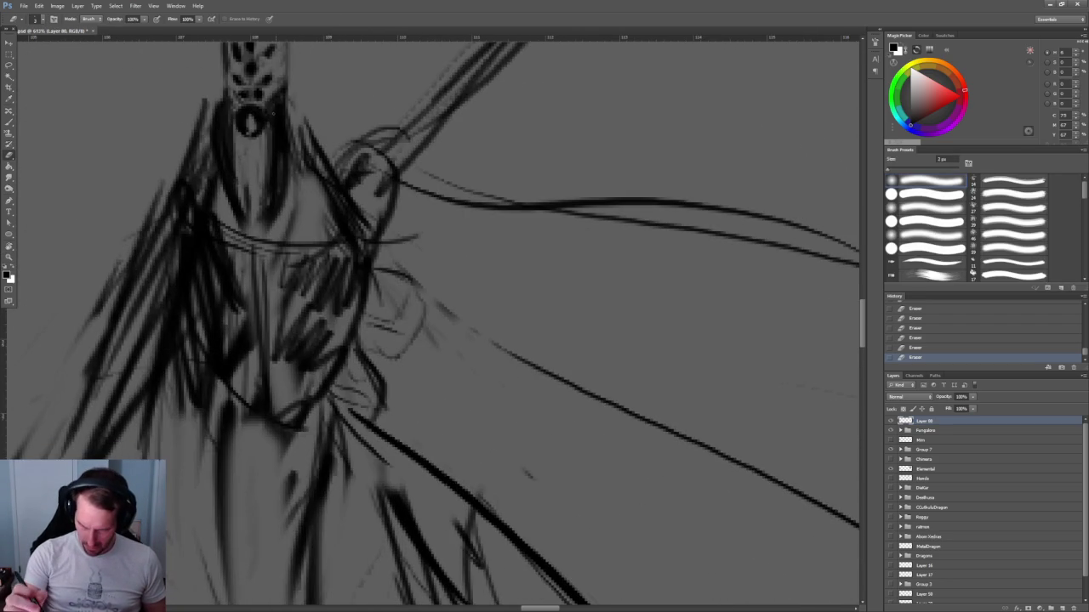
drag(272, 136, 264, 201)
drag(280, 157, 272, 226)
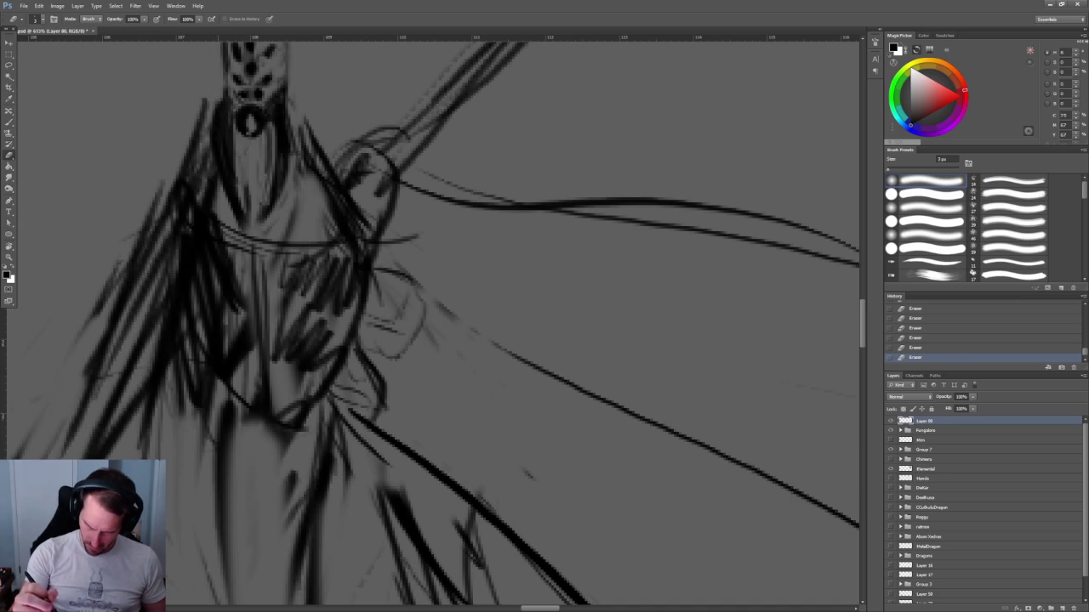
scroll(433, 324, down, 5)
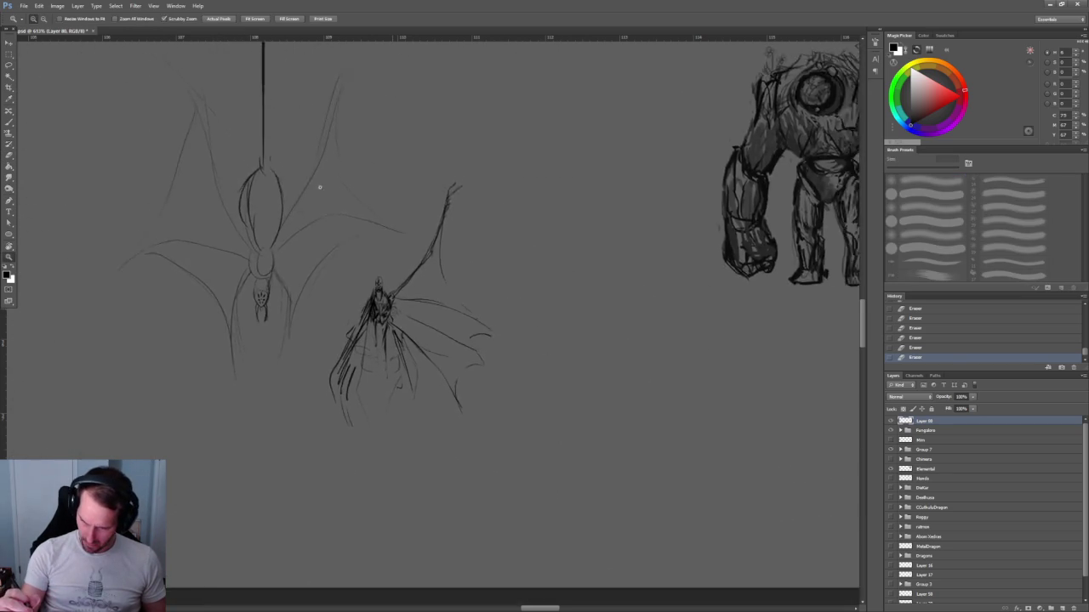
scroll(434, 323, up, 4)
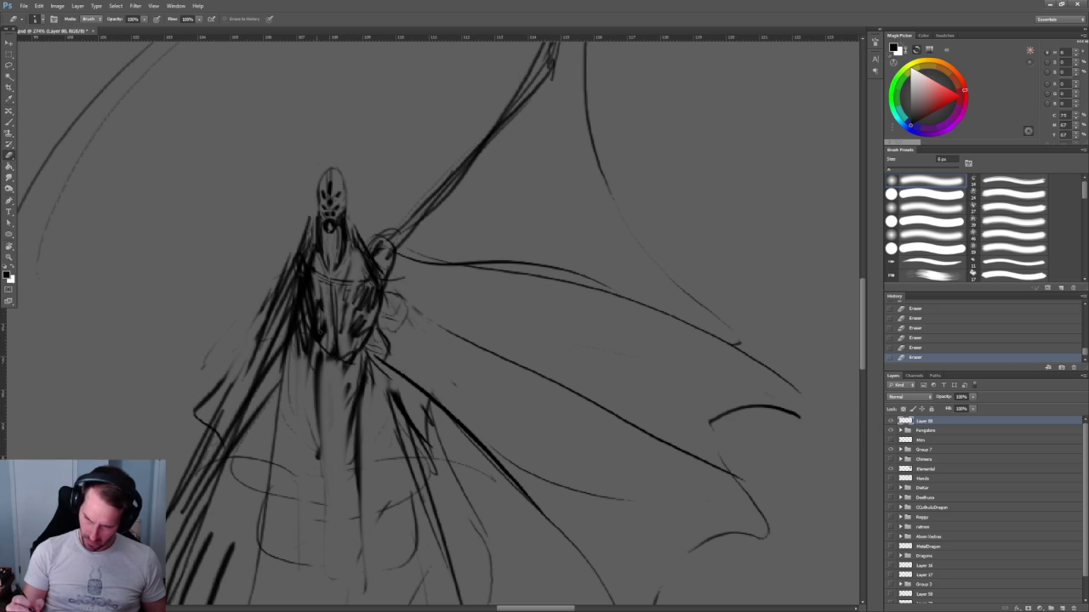
Try a long vertical brush stroke down the robe twice, undoing both.
key(b)
drag(296, 270, 290, 536)
scroll(309, 349, down, 3)
key(ctrl+z)
drag(283, 200, 288, 524)
key(ctrl+z)
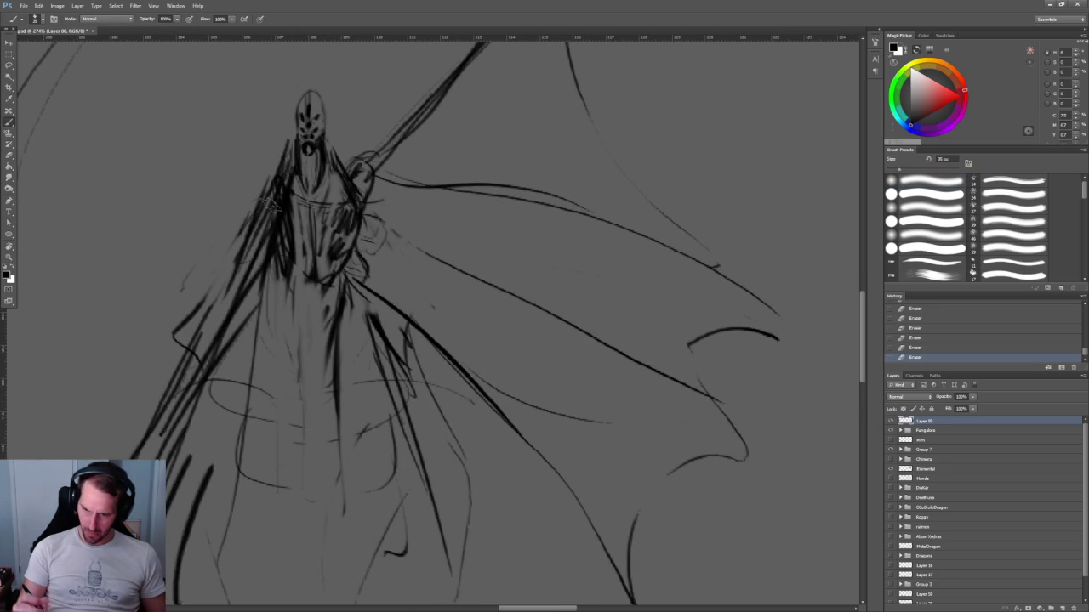
Brush bold diagonal strokes along the cape's lower-left side and the figure's left flank.
drag(264, 256, 146, 382)
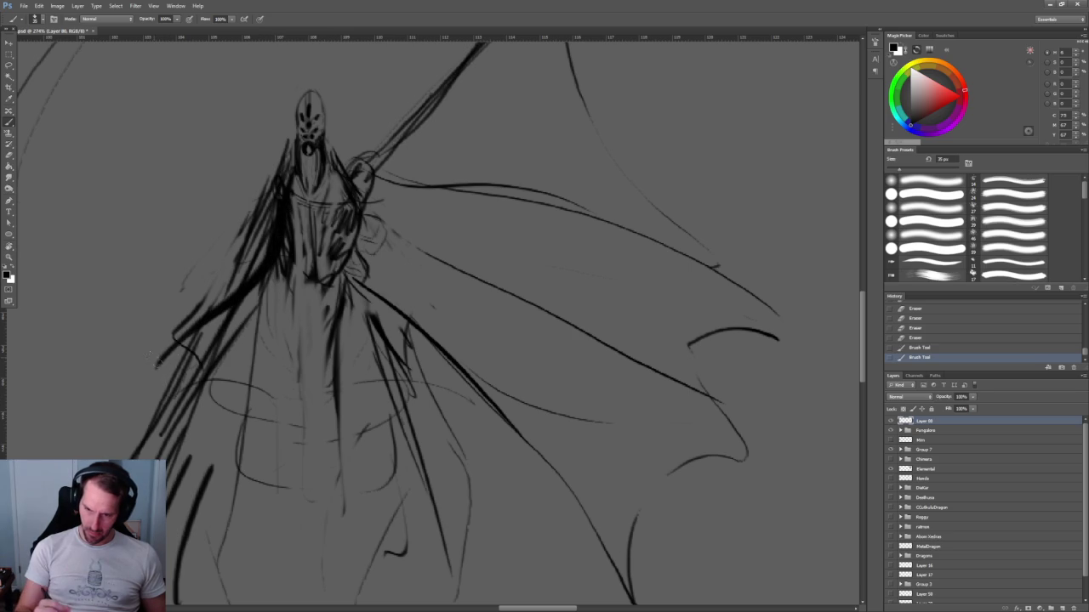
drag(216, 328, 153, 382)
drag(284, 252, 267, 265)
key(ctrl+z)
key(ctrl+z)
key(ctrl+z)
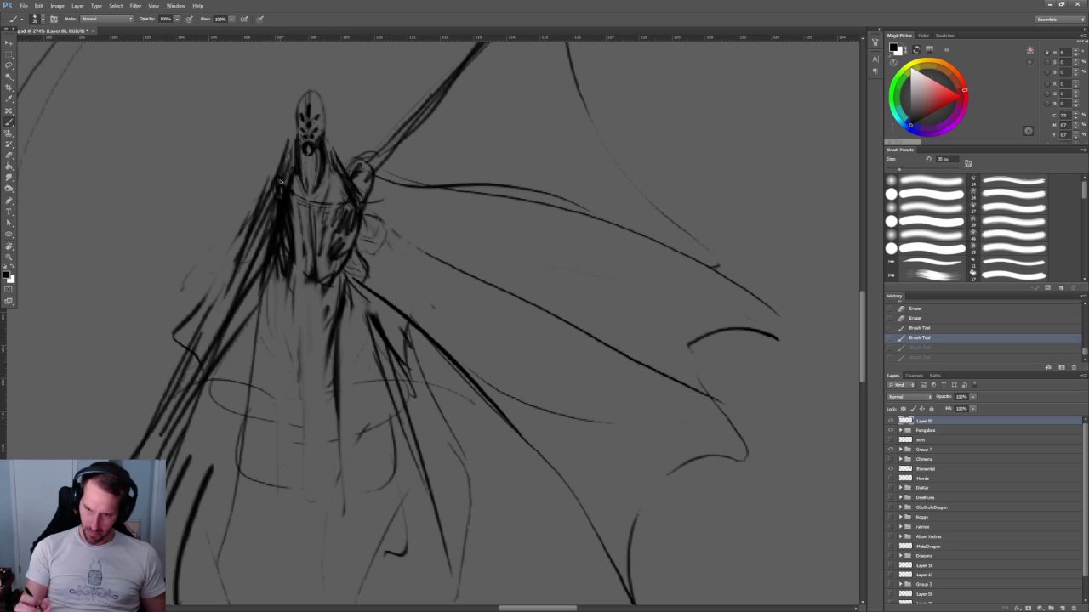
mouse_move(166, 375)
mouse_down()
mouse_move(292, 239)
mouse_move(253, 352)
mouse_up()
key(h)
drag(247, 353, 157, 460)
drag(290, 335, 219, 241)
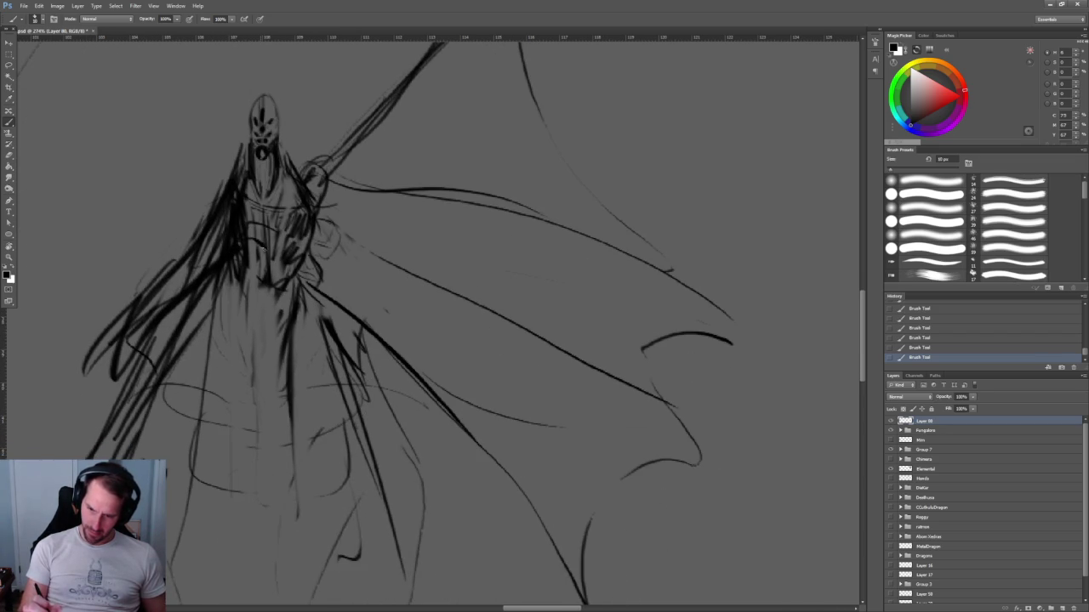
Add a dark curved band across the figure's torso.
scroll(387, 271, up, 5)
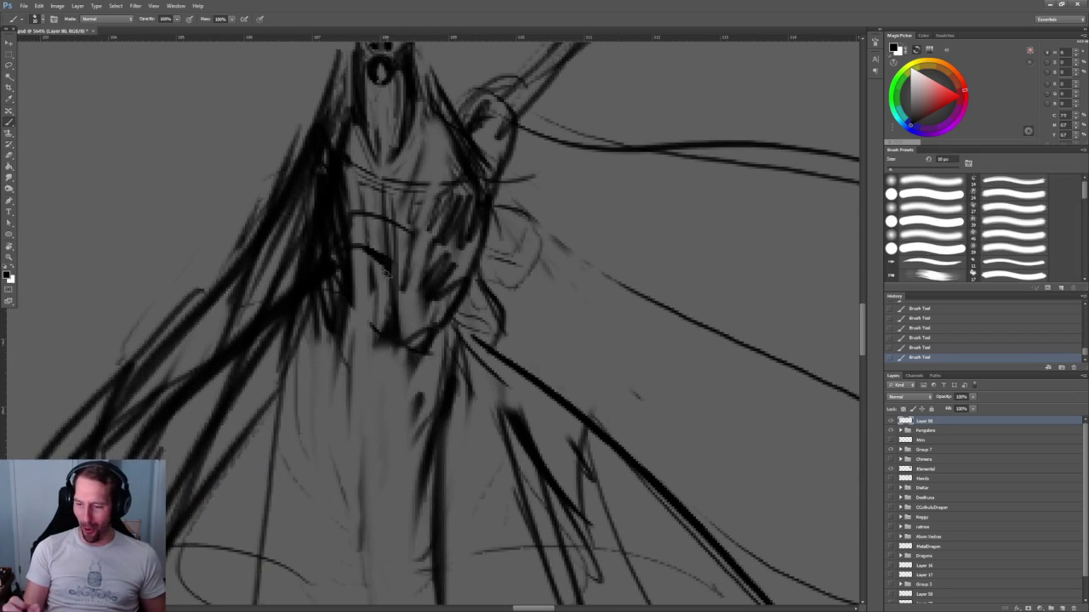
mouse_move(387, 269)
mouse_down()
mouse_move(347, 245)
mouse_move(413, 228)
mouse_move(398, 229)
mouse_up()
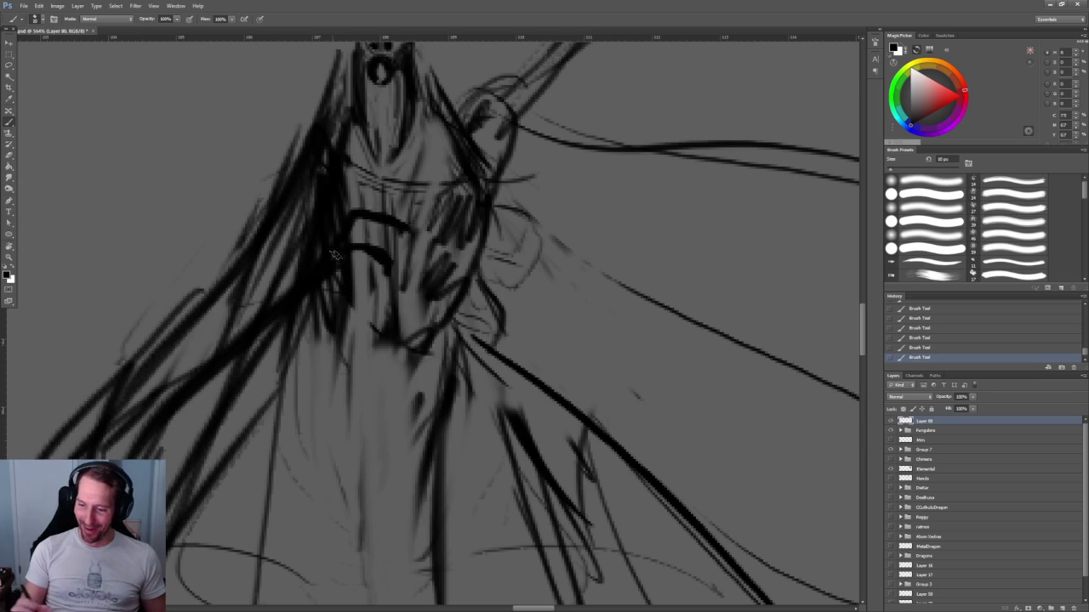
key(z)
alt+click(376, 273)
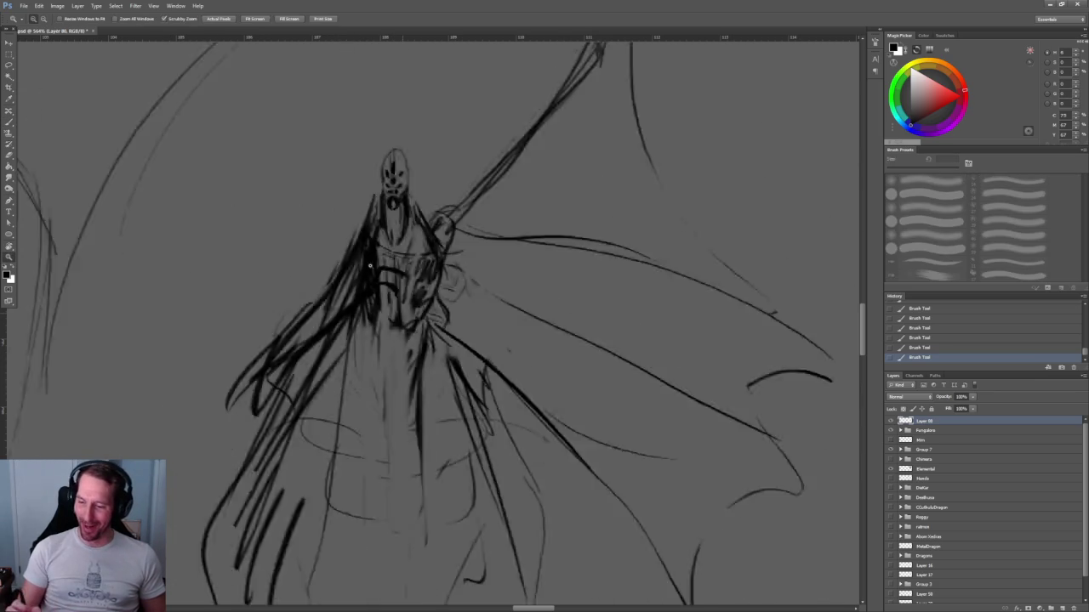
click(377, 274)
key(b)
mouse_move(367, 249)
mouse_down()
mouse_move(387, 279)
mouse_move(383, 251)
mouse_move(409, 238)
mouse_up()
Darken a line down the figure's left side with a 10 px brush.
scroll(433, 323, down, 3)
scroll(434, 324, down, 3)
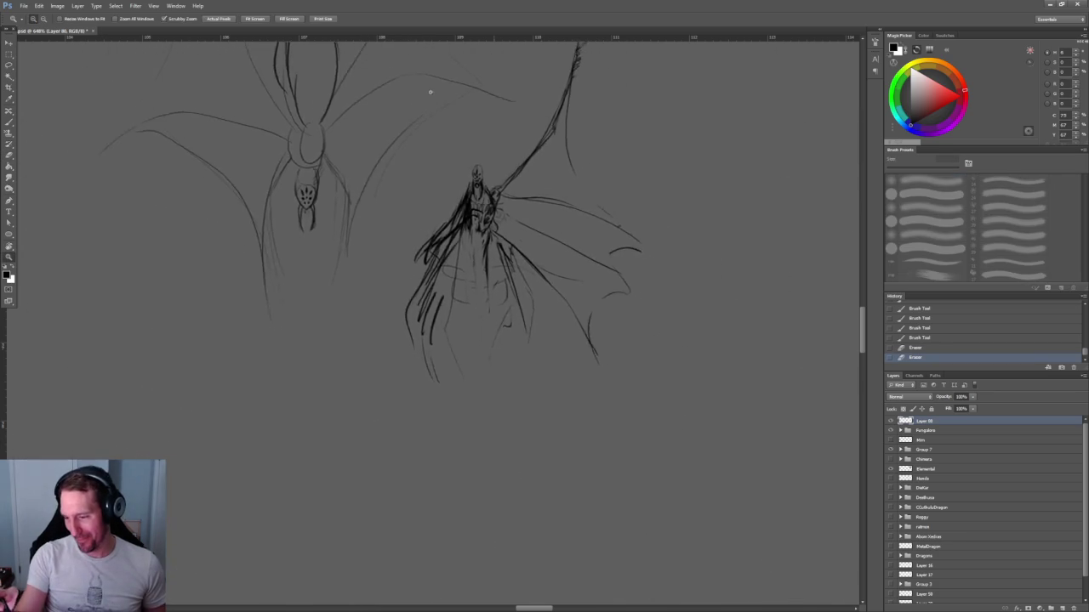
scroll(434, 324, up, 4)
scroll(434, 324, up, 2)
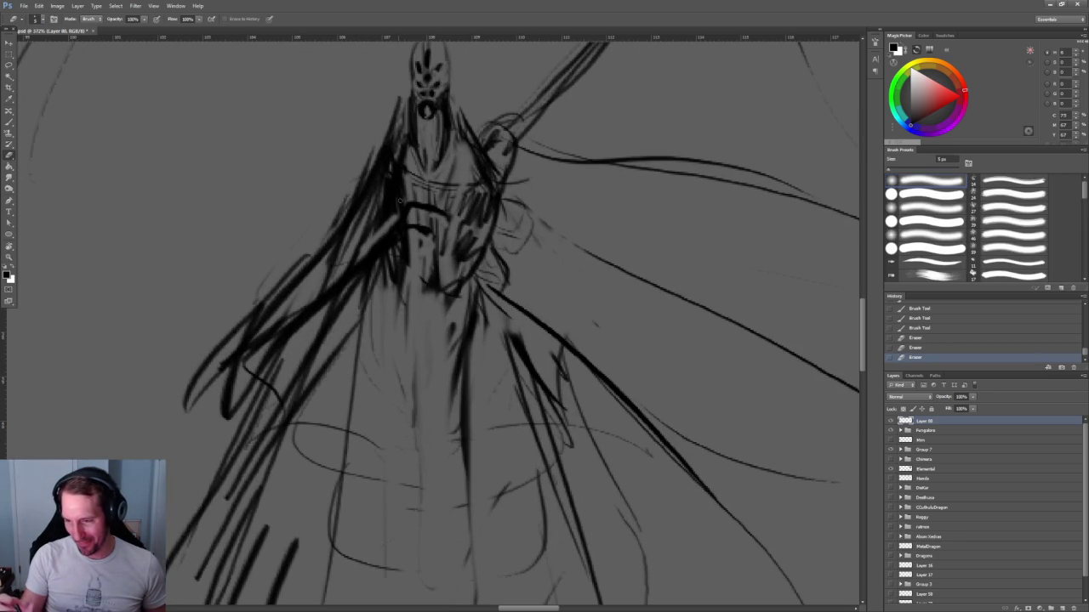
key(b)
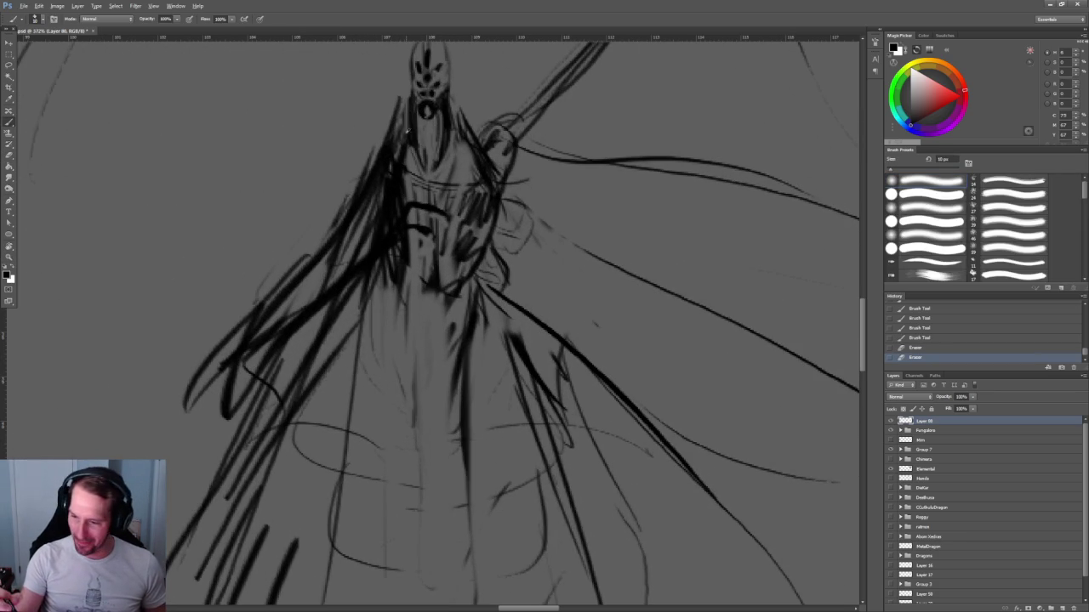
drag(394, 140, 378, 241)
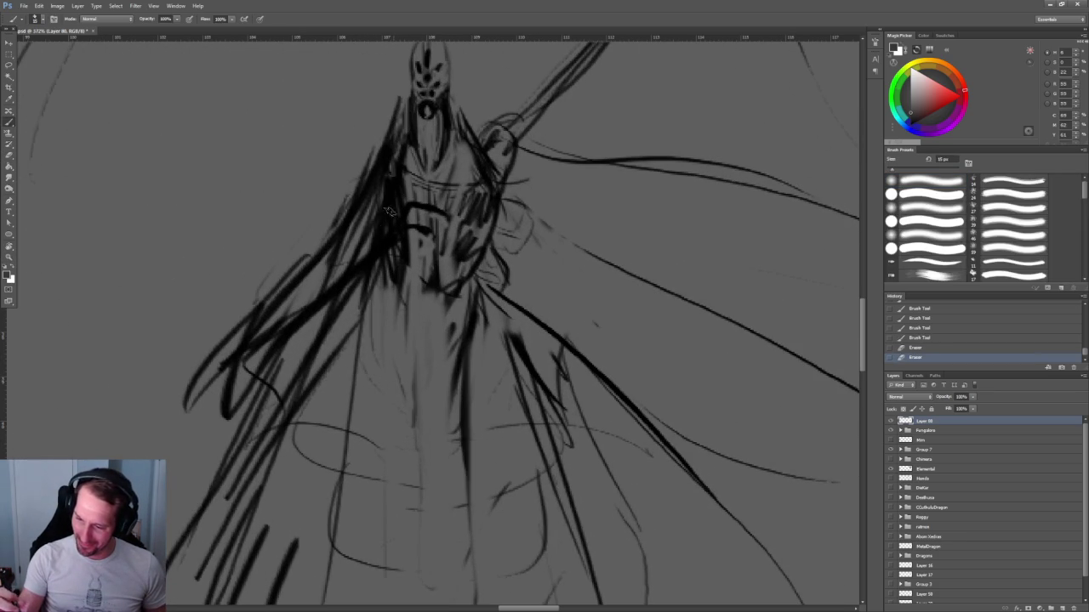
Shade the left cloak flank with grey strokes and darken the lower-left cape.
mouse_move(383, 175)
mouse_down()
mouse_move(367, 243)
mouse_move(345, 264)
mouse_up()
mouse_move(373, 187)
mouse_down()
mouse_move(255, 327)
mouse_move(299, 289)
mouse_move(206, 374)
mouse_up()
drag(274, 328, 201, 379)
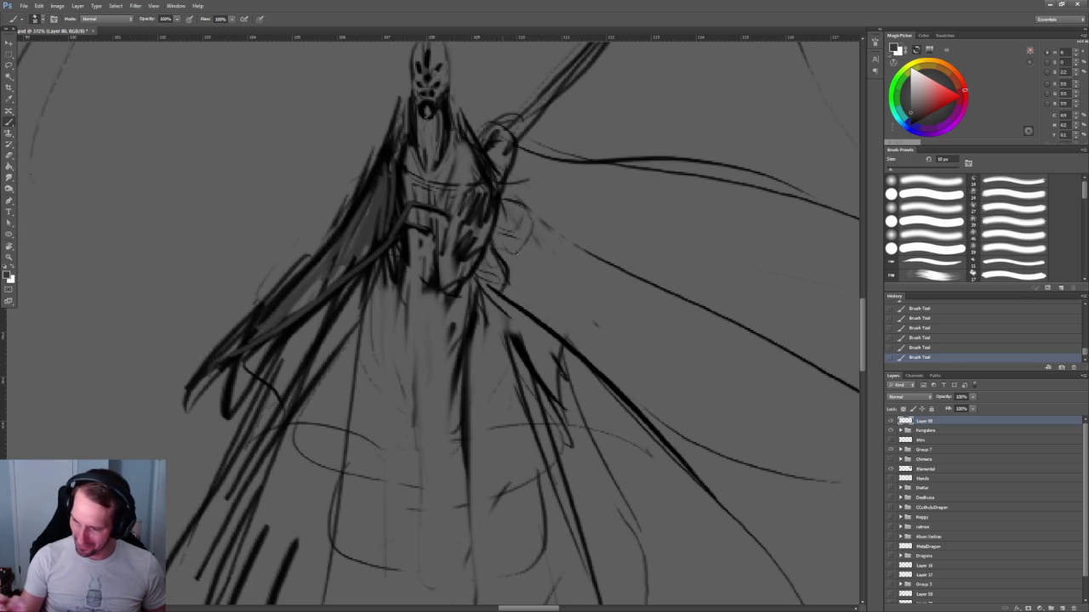
scroll(406, 176, down, 5)
scroll(406, 177, up, 4)
scroll(406, 176, up, 1)
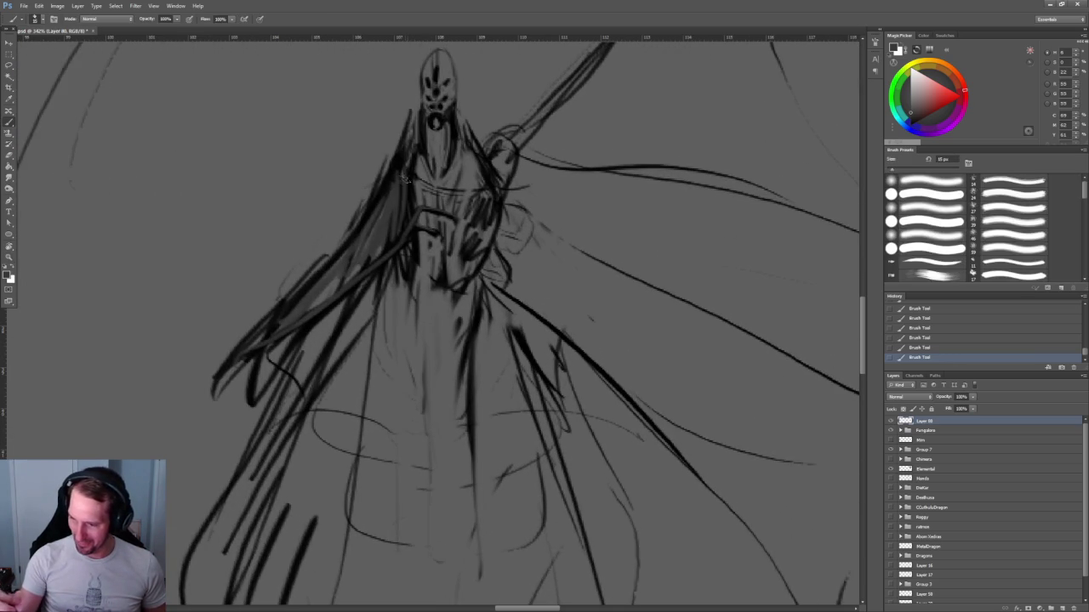
key(z)
drag(556, 246, 363, 300)
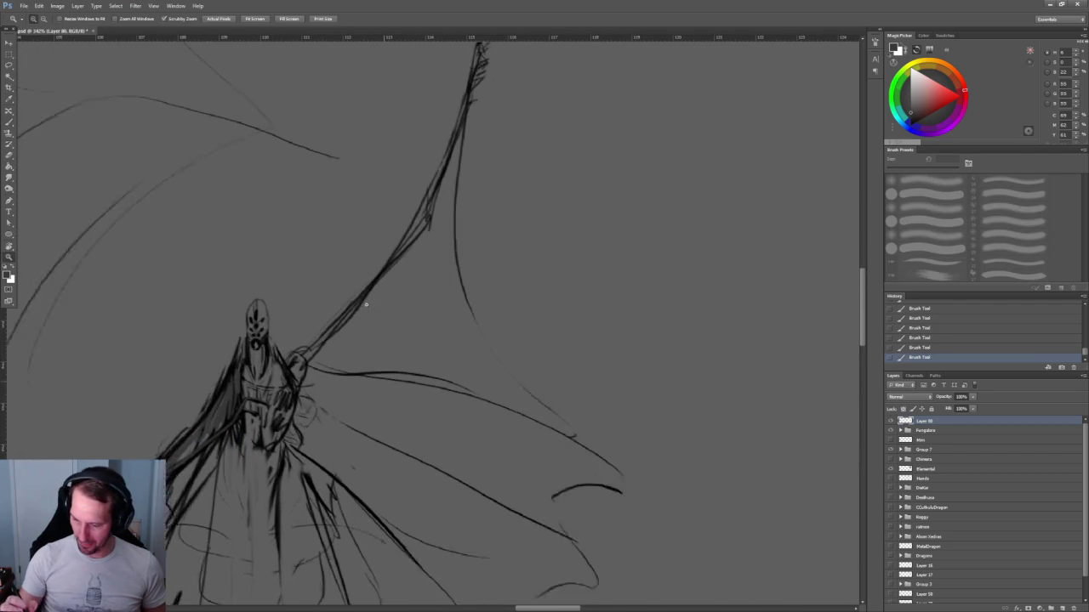
Shade between the shoulder and spear shaft and begin vertical feather strokes on the wing.
click(363, 300)
key(b)
mouse_move(311, 374)
mouse_down()
mouse_move(316, 340)
mouse_move(344, 314)
mouse_up()
drag(347, 375, 362, 287)
mouse_move(357, 370)
mouse_down()
mouse_move(379, 270)
mouse_move(393, 262)
mouse_up()
mouse_move(388, 359)
mouse_down()
mouse_move(403, 256)
mouse_move(424, 240)
mouse_move(418, 337)
mouse_up()
Add longer grey feather strokes reaching up the wing's edge.
drag(443, 178, 404, 292)
drag(473, 89, 437, 323)
drag(473, 129, 449, 342)
drag(439, 265, 431, 321)
drag(293, 296, 398, 255)
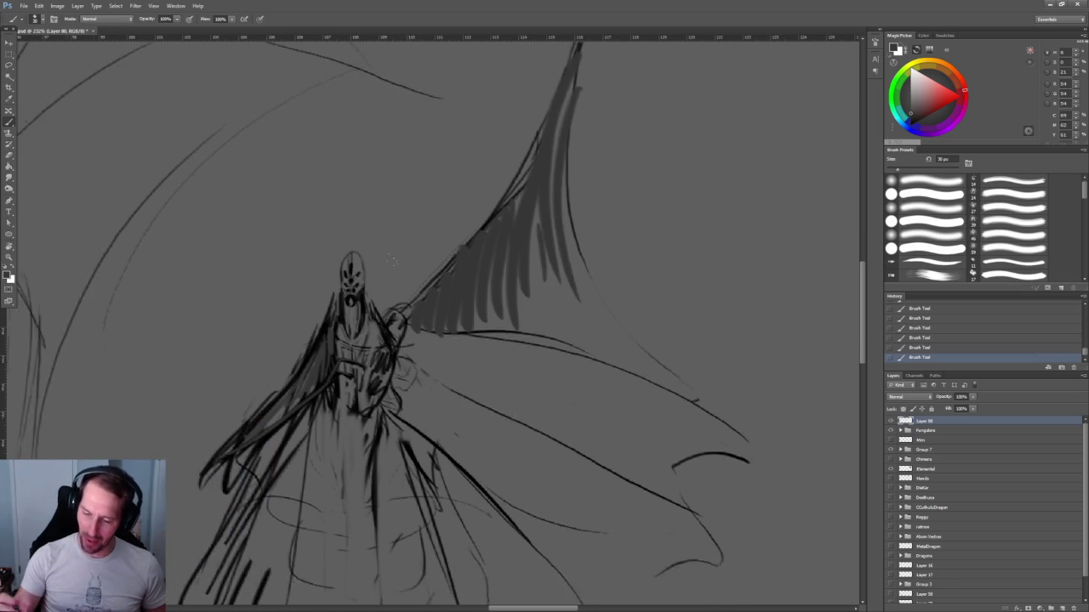
scroll(399, 255, up, 5)
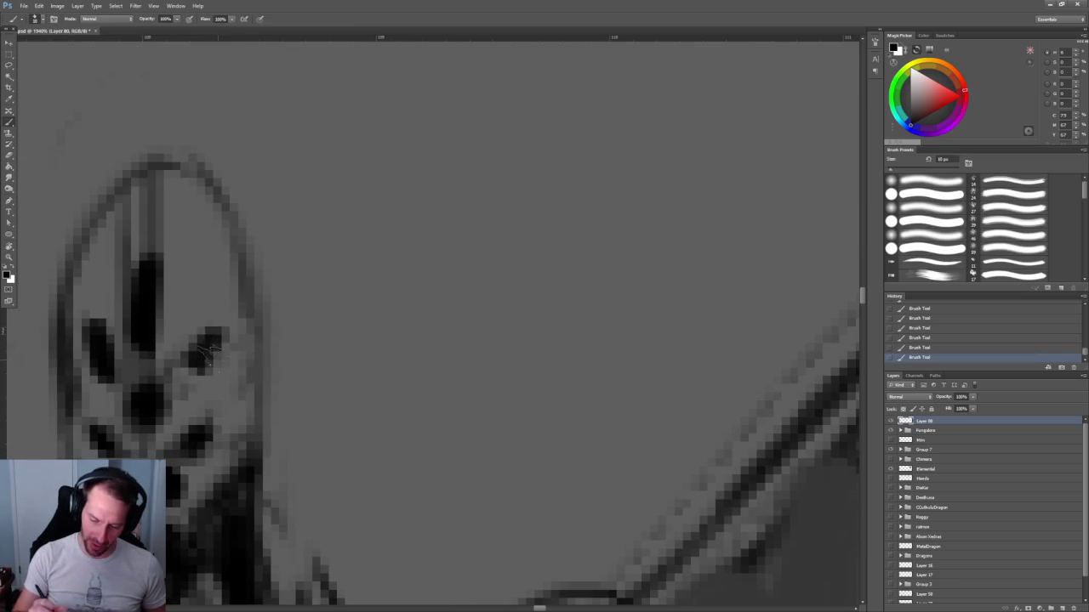
Remove stray marks beside the mask's right eye and add small marks near the face.
key(z)
scroll(303, 201, down, 5)
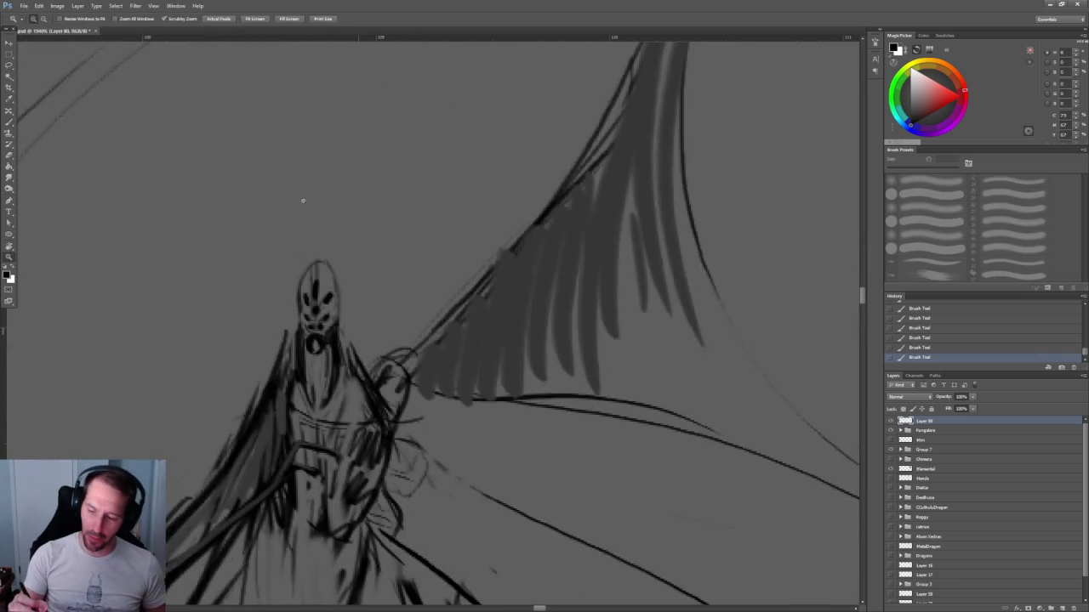
scroll(304, 202, up, 3)
scroll(314, 314, up, 2)
key(b)
mouse_move(325, 277)
mouse_down()
mouse_move(303, 296)
mouse_move(324, 302)
mouse_up()
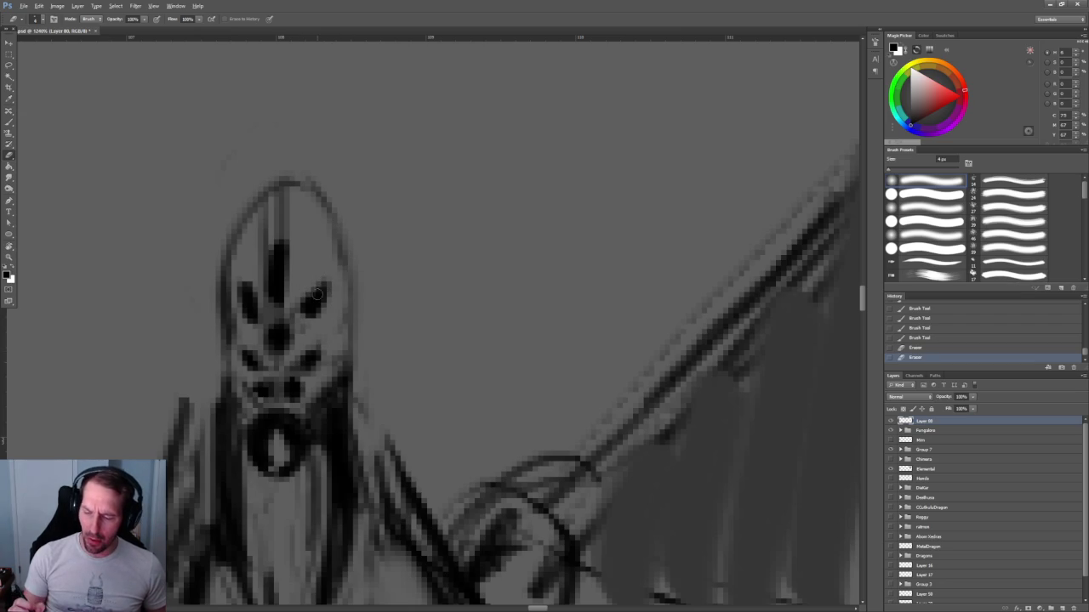
key(b)
mouse_move(326, 284)
mouse_down()
mouse_move(330, 294)
mouse_move(298, 322)
mouse_move(315, 199)
mouse_move(344, 192)
mouse_move(368, 253)
mouse_move(363, 316)
mouse_up()
Bring the head and wing into view and hatch shading onto the chest.
key(z)
key(b)
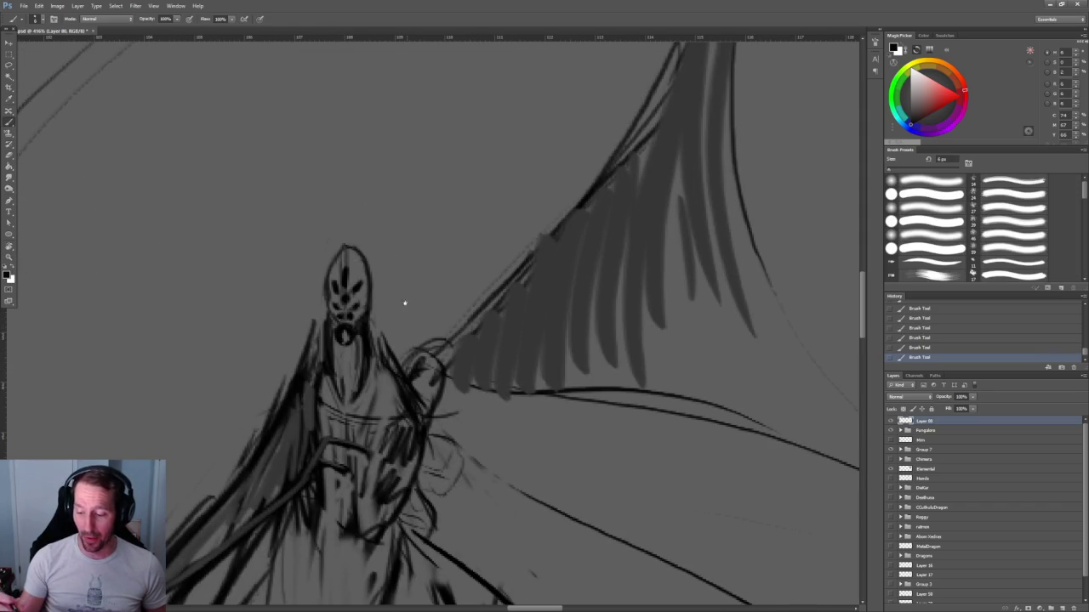
drag(407, 303, 379, 227)
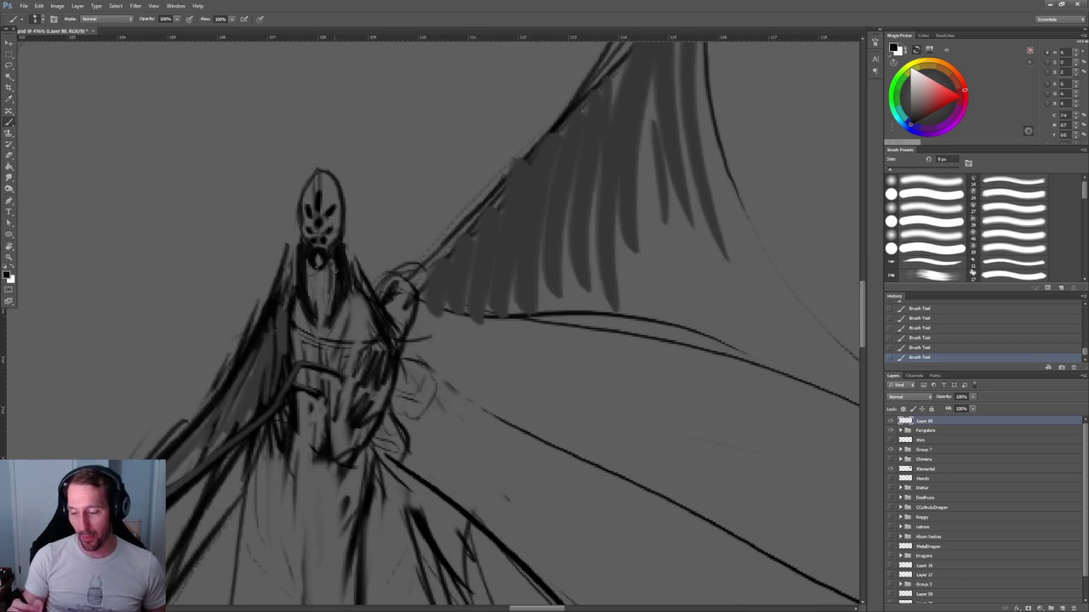
drag(319, 281, 331, 313)
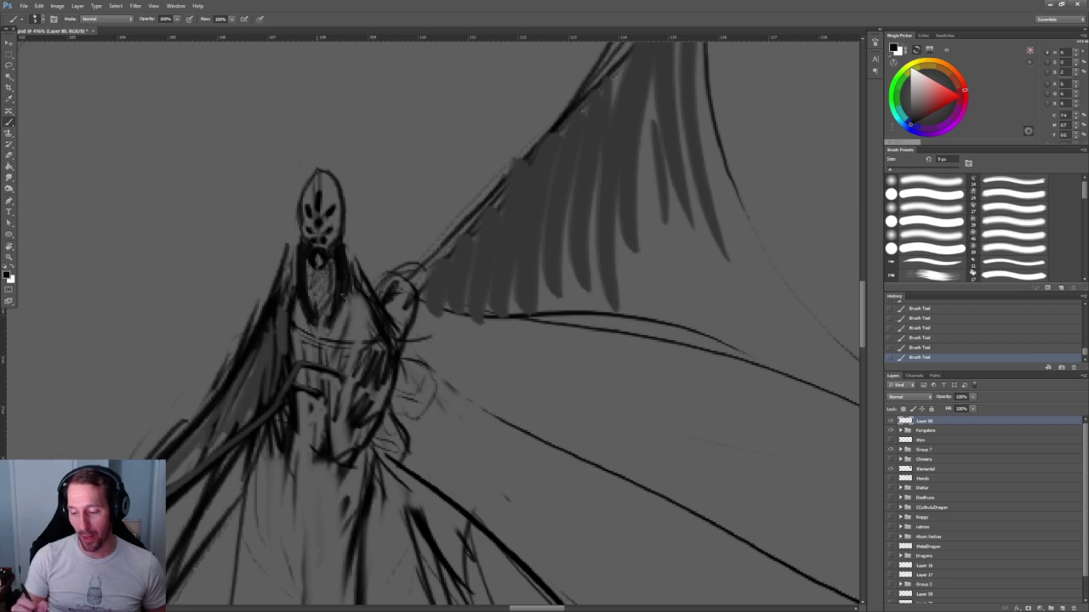
Erase the dark lines on the figure's left shoulder.
key(e)
mouse_move(276, 255)
mouse_down()
mouse_move(288, 285)
mouse_move(299, 265)
mouse_up()
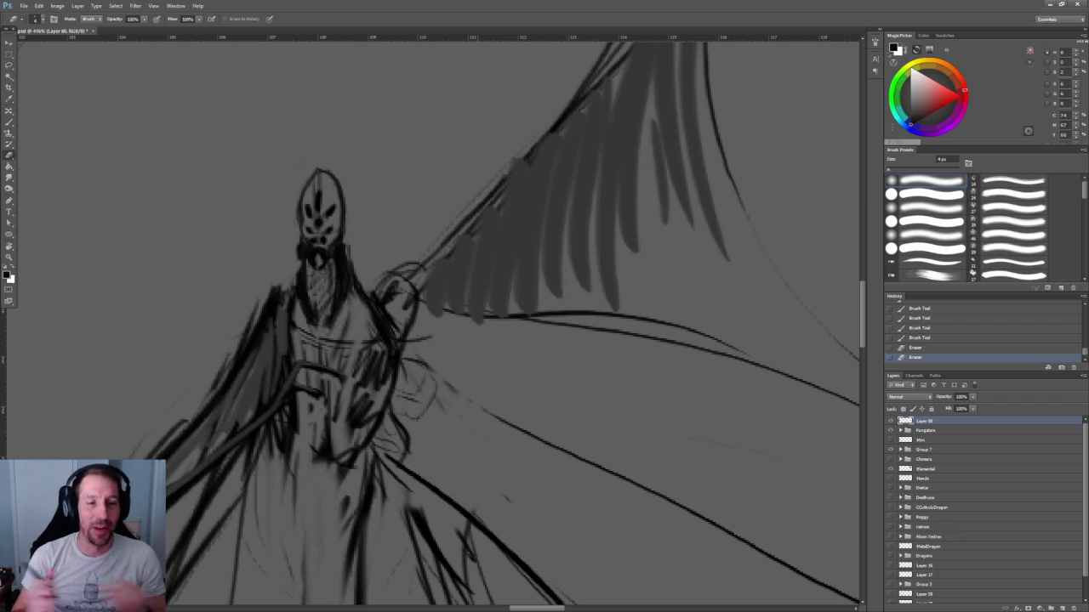
drag(430, 323, 403, 317)
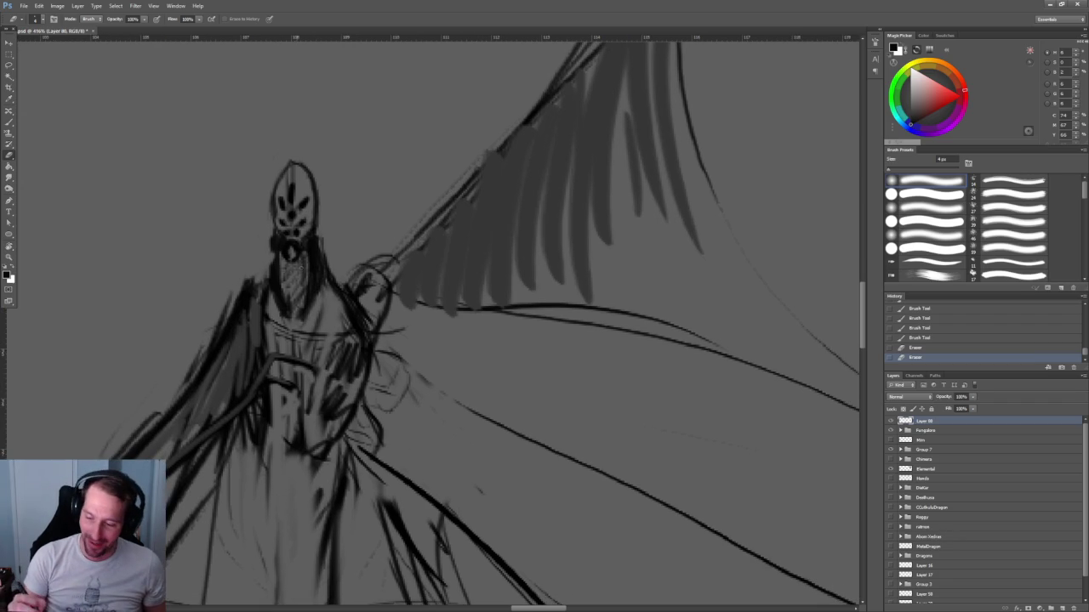
Brush short dark hatching marks at the figure's neck.
key(b)
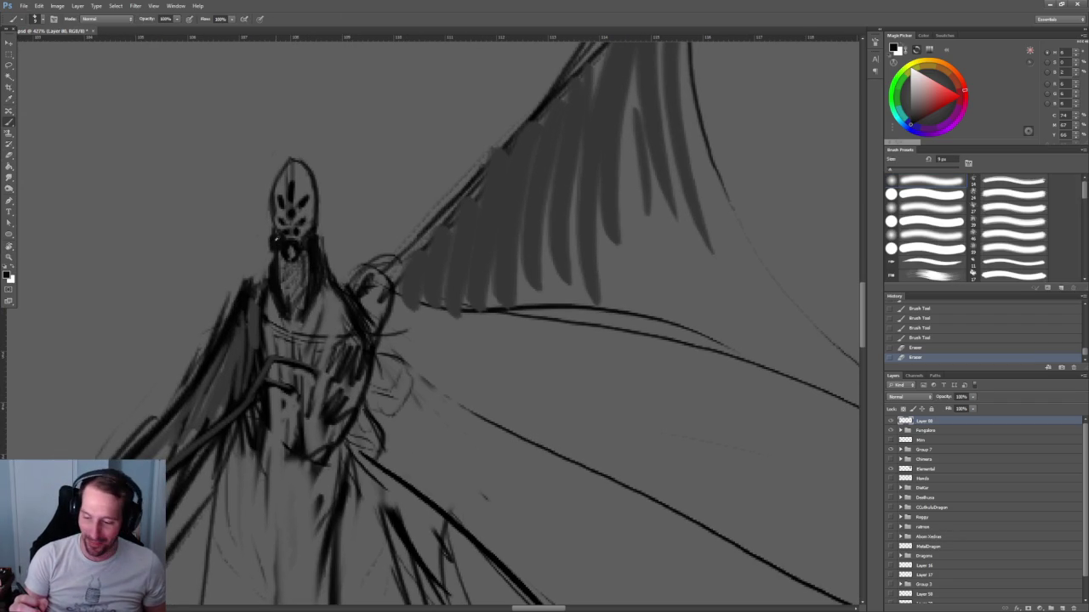
drag(274, 255, 264, 271)
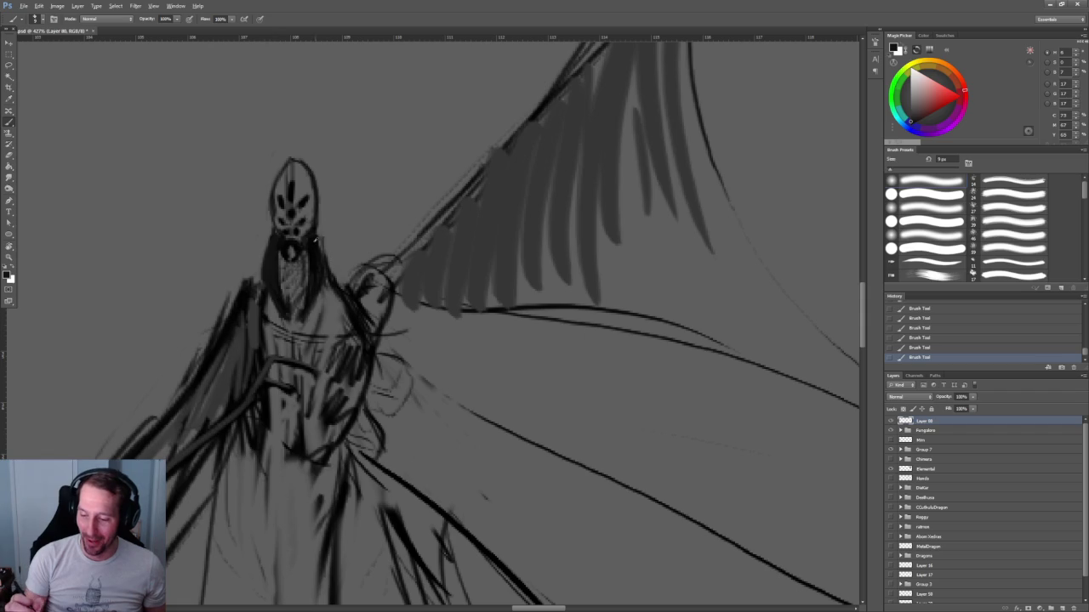
scroll(418, 189, down, 5)
scroll(405, 170, down, 3)
scroll(444, 233, up, 4)
scroll(441, 353, up, 3)
scroll(441, 353, down, 2)
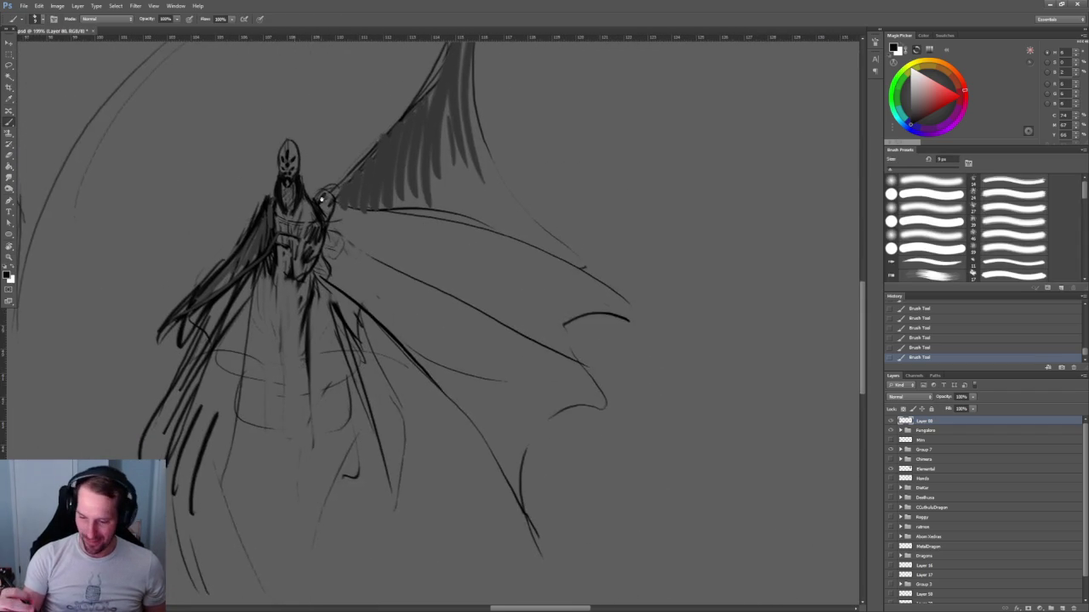
scroll(295, 158, up, 1)
scroll(372, 242, up, 5)
Erase the stray stroke above the head and lighten the head's top and left outline.
key(e)
mouse_move(149, 79)
mouse_down()
mouse_move(131, 71)
mouse_move(114, 102)
mouse_up()
drag(256, 213, 348, 323)
mouse_move(230, 163)
mouse_down()
mouse_move(197, 223)
mouse_move(182, 288)
mouse_up()
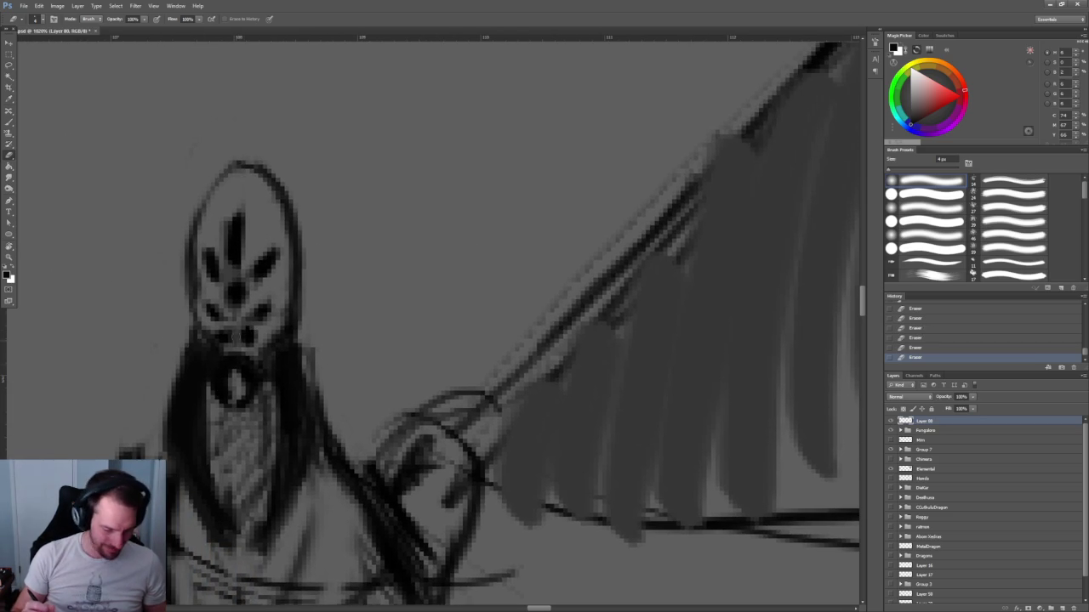
key(b)
mouse_move(223, 361)
mouse_down()
mouse_move(206, 363)
mouse_move(180, 498)
mouse_up()
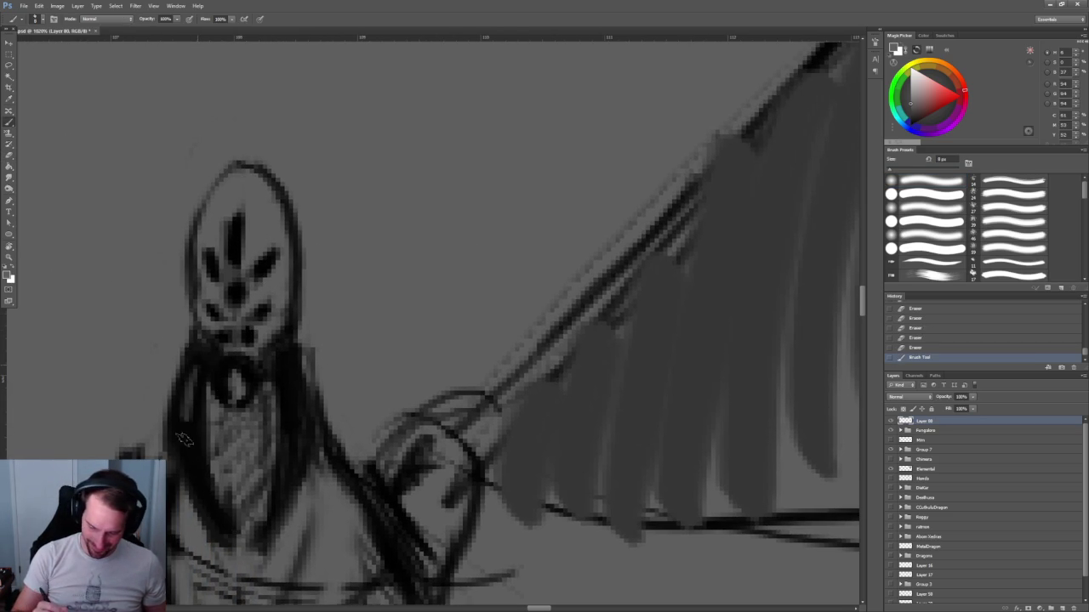
Darken the beard's left and right contours, adding a final dab with a smaller brush.
mouse_move(289, 361)
mouse_down()
mouse_move(289, 469)
mouse_move(312, 442)
mouse_up()
key(bracketleft)
click(239, 387)
Zoom out to see the whole canvas, then back in on the winged figure.
key(z)
drag(238, 387, 153, 387)
drag(425, 316, 511, 317)
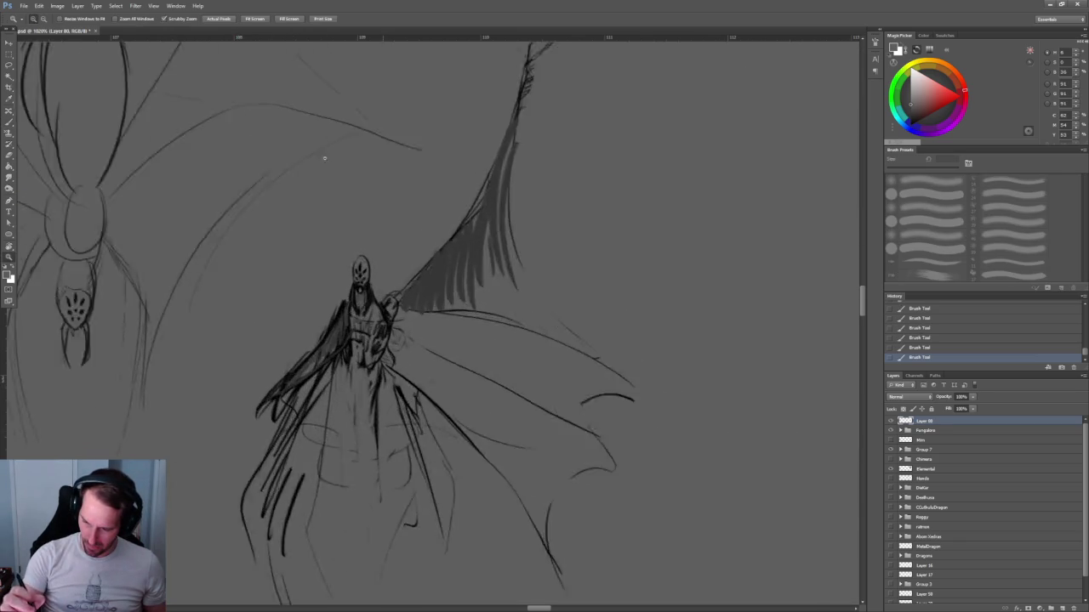
key(b)
scroll(356, 345, down, 2)
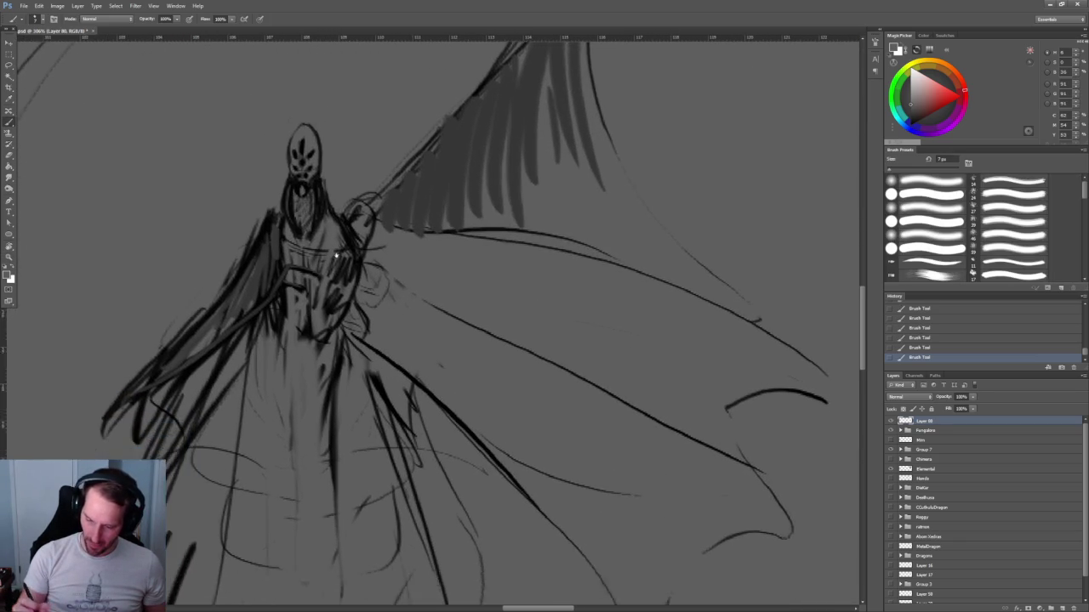
scroll(355, 344, up, 4)
scroll(356, 344, down, 3)
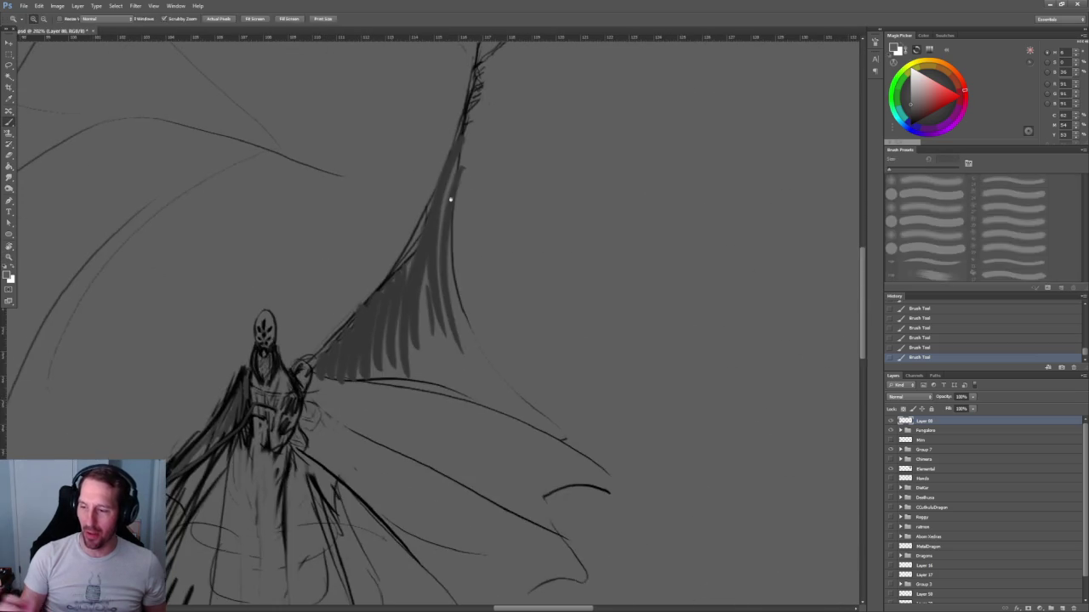
scroll(311, 413, up, 3)
scroll(401, 304, up, 1)
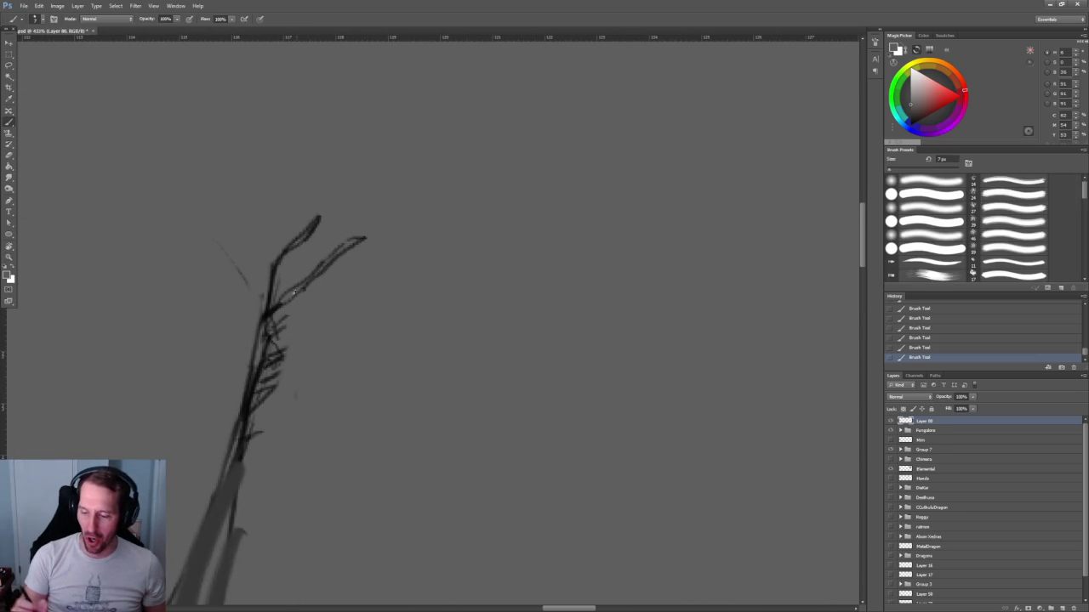
Thicken the upper wing line and hatch the wing-tip stem with dark strokes.
key(alt+comma)
drag(364, 239, 285, 300)
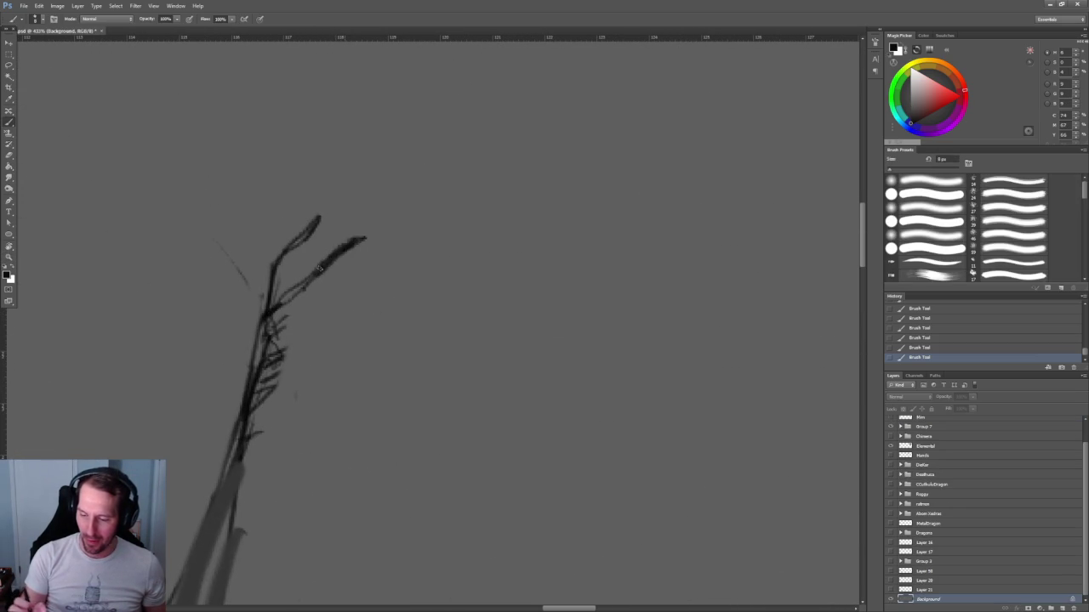
mouse_move(316, 220)
mouse_down()
mouse_move(274, 282)
mouse_move(268, 328)
mouse_up()
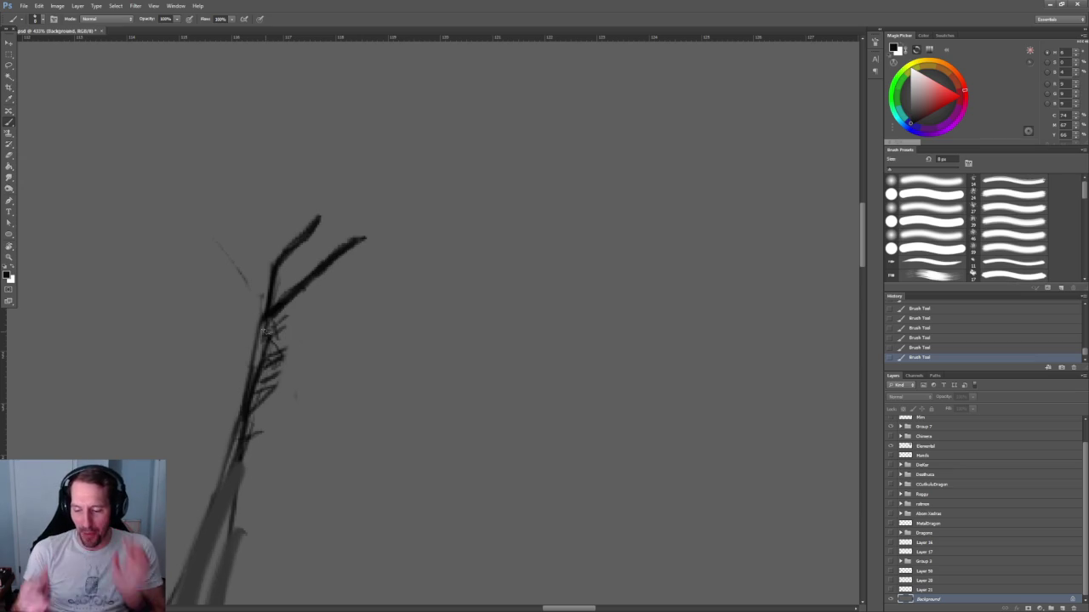
drag(271, 306, 246, 431)
drag(265, 317, 238, 443)
drag(263, 348, 223, 488)
key(ctrl+minus)
mouse_move(405, 297)
mouse_down()
mouse_move(414, 221)
mouse_move(315, 321)
mouse_up()
drag(295, 358, 211, 451)
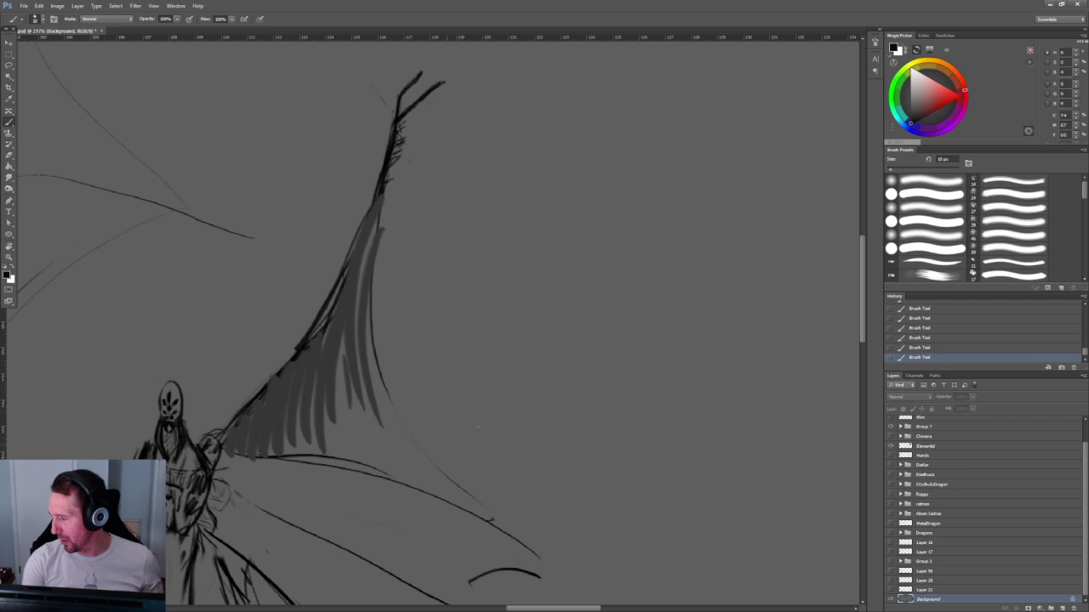
Undo the stray wing strokes and redraw a thick black wing-tip stroke on the top layer.
key(ctrl+alt+z)
key(ctrl+alt+z)
key(ctrl+alt+z)
key(ctrl+alt+z)
key(ctrl+alt+z)
key(ctrl+alt+z)
key(ctrl+shift+alt+n)
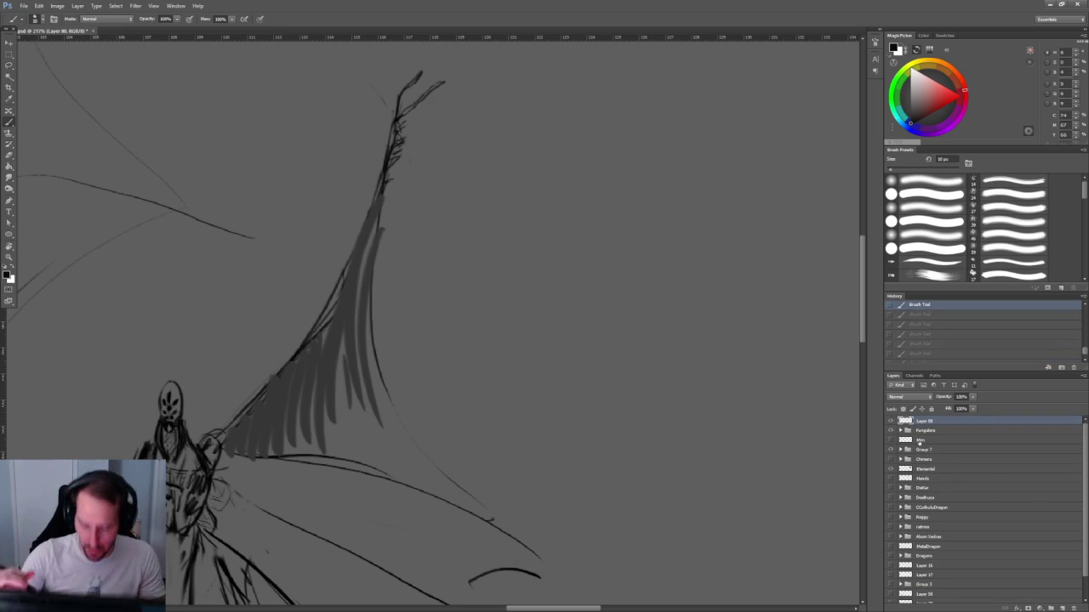
scroll(406, 224, up, 2)
scroll(423, 319, up, 1)
drag(370, 145, 325, 192)
key(ctrl+alt+z)
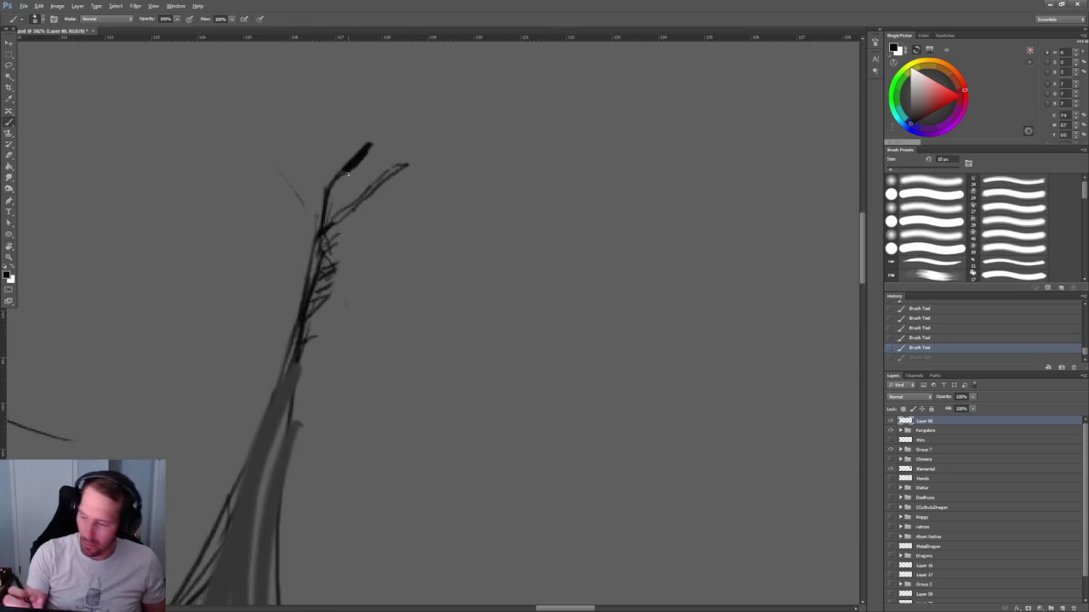
key(ctrl+alt+z)
drag(365, 149, 336, 176)
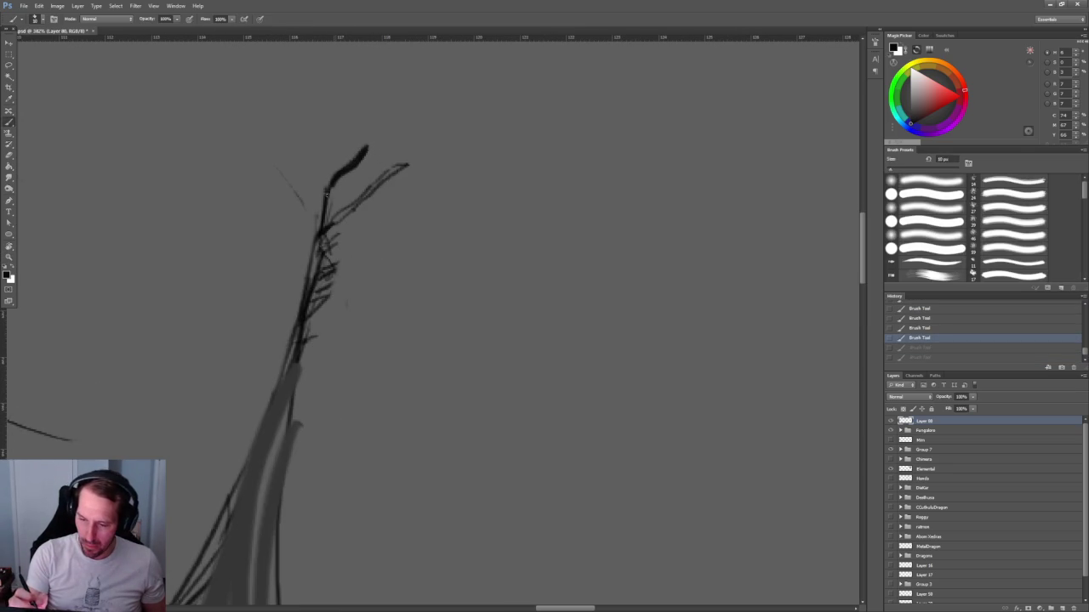
Ink the forked tip's branches, the stem's edges and the wing's upper edge in bold dark lines.
mouse_move(403, 166)
mouse_down()
mouse_move(323, 232)
mouse_move(313, 304)
mouse_up()
drag(323, 241, 303, 305)
drag(357, 199, 405, 165)
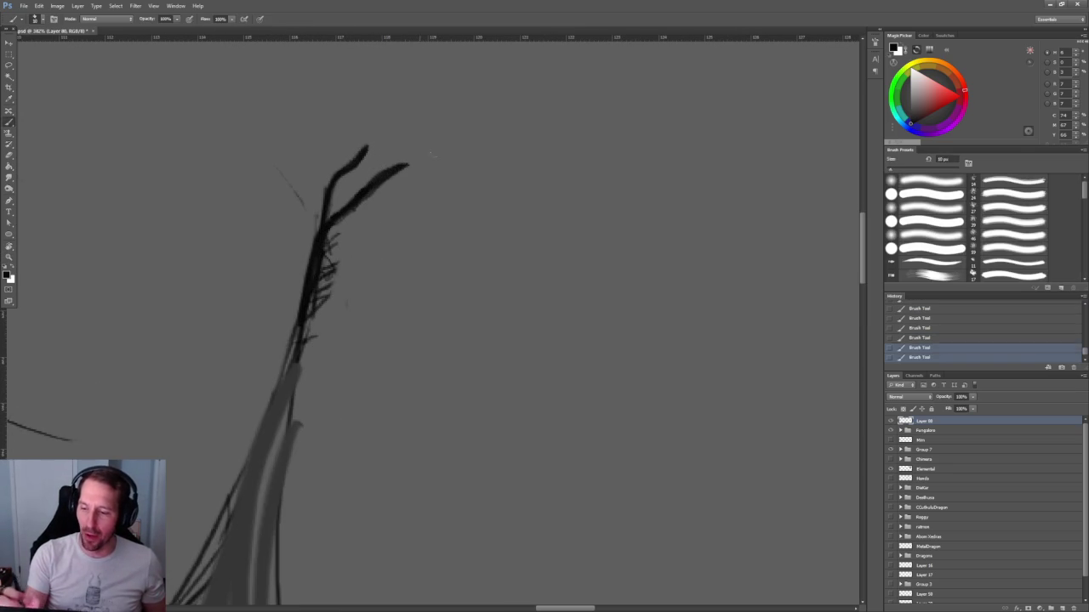
drag(428, 294, 479, 208)
mouse_move(322, 330)
mouse_down()
mouse_move(351, 262)
mouse_move(247, 485)
mouse_up()
drag(298, 372, 247, 493)
mouse_move(297, 400)
mouse_down()
mouse_move(255, 468)
mouse_move(453, 271)
mouse_up()
drag(507, 158, 478, 240)
mouse_move(549, 83)
mouse_down()
mouse_move(444, 303)
mouse_move(498, 264)
mouse_up()
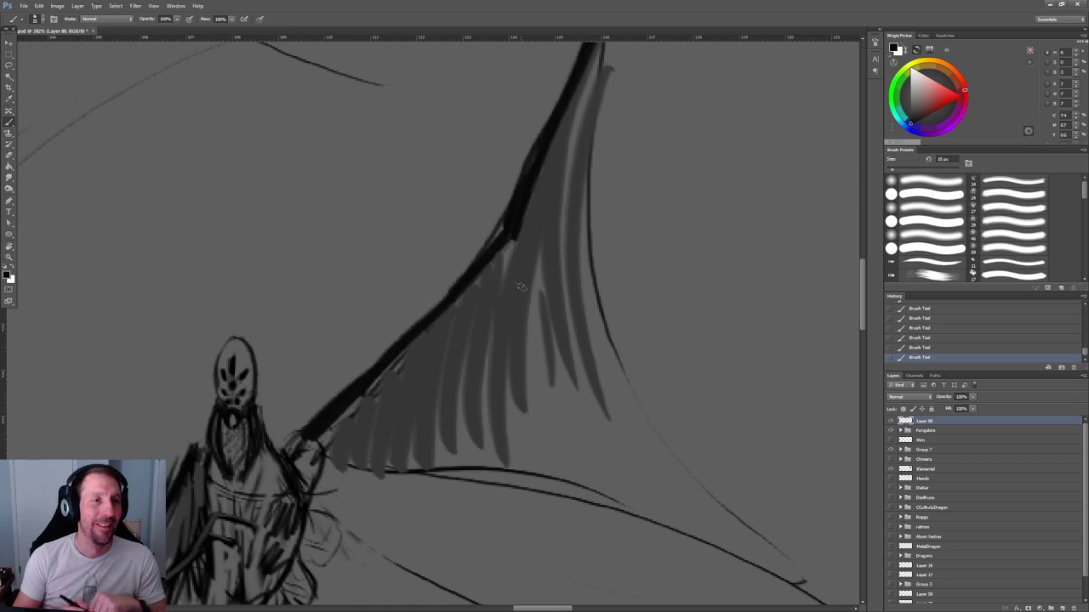
Zoom out to see more of the wing's bold leading edge.
drag(521, 287, 424, 290)
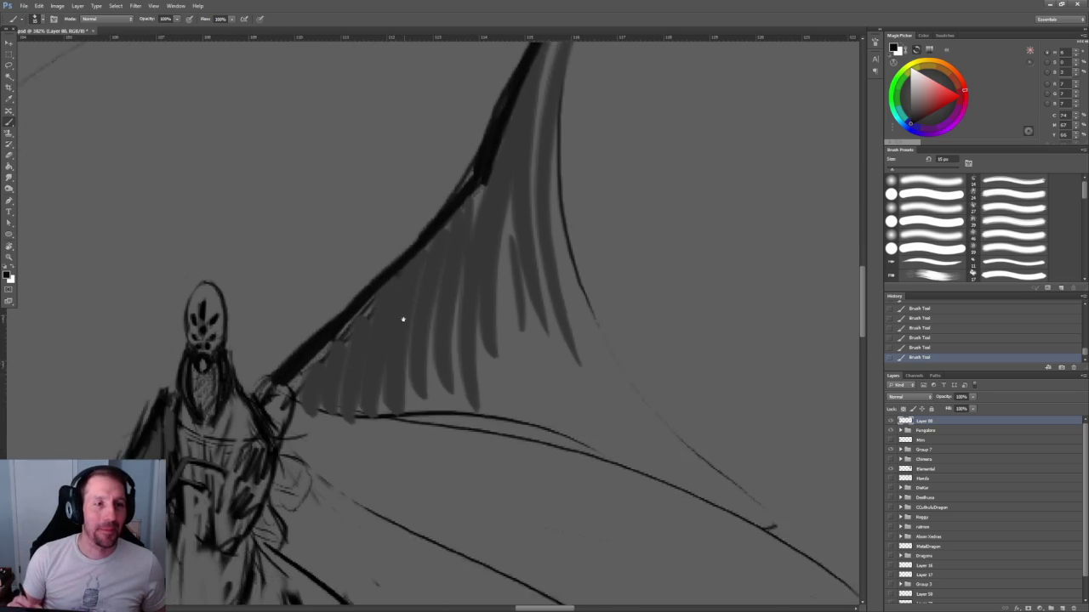
Add grey feather strokes to the wing and dark strokes along its right edge.
scroll(426, 287, up, 1)
scroll(454, 311, up, 2)
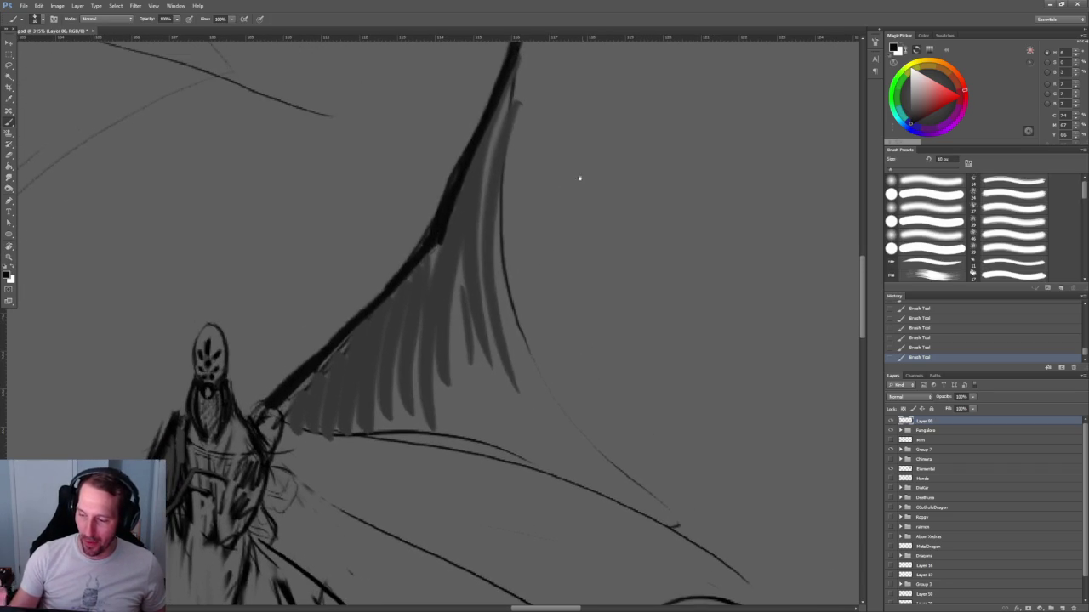
scroll(581, 181, up, 2)
drag(369, 136, 351, 245)
drag(368, 174, 342, 374)
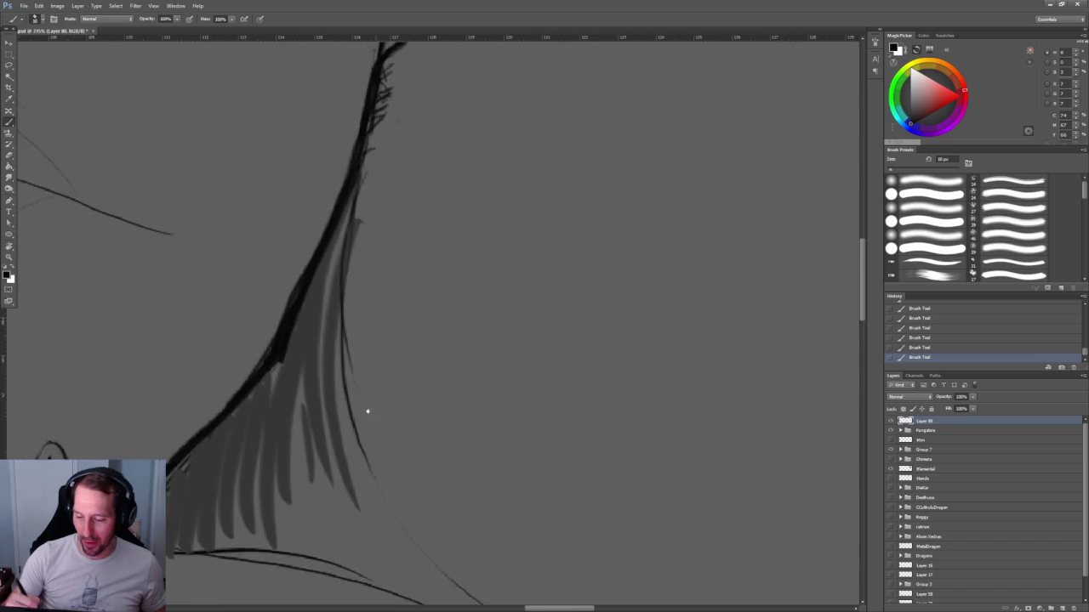
drag(374, 430, 350, 224)
drag(339, 85, 328, 281)
drag(332, 222, 430, 379)
drag(376, 308, 466, 412)
Paint dark strokes on the shoulder at the wing's base with a 20 px brush.
mouse_move(180, 313)
mouse_down()
mouse_move(174, 329)
mouse_move(189, 334)
mouse_up()
mouse_move(188, 323)
mouse_down()
mouse_move(185, 339)
mouse_move(359, 331)
mouse_up()
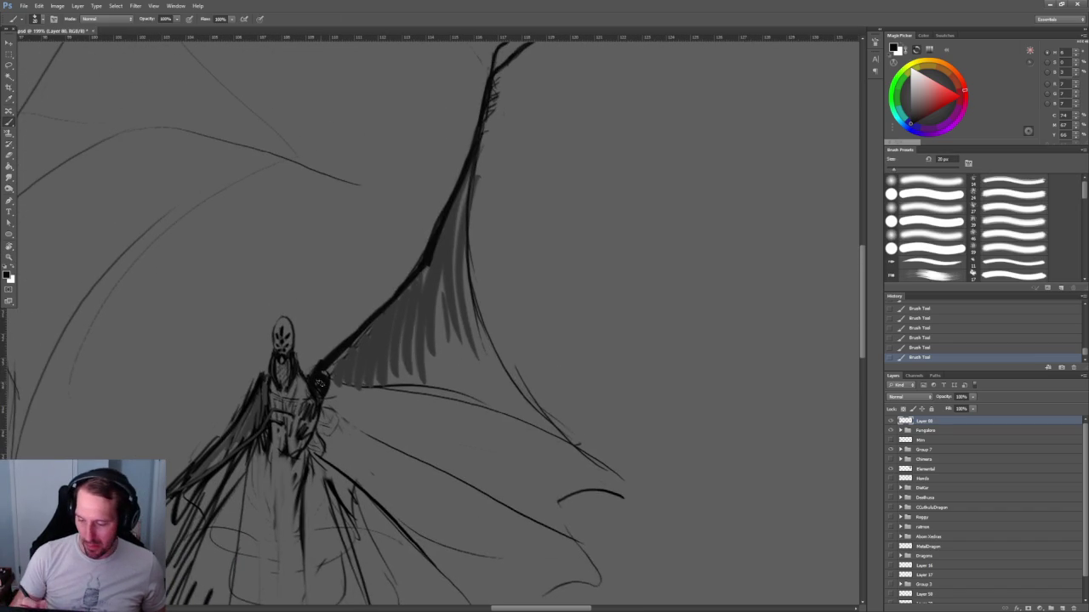
key(e)
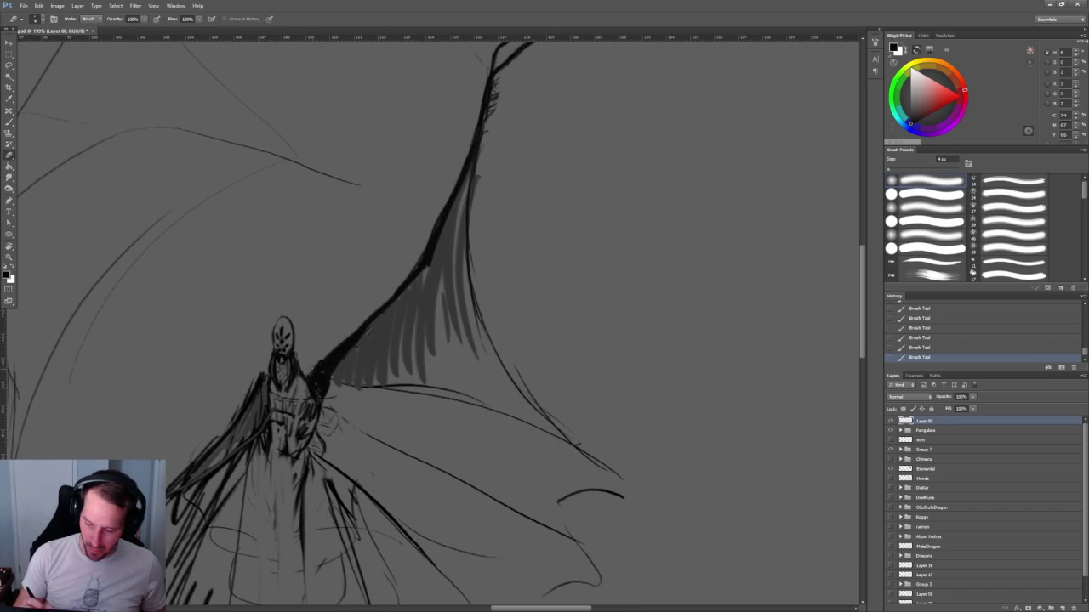
key(b)
drag(253, 410, 241, 424)
drag(269, 377, 253, 405)
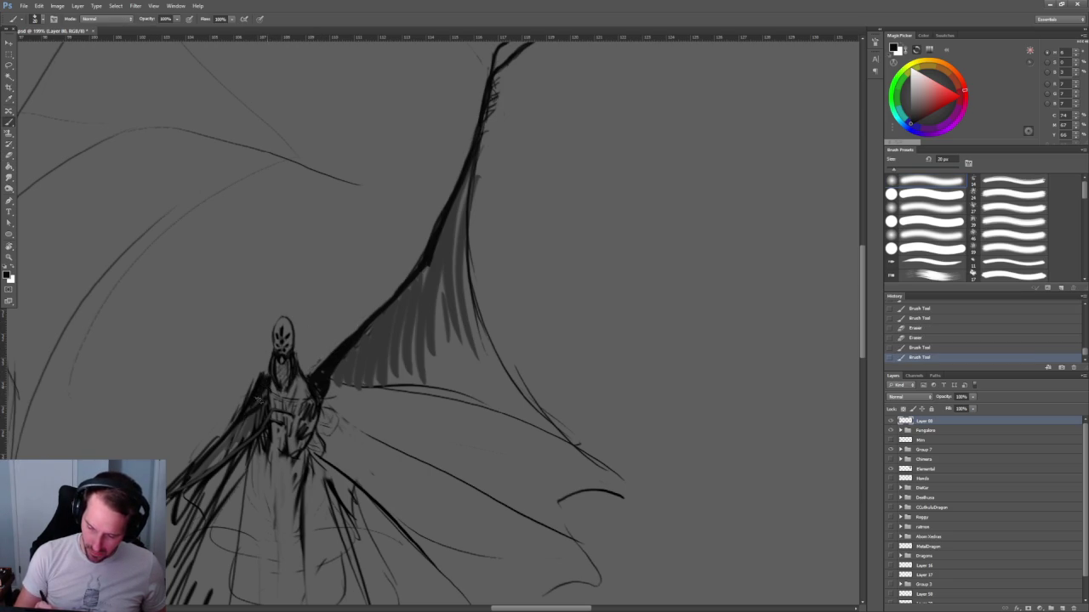
scroll(326, 363, up, 3)
scroll(326, 363, up, 3)
Partly erase the new shoulder strokes with a 5 px eraser, then reframe the figure and wing.
key(e)
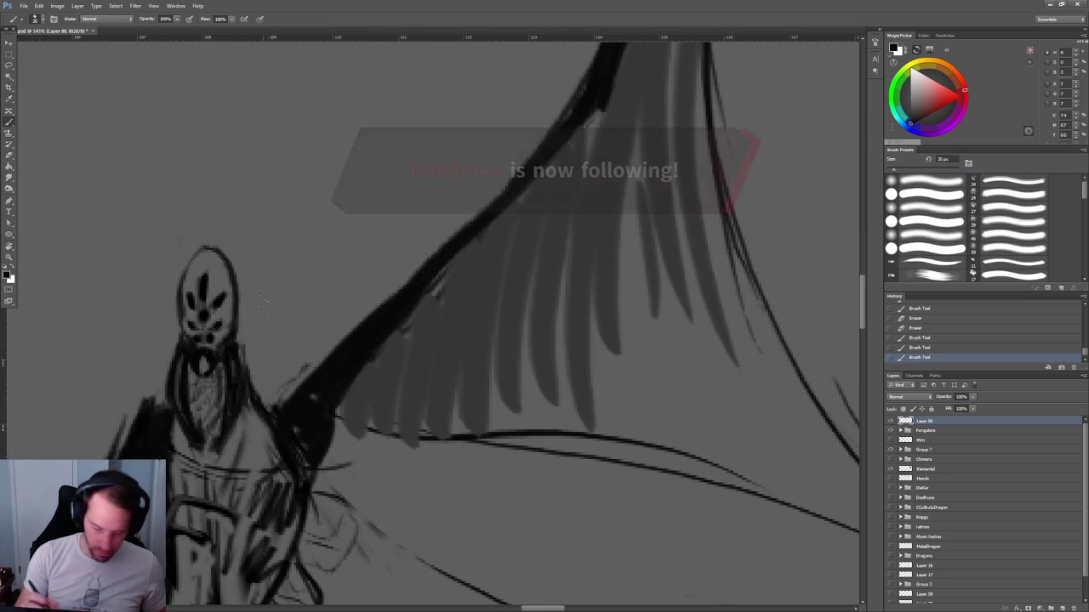
drag(242, 345, 252, 382)
key(z)
drag(400, 284, 371, 278)
key(b)
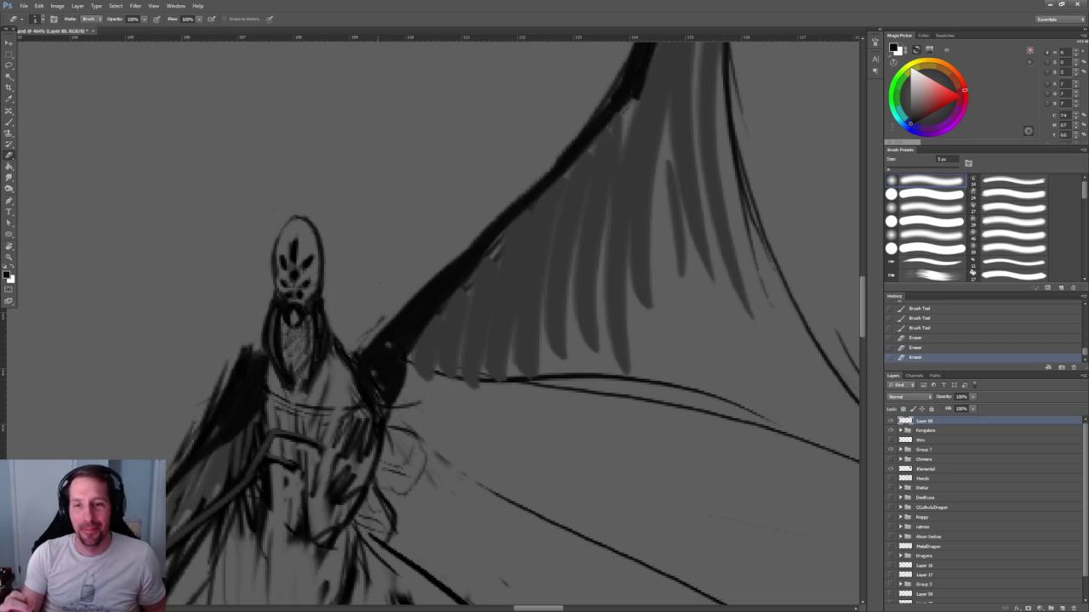
scroll(380, 390, down, 3)
scroll(396, 389, down, 2)
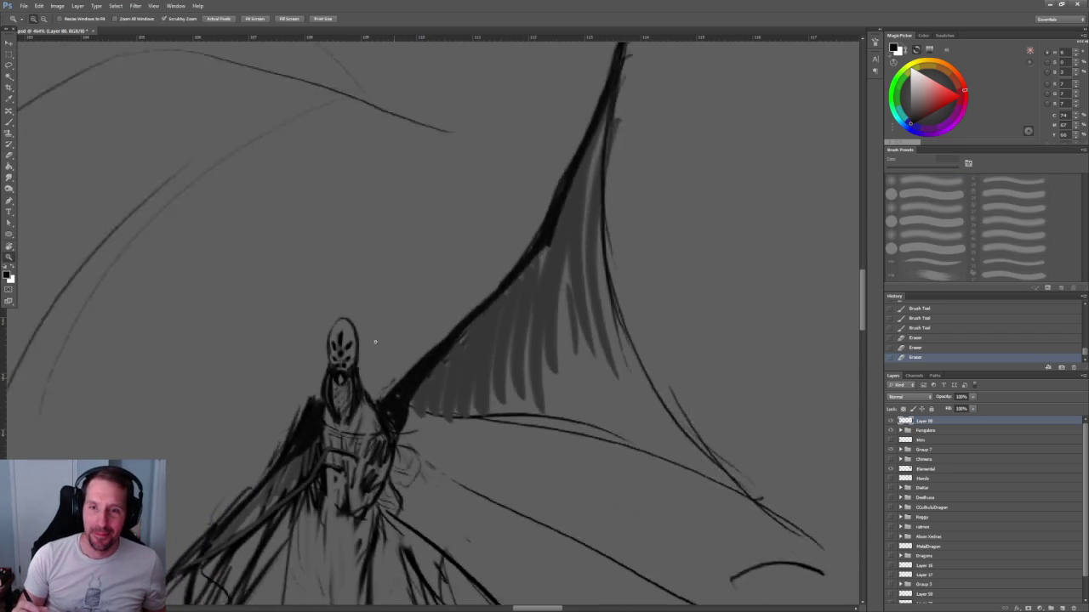
drag(409, 388, 397, 351)
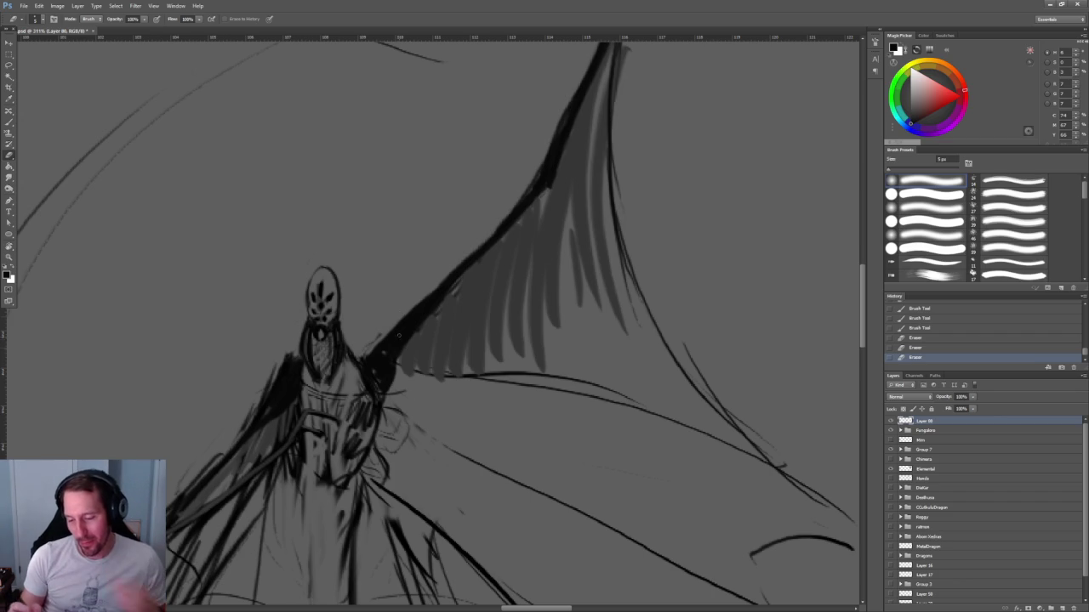
Darken the figure's right shoulder with dark strokes running into the wing.
key(b)
drag(381, 347, 372, 355)
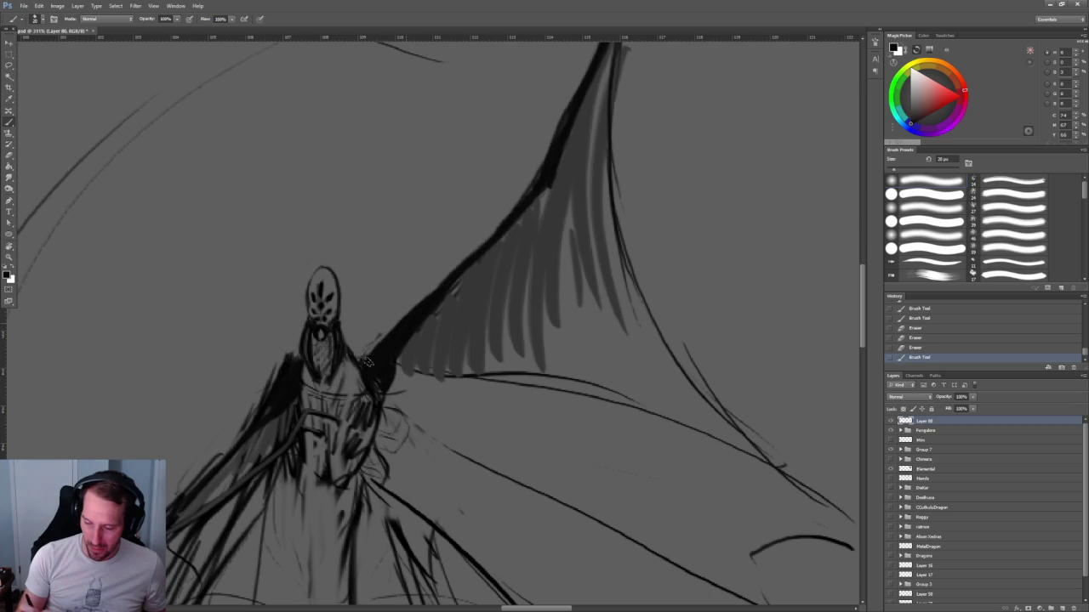
mouse_move(371, 393)
mouse_down()
mouse_move(381, 414)
mouse_move(363, 282)
mouse_move(418, 299)
mouse_up()
drag(340, 252, 449, 328)
drag(344, 293, 404, 315)
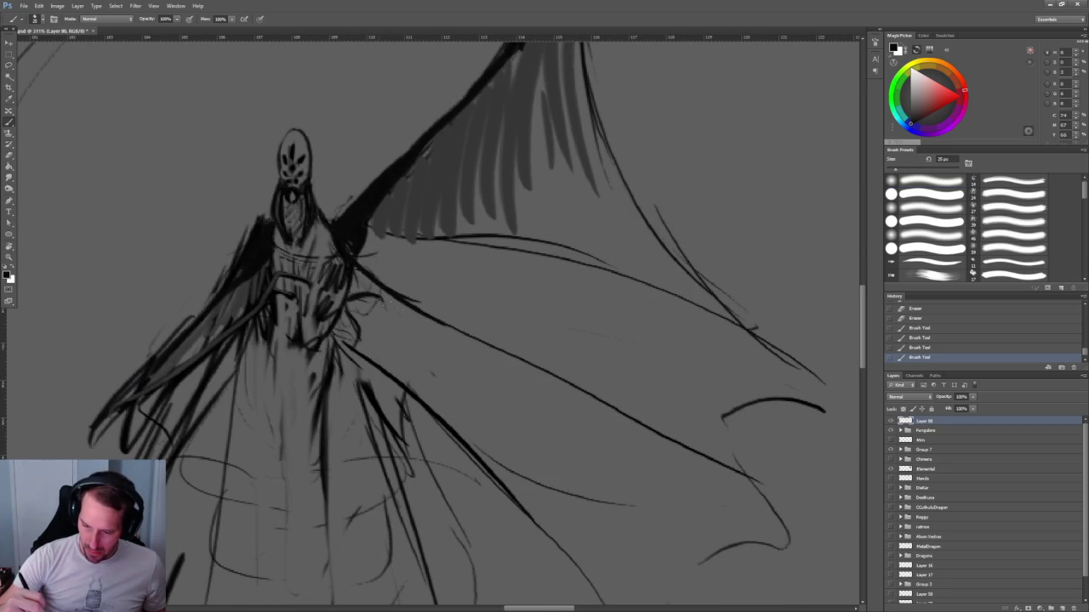
mouse_move(343, 257)
mouse_down()
mouse_move(366, 294)
mouse_move(432, 328)
mouse_up()
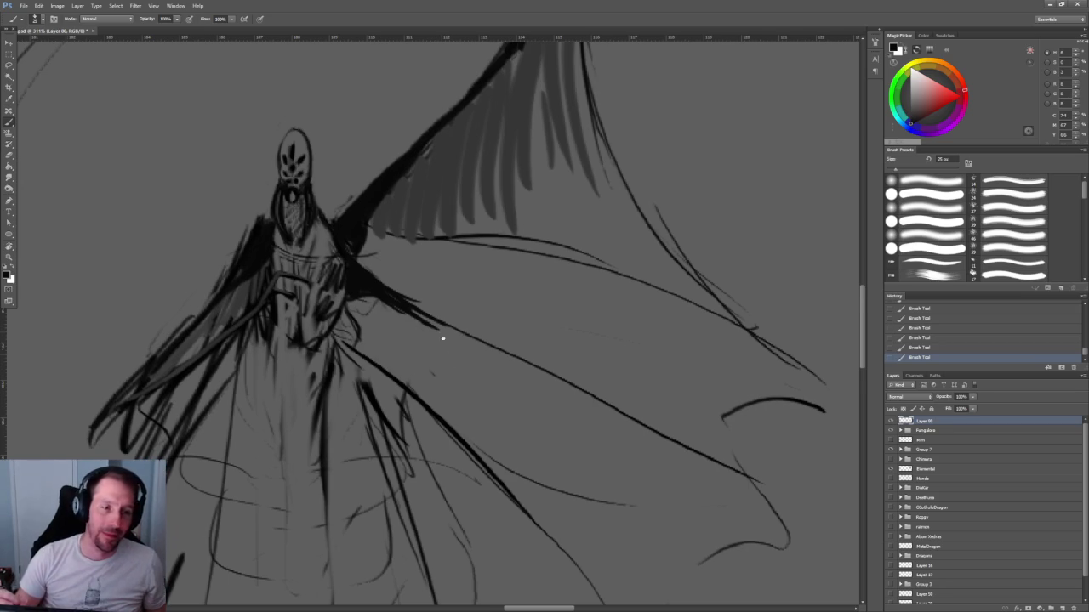
Thicken the dark line along the wing's lower edge.
drag(444, 348, 354, 258)
drag(318, 208, 366, 240)
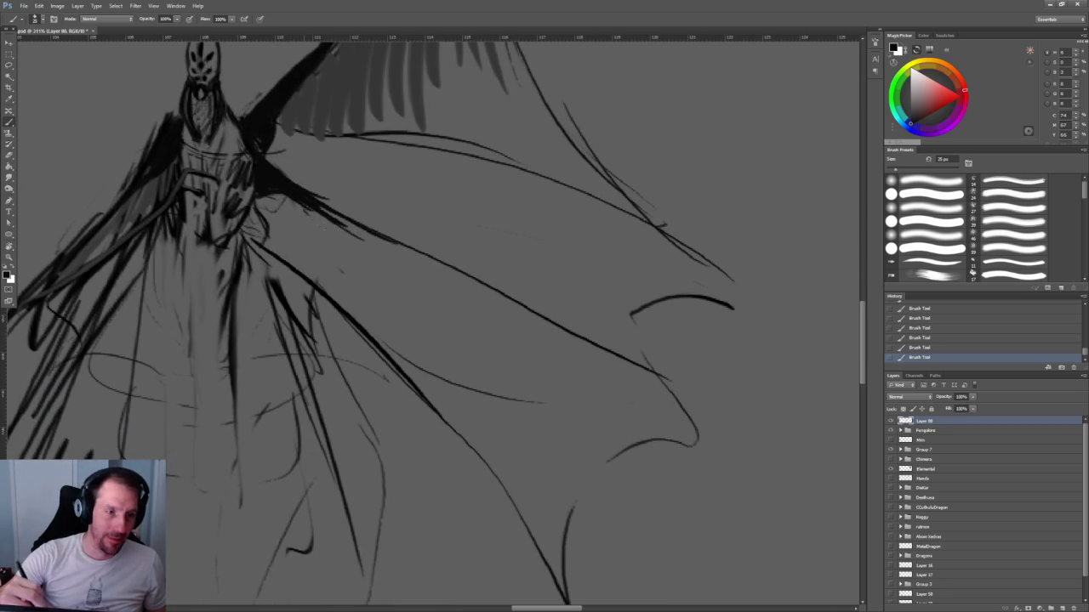
key(z)
mouse_move(416, 263)
mouse_down()
mouse_move(408, 237)
mouse_move(442, 238)
mouse_up()
key(b)
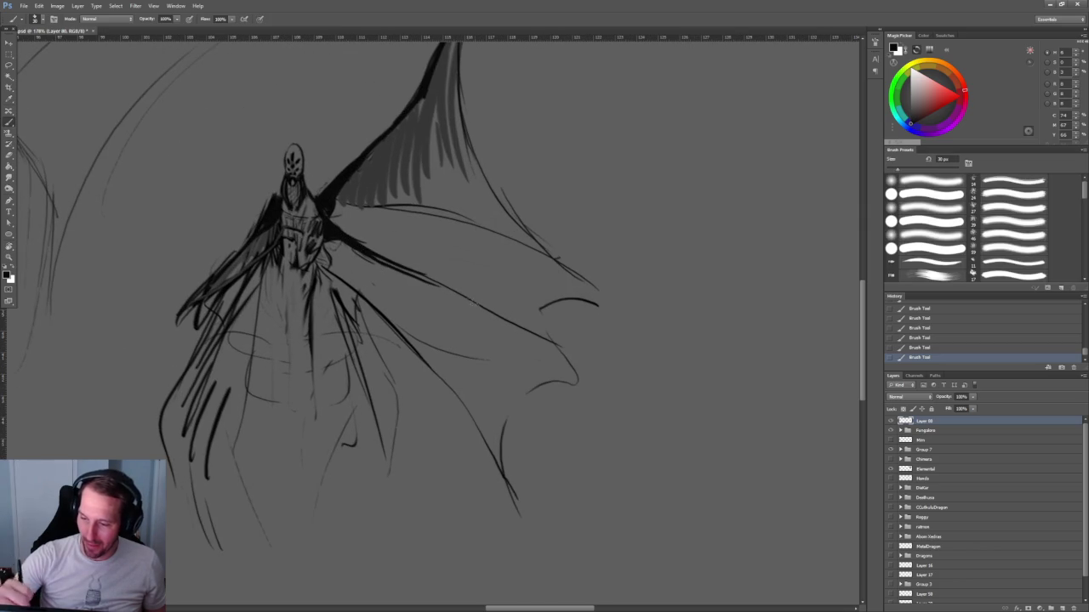
drag(350, 246, 578, 358)
mouse_move(464, 296)
mouse_down()
mouse_move(420, 276)
mouse_move(456, 331)
mouse_move(418, 377)
mouse_move(372, 278)
mouse_move(332, 330)
mouse_move(349, 336)
mouse_up()
Add long grey feather strokes beneath the wing, then fit the document to the window.
mouse_move(365, 288)
mouse_down()
mouse_move(367, 349)
mouse_move(383, 348)
mouse_up()
mouse_move(397, 303)
mouse_down()
mouse_move(408, 367)
mouse_move(437, 388)
mouse_up()
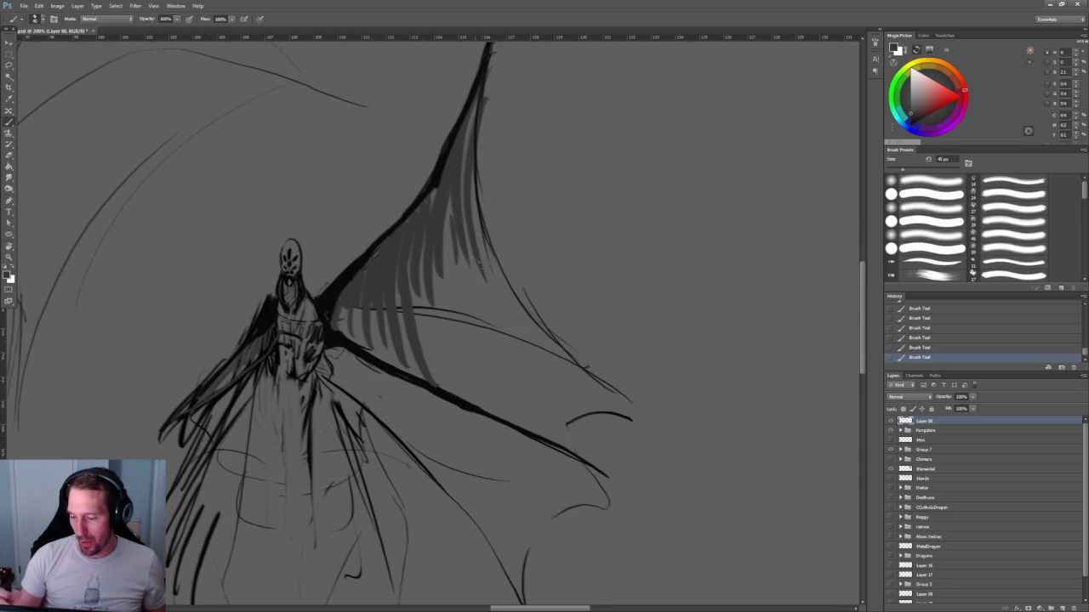
mouse_move(405, 260)
mouse_down()
mouse_move(444, 371)
mouse_move(481, 393)
mouse_up()
drag(433, 255, 477, 385)
drag(451, 233, 495, 376)
drag(463, 204, 468, 274)
key(z)
key(ctrl+0)
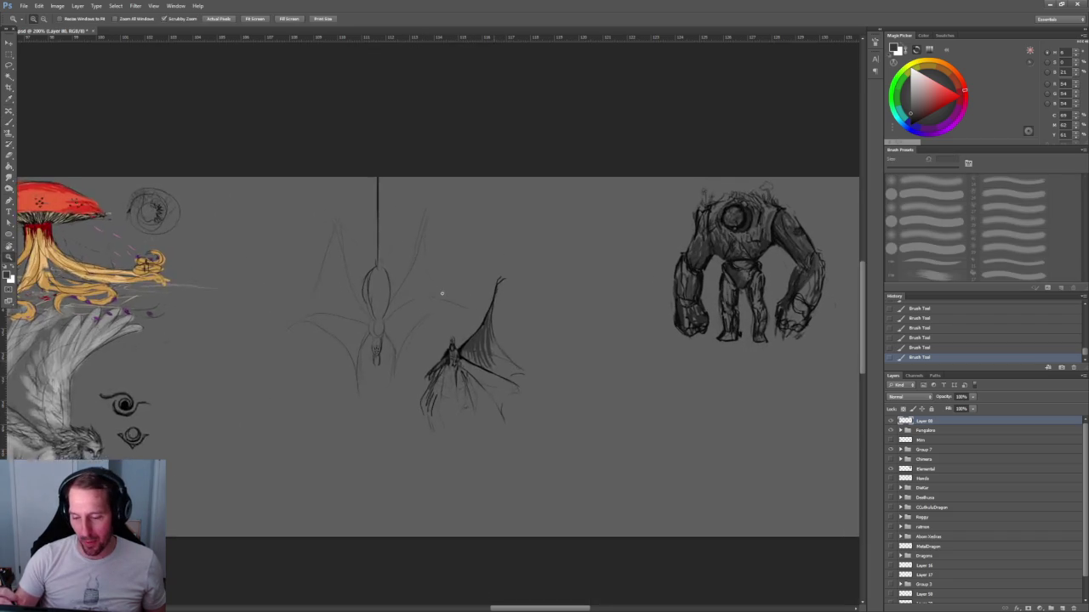
key(ctrl+0)
key(b)
key(z)
drag(256, 272, 502, 179)
drag(502, 255, 700, 300)
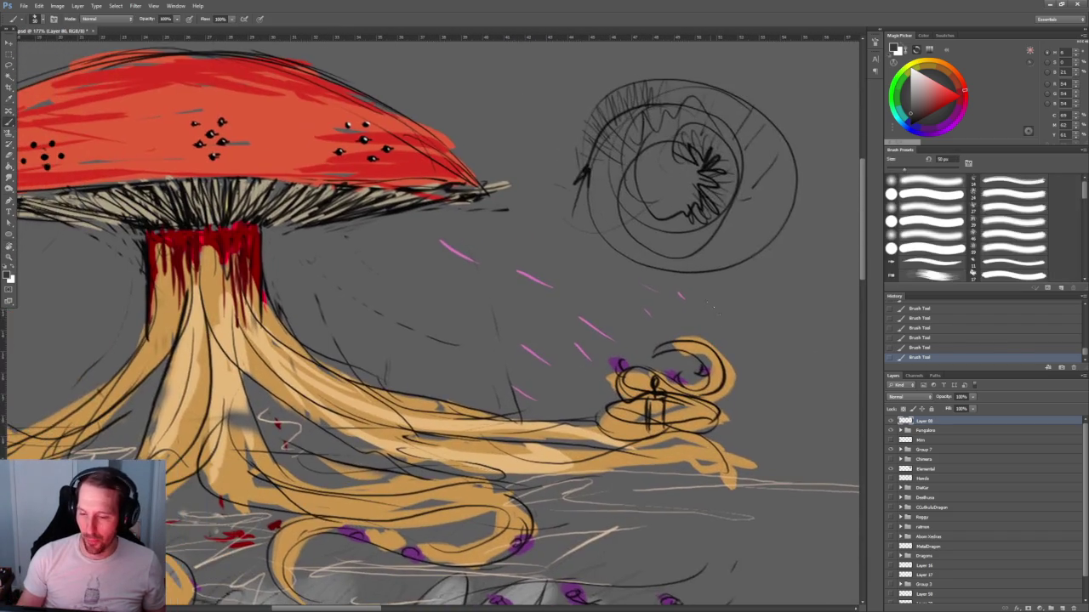
key(b)
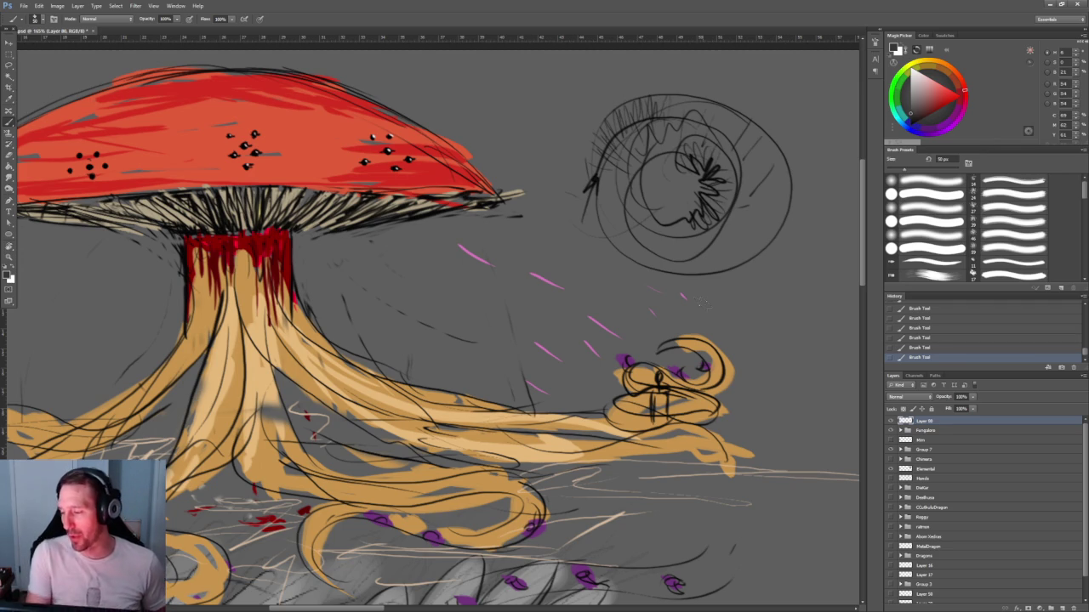
Pan across to the spider sketch and back to the winged figure.
scroll(581, 257, down, 3)
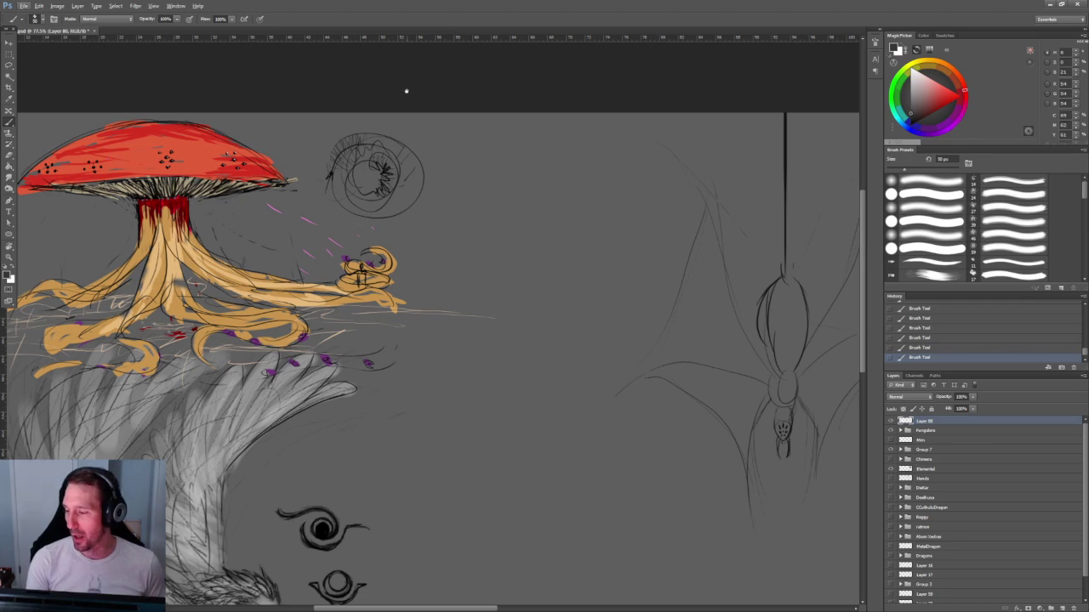
drag(581, 257, 266, 170)
scroll(299, 224, up, 1)
scroll(300, 224, up, 1)
scroll(300, 224, up, 2)
mouse_move(299, 224)
mouse_down()
mouse_move(397, 261)
mouse_move(394, 363)
mouse_up()
scroll(397, 261, down, 1)
scroll(397, 261, down, 2)
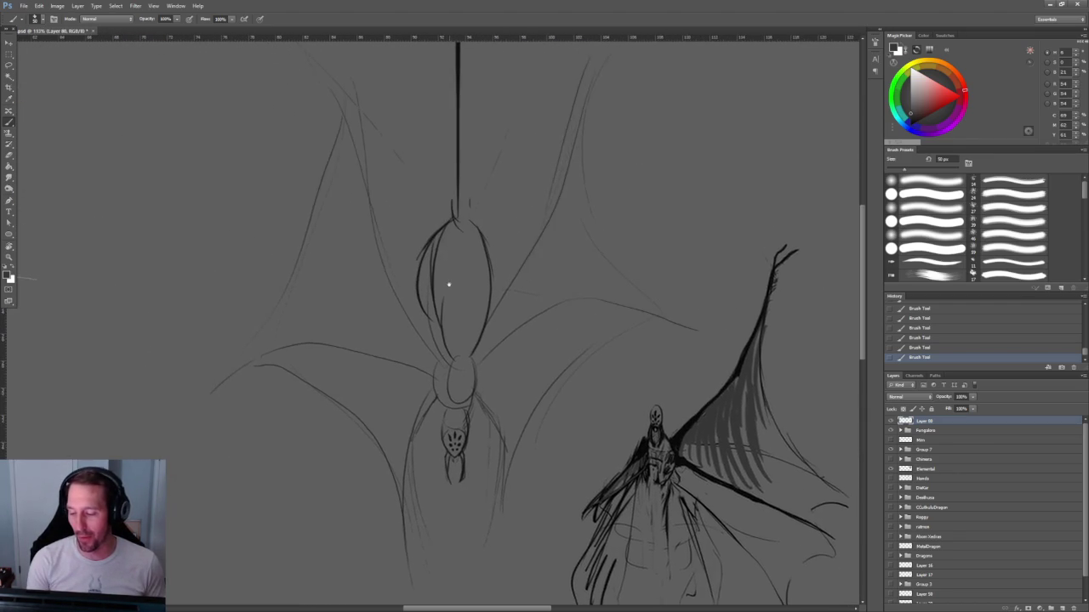
scroll(396, 361, down, 1)
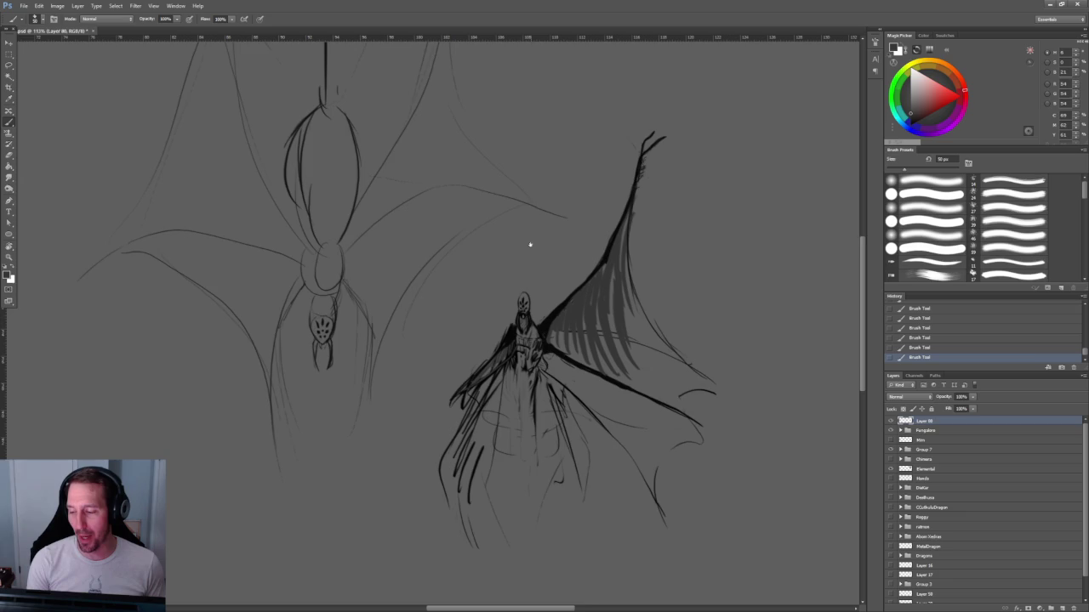
scroll(432, 207, up, 2)
drag(432, 207, 456, 236)
Zoom in on the figure and shade its chest and hands darker.
scroll(456, 236, up, 2)
scroll(452, 297, up, 2)
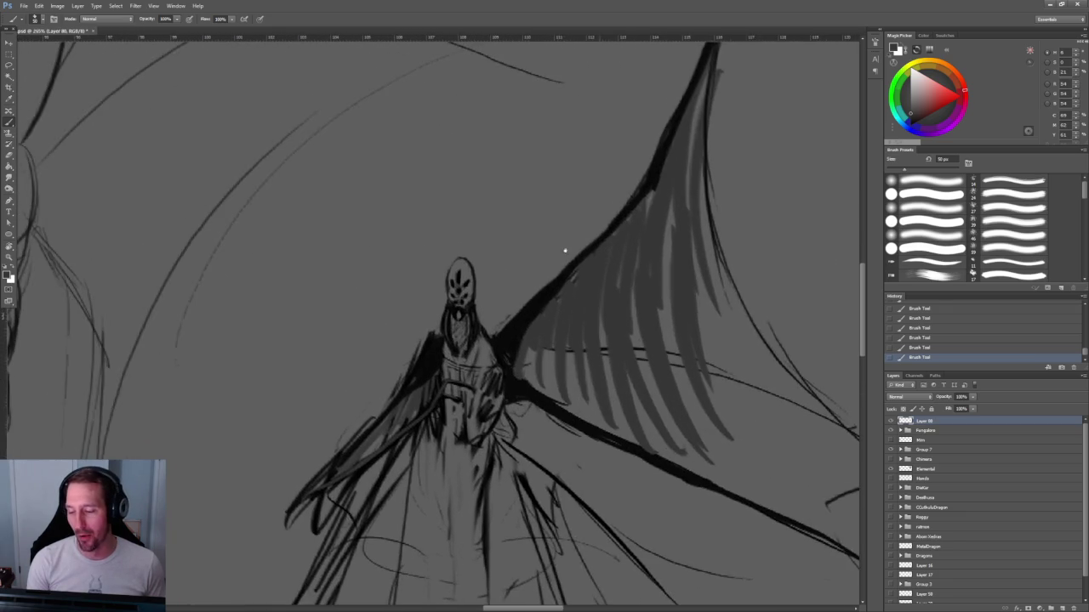
scroll(571, 246, up, 2)
scroll(511, 174, up, 1)
scroll(511, 174, up, 1)
scroll(503, 219, up, 1)
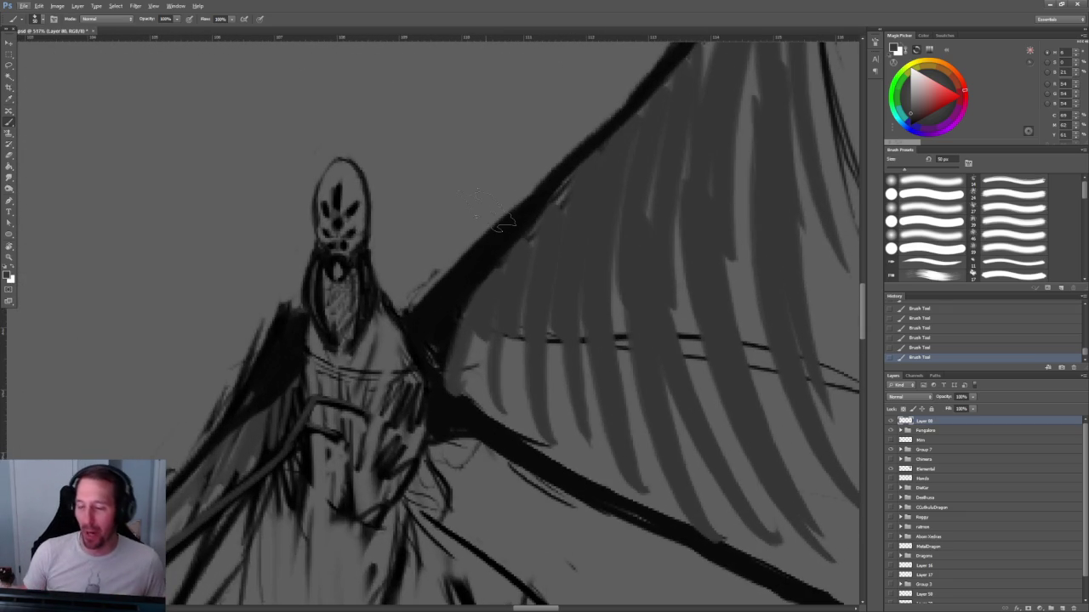
scroll(548, 302, down, 2)
scroll(548, 302, down, 2)
scroll(536, 323, down, 2)
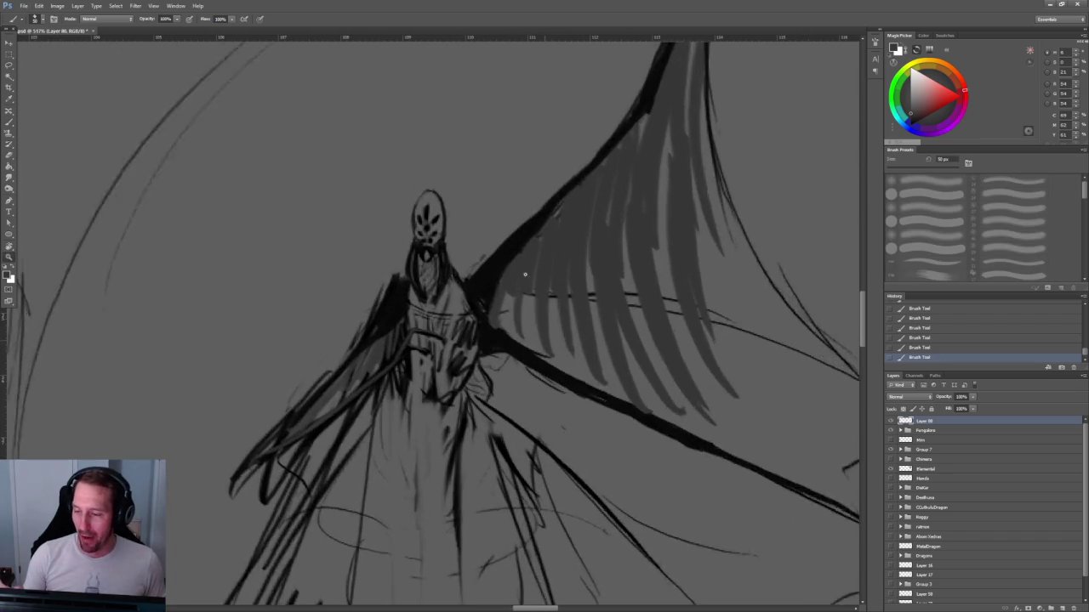
scroll(540, 392, up, 1)
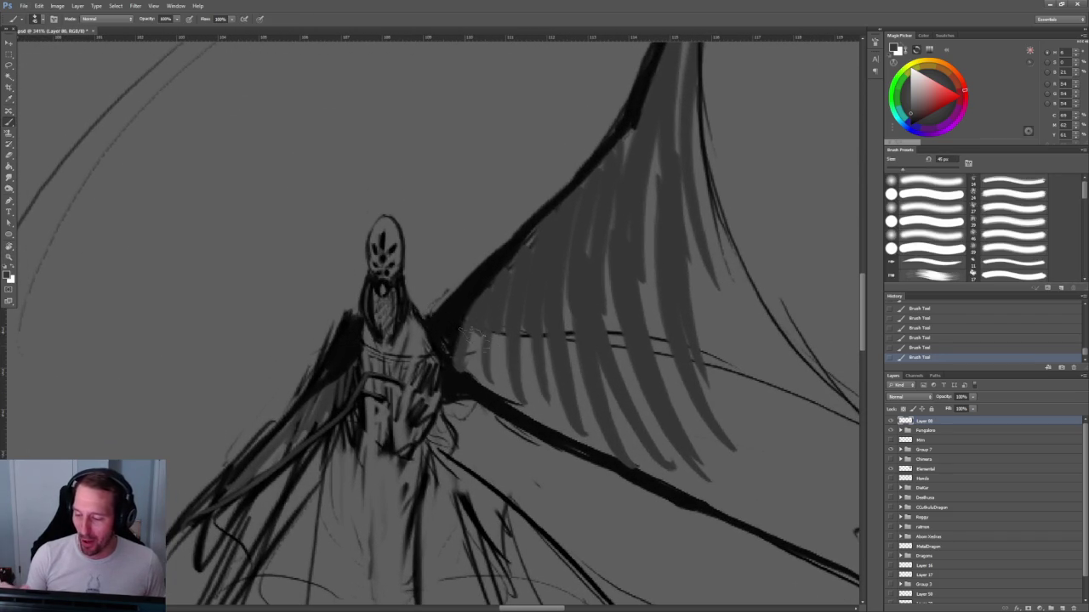
mouse_move(377, 336)
mouse_down()
mouse_move(380, 360)
mouse_move(418, 362)
mouse_up()
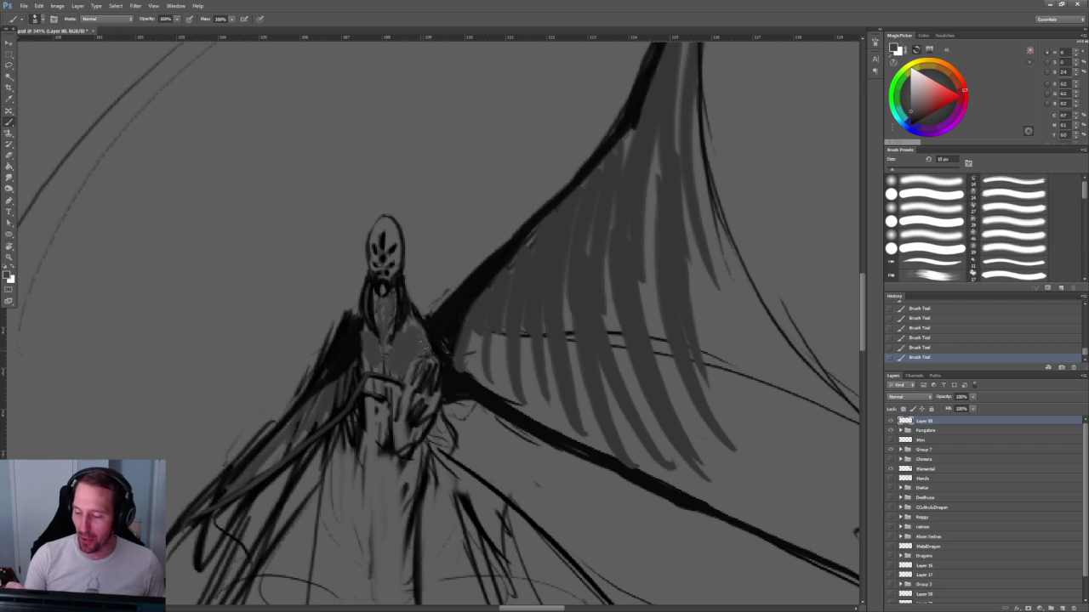
mouse_move(434, 387)
mouse_down()
mouse_move(417, 362)
mouse_move(383, 362)
mouse_up()
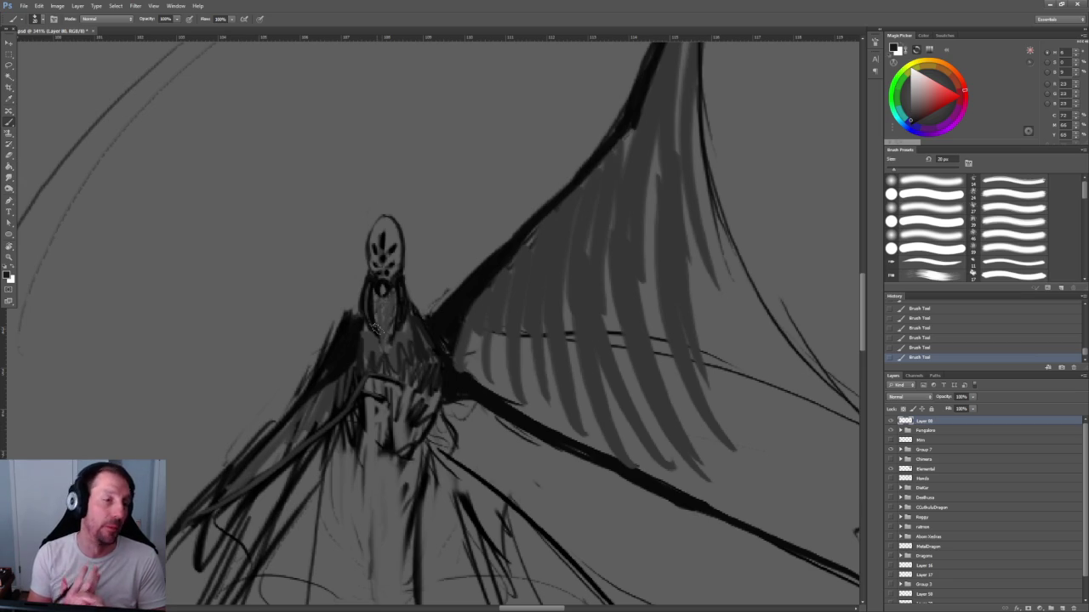
Enlarge the brush to 40 px and fill grey feather strokes into the inner wing.
mouse_move(607, 323)
mouse_down()
mouse_move(486, 320)
mouse_move(395, 298)
mouse_up()
key(z)
mouse_move(335, 343)
mouse_down()
mouse_move(350, 287)
mouse_move(338, 259)
mouse_move(318, 286)
mouse_move(341, 306)
mouse_up()
key(bracketright)
mouse_move(344, 245)
mouse_down()
mouse_move(324, 298)
mouse_move(362, 310)
mouse_up()
mouse_move(383, 259)
mouse_down()
mouse_move(391, 290)
mouse_move(399, 270)
mouse_up()
key(z)
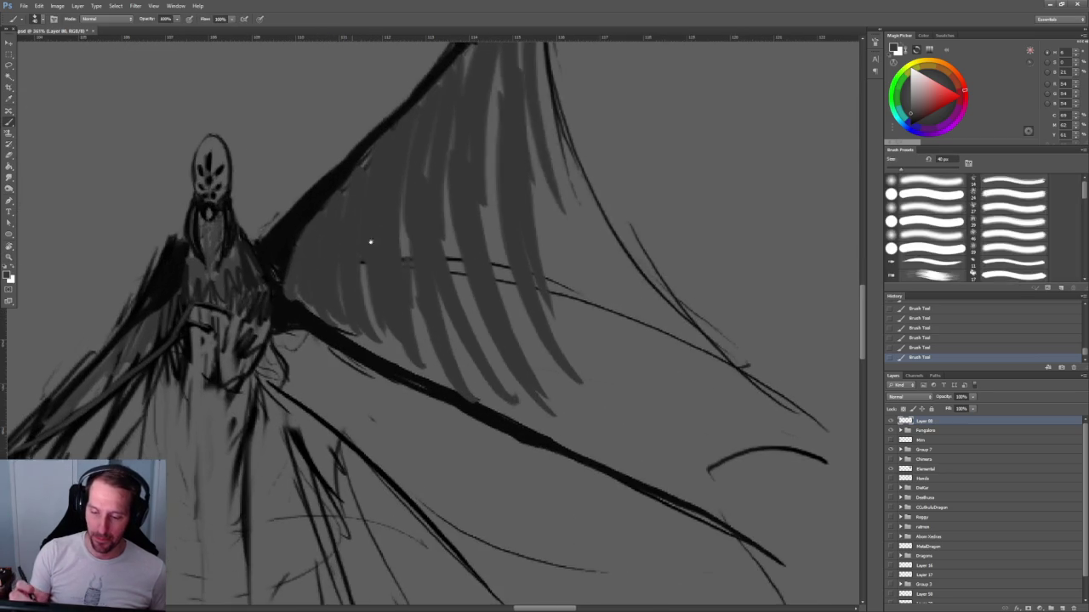
drag(356, 241, 347, 277)
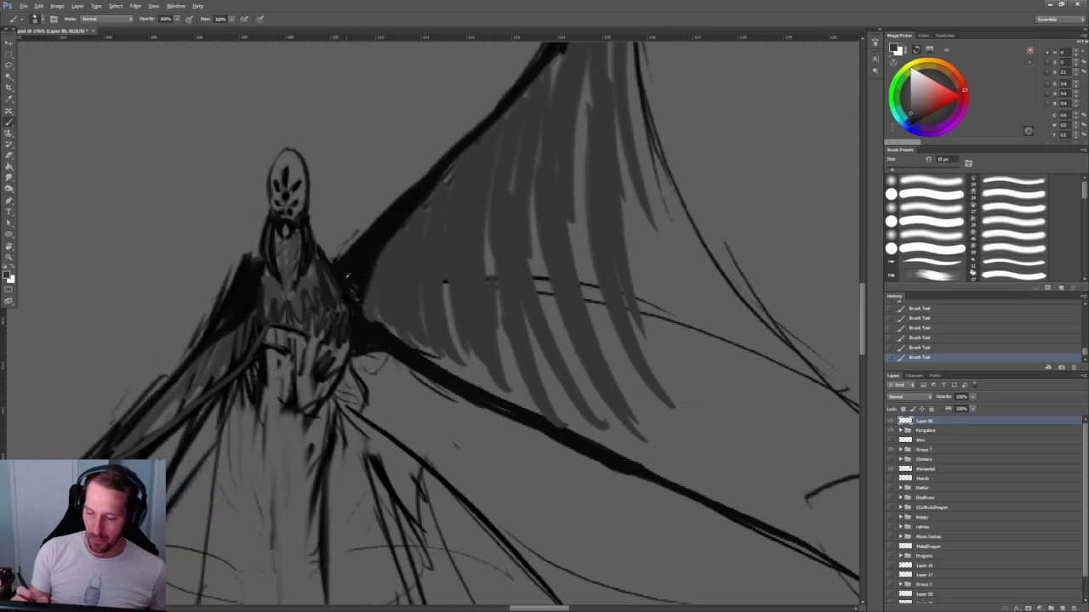
drag(348, 277, 451, 297)
Try erasing along the head's right edge, then undo it.
key(e)
drag(354, 255, 356, 161)
key(ctrl+z)
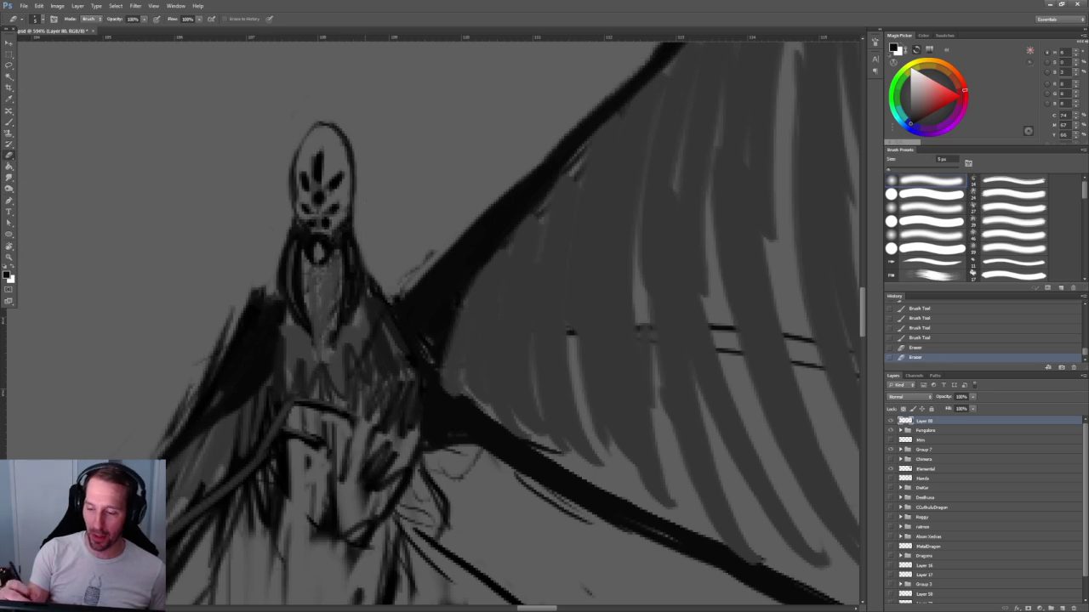
Erase along the left edges of the head and neck to lighten them.
drag(290, 193, 290, 165)
drag(289, 256, 287, 206)
drag(284, 280, 292, 227)
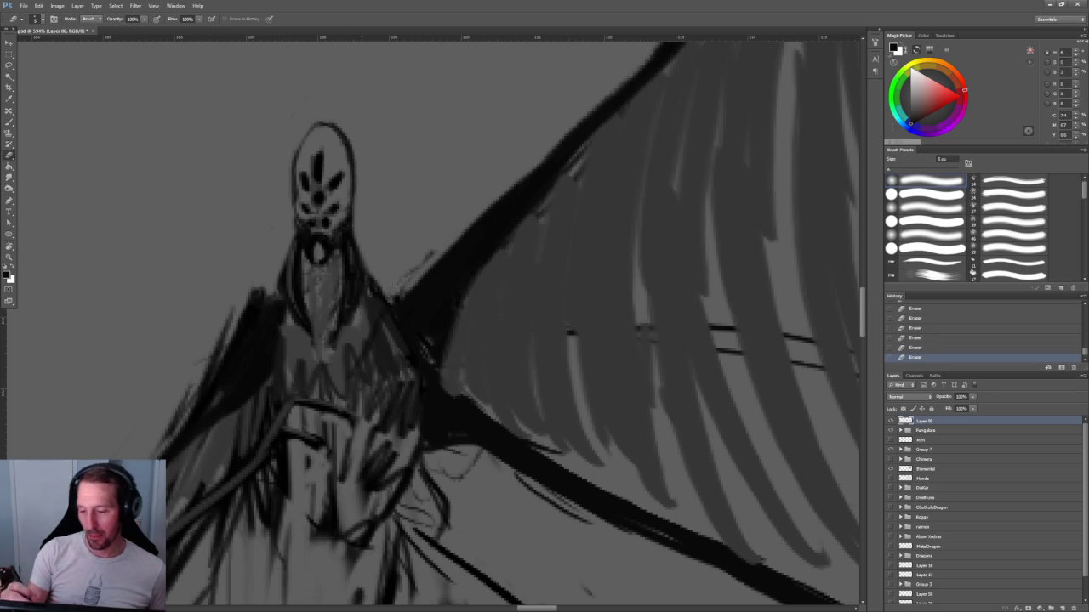
Zoom in on the mask and erase small marks below the face with a 3 px eraser.
key(z)
mouse_move(430, 195)
mouse_down()
mouse_move(401, 195)
mouse_move(377, 150)
mouse_move(429, 194)
mouse_move(437, 207)
mouse_move(425, 218)
mouse_up()
key(b)
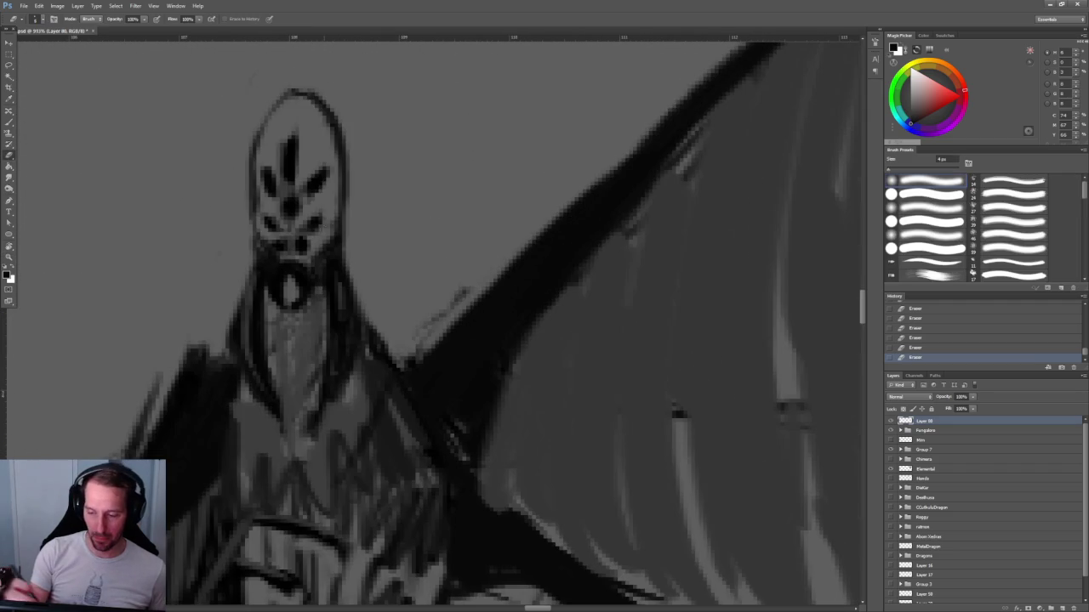
key(bracketleft)
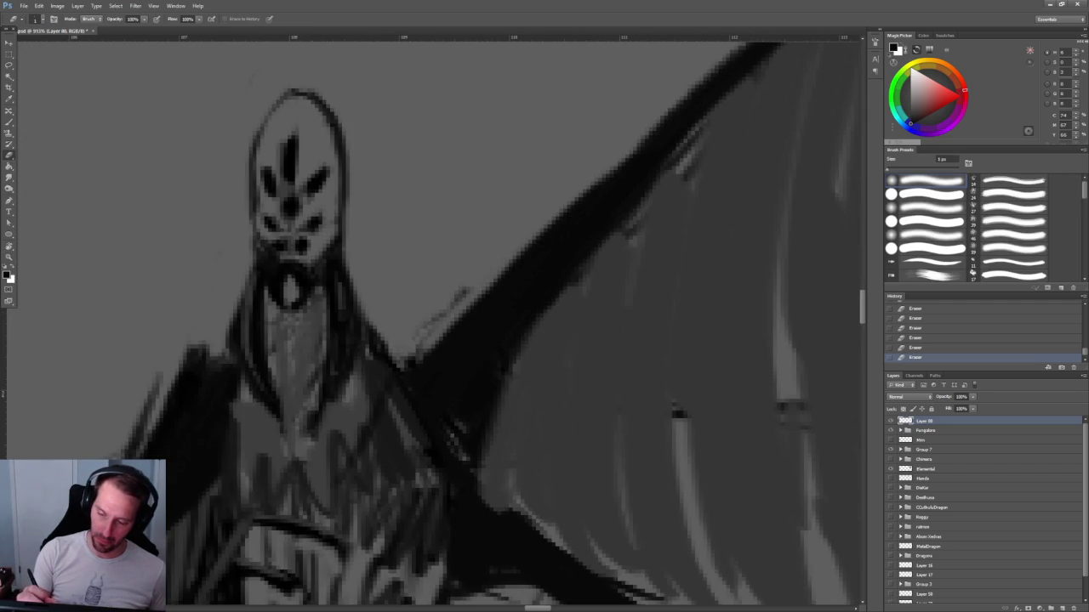
mouse_move(269, 250)
mouse_down()
mouse_move(287, 243)
mouse_move(281, 260)
mouse_up()
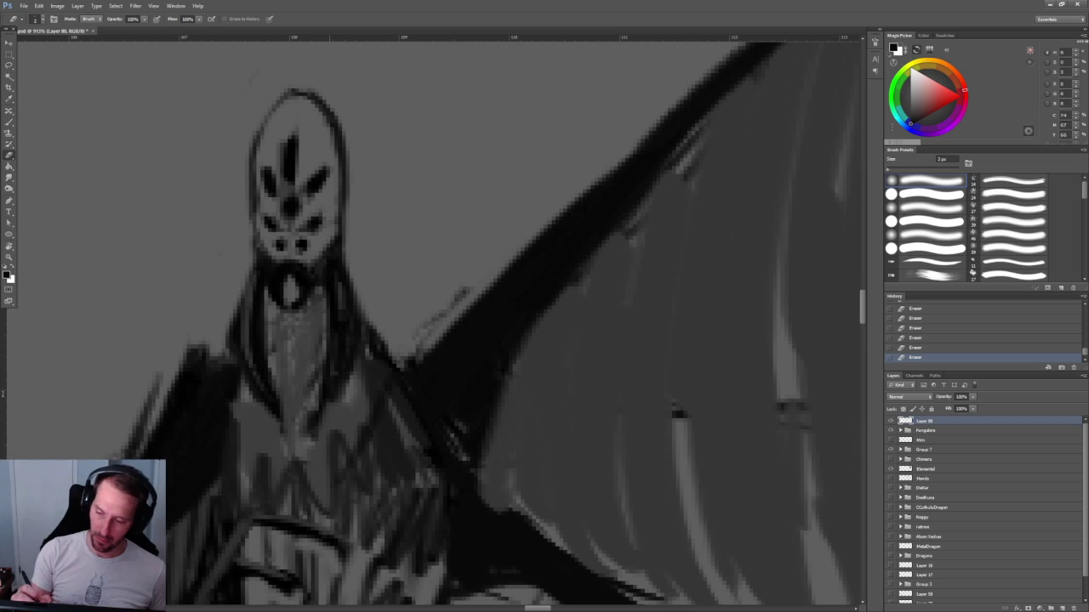
scroll(425, 323, down, 5)
scroll(425, 324, up, 2)
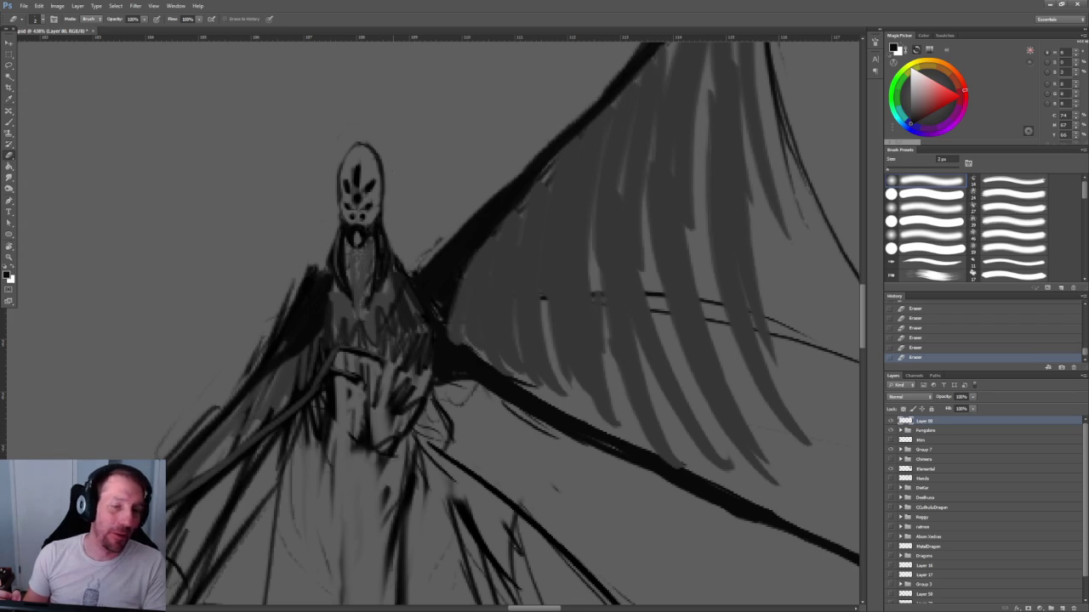
Erase stray wing and shoulder strokes, then thicken the wing's dark edge near the shoulder.
drag(553, 205, 420, 344)
mouse_move(525, 163)
mouse_down()
mouse_move(542, 134)
mouse_move(308, 391)
mouse_up()
drag(205, 395, 182, 403)
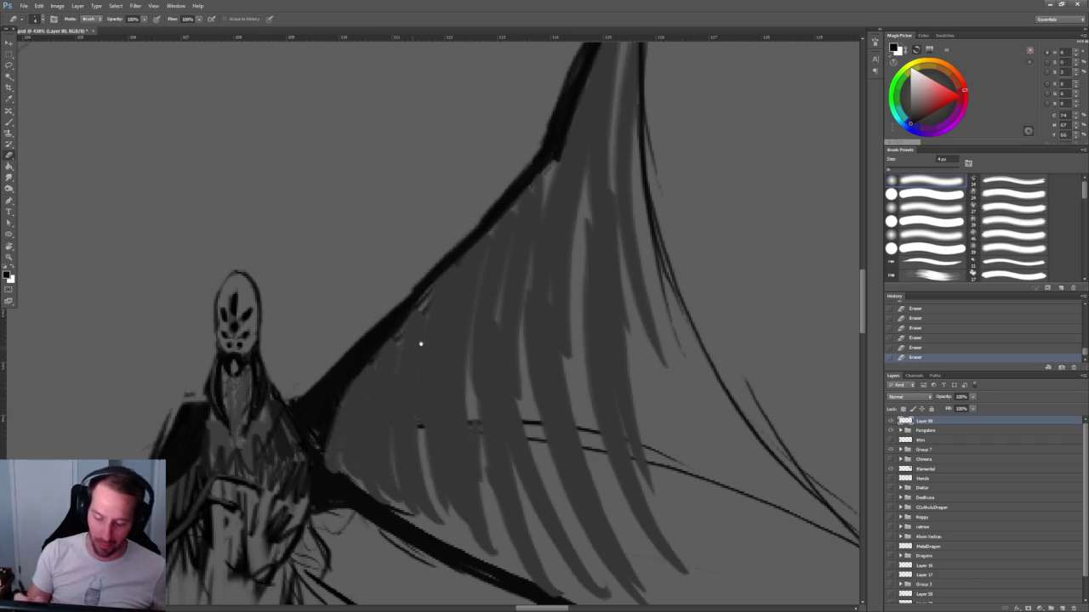
drag(407, 349, 452, 324)
key(b)
mouse_move(260, 372)
mouse_down()
mouse_move(211, 383)
mouse_move(218, 415)
mouse_move(216, 385)
mouse_up()
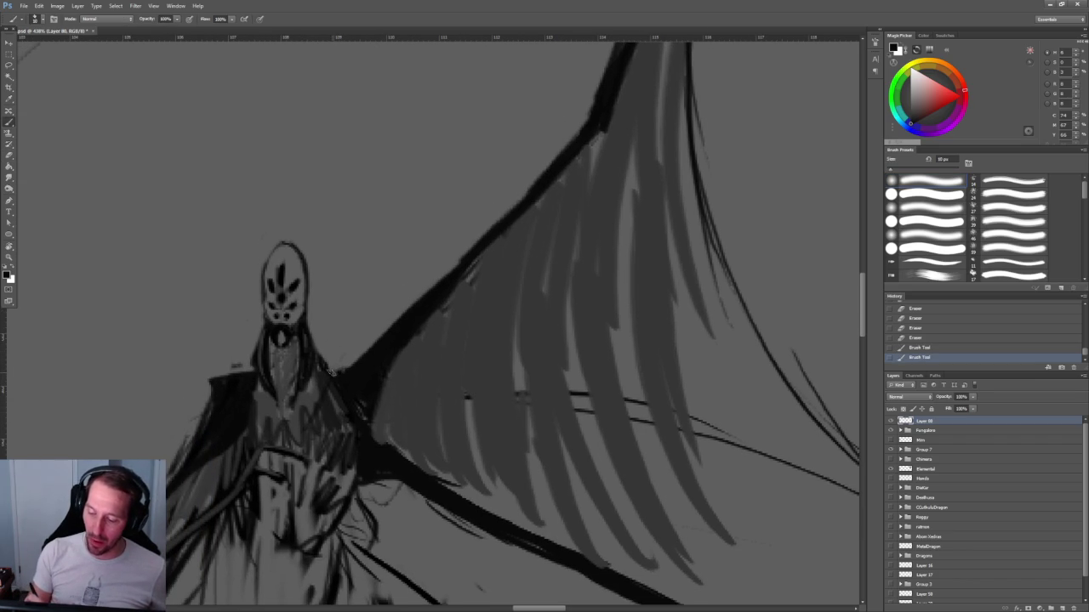
mouse_move(368, 364)
mouse_down()
mouse_move(333, 368)
mouse_move(364, 342)
mouse_up()
Paint a dark vertical stroke down the figure's chest.
key(z)
key(ctrl+0)
click(475, 250)
click(510, 281)
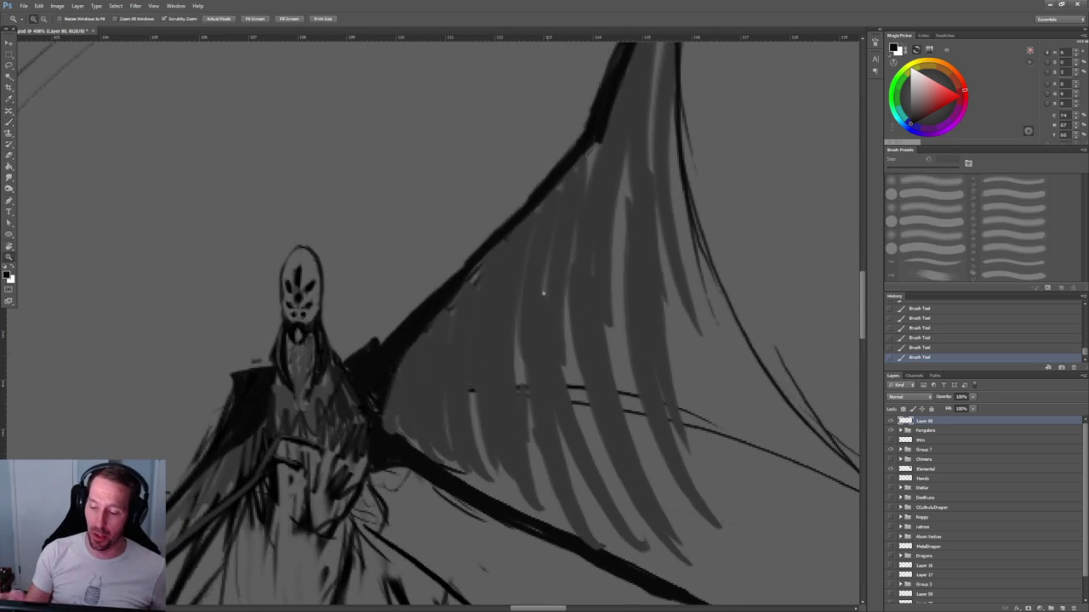
alt+click(510, 283)
key(b)
scroll(457, 321, up, 3)
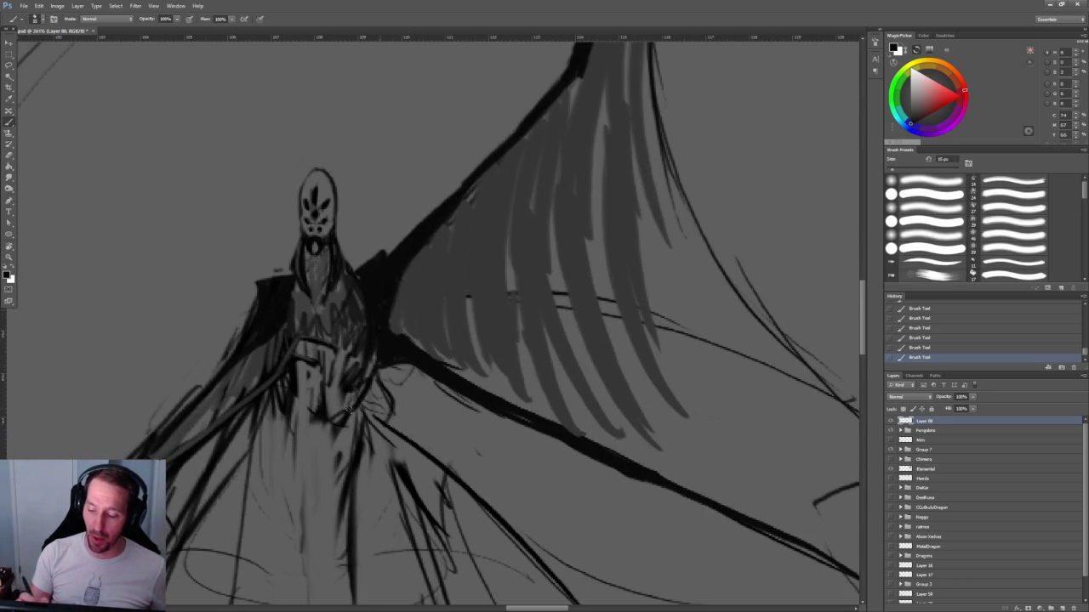
drag(372, 357, 337, 451)
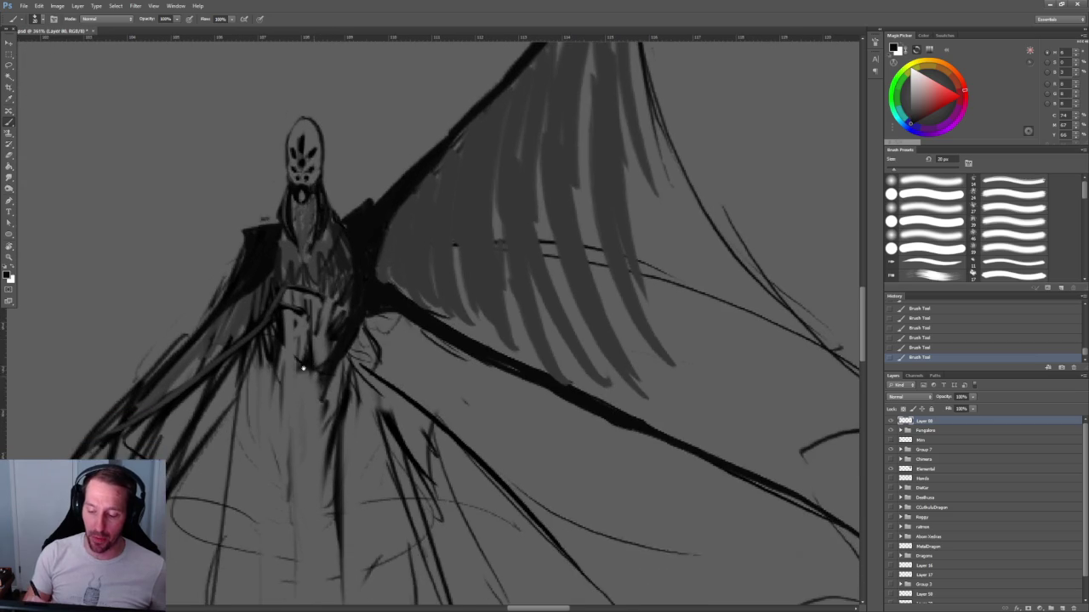
drag(287, 410, 270, 353)
Outline the lower torso with a dark U-shaped curve.
scroll(341, 272, down, 4)
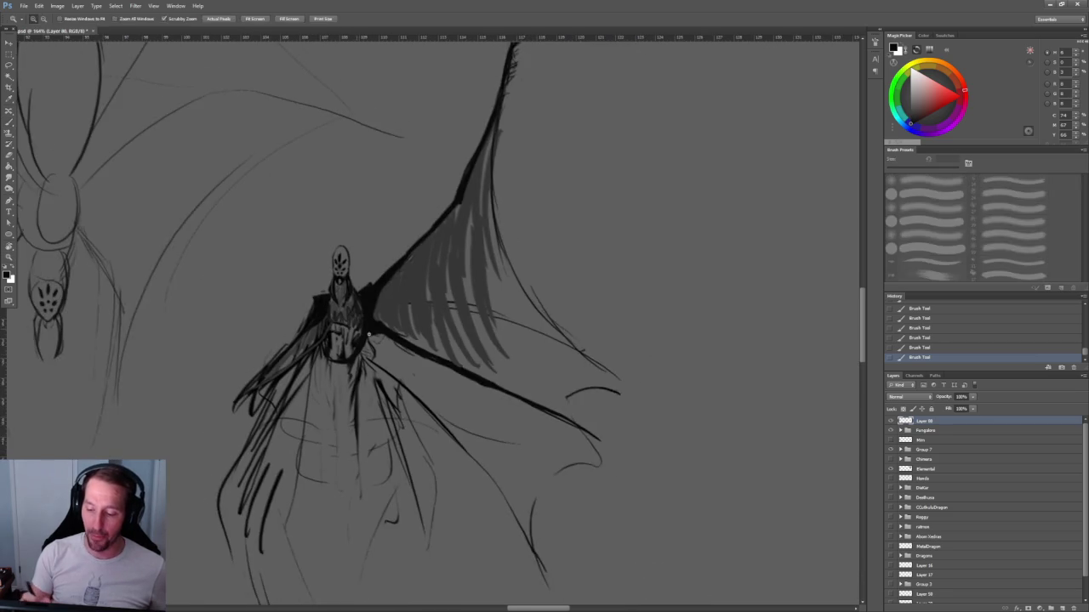
scroll(381, 301, up, 3)
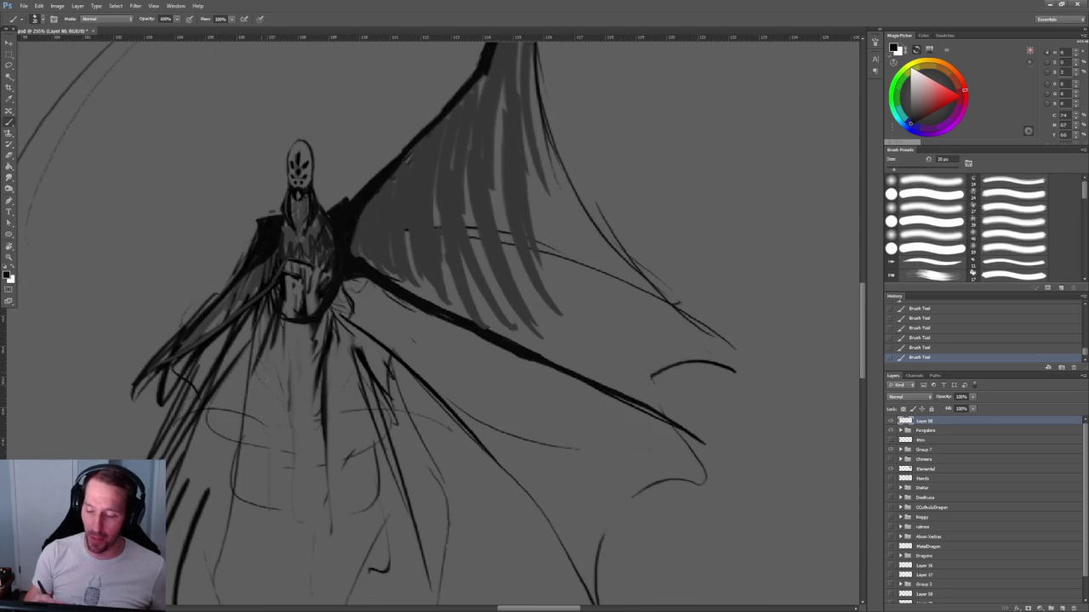
drag(330, 302, 255, 413)
drag(330, 353, 281, 427)
mouse_move(332, 383)
mouse_down()
mouse_move(327, 345)
mouse_move(388, 309)
mouse_up()
Shade the left and right sides of the torso and robe with dark vertical strokes.
key(z)
click(387, 309)
key(b)
drag(334, 342, 320, 258)
drag(327, 316, 336, 371)
drag(313, 267, 316, 396)
drag(269, 234, 255, 360)
drag(274, 235, 257, 366)
drag(260, 313, 255, 393)
mouse_move(320, 240)
mouse_down()
mouse_move(311, 334)
mouse_move(284, 383)
mouse_up()
Draw a dark stroke down the lower robe and add a V-shaped mark with a smaller brush.
drag(259, 299, 286, 377)
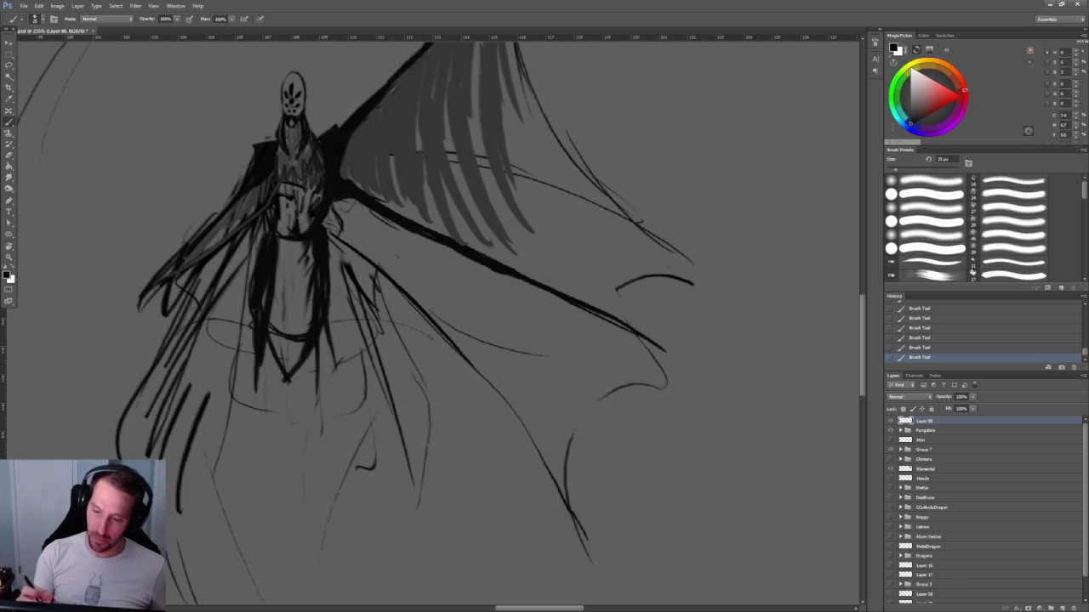
scroll(297, 226, up, 3)
key(bracketleft)
mouse_move(259, 411)
mouse_down()
mouse_move(302, 417)
mouse_move(288, 437)
mouse_move(271, 436)
mouse_move(299, 459)
mouse_move(268, 466)
mouse_up()
mouse_move(344, 367)
mouse_down()
mouse_move(363, 201)
mouse_move(349, 316)
mouse_up()
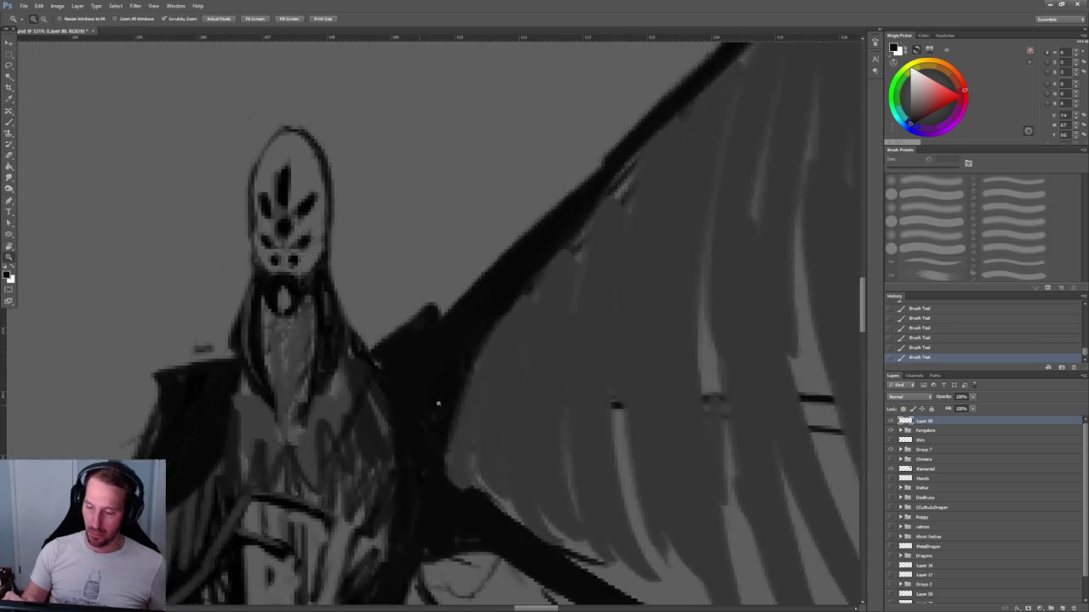
Lighten the mask's central vertical mark and darken its lower-right eye dot with a smaller brush.
key(e)
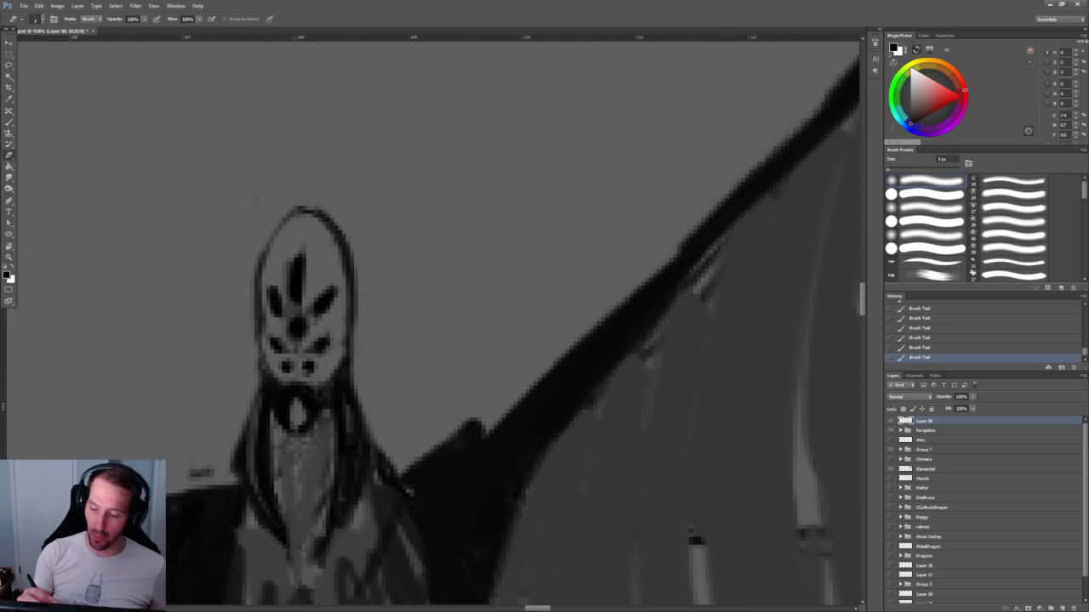
mouse_move(289, 269)
mouse_down()
mouse_move(289, 317)
mouse_move(311, 313)
mouse_move(301, 349)
mouse_up()
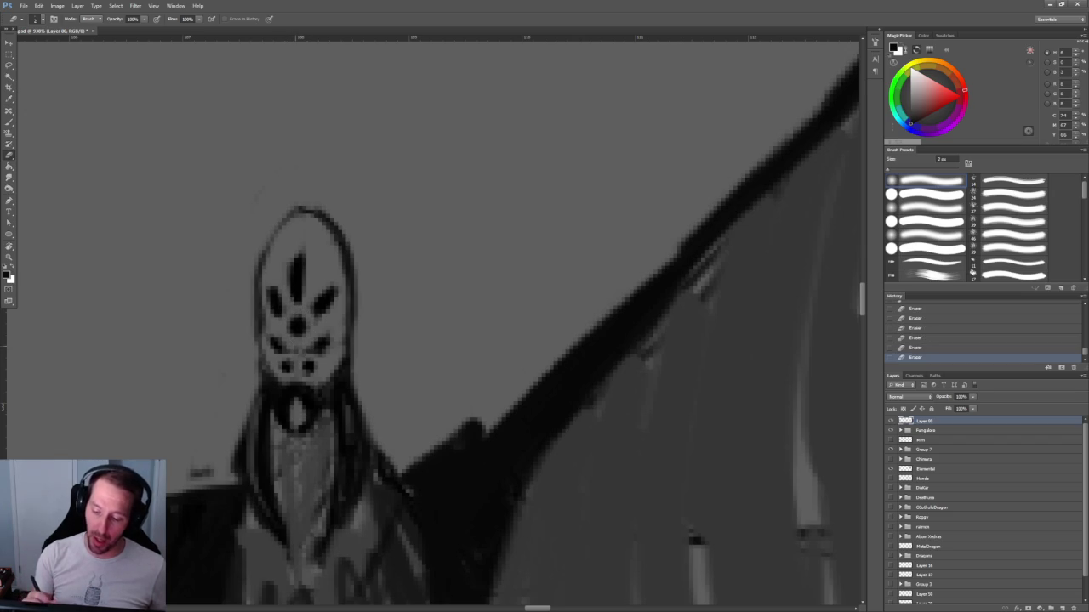
key(b)
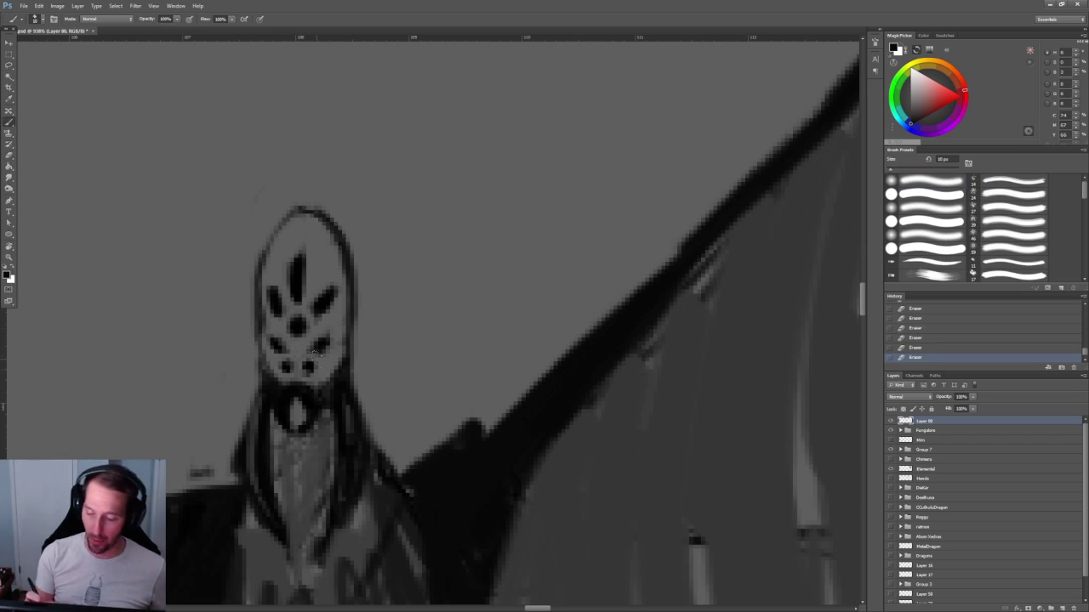
key(bracketleft)
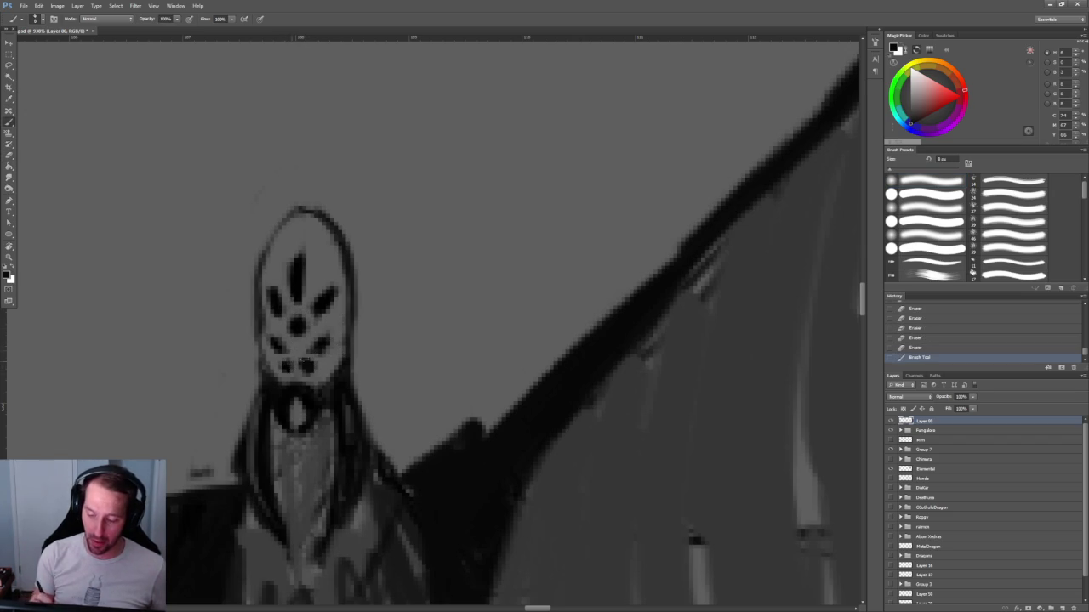
drag(316, 338, 329, 350)
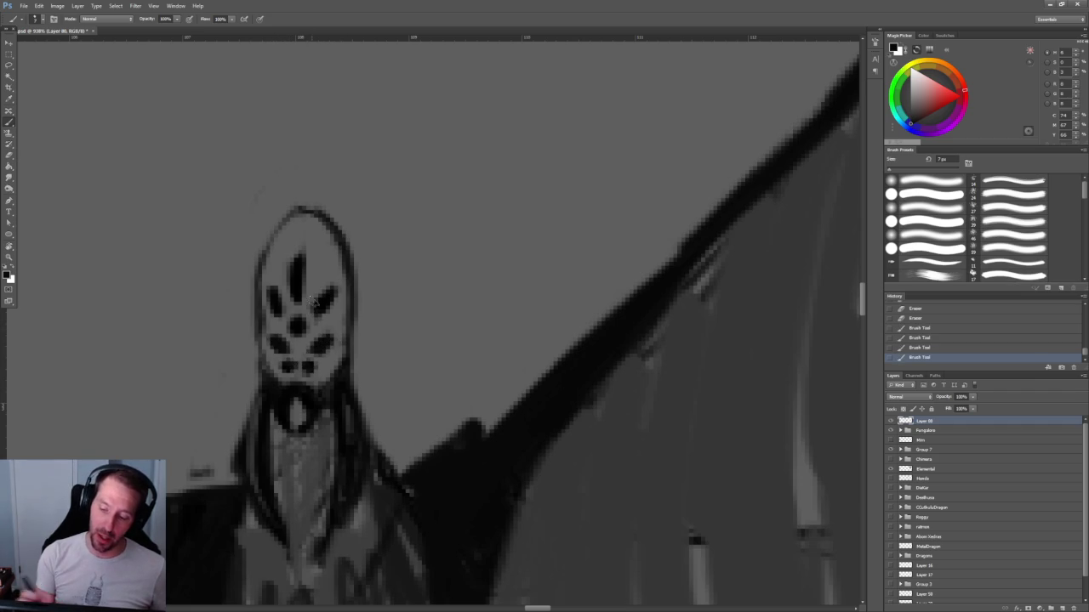
Zoom in on the head and wing and erase parts of the face lines.
key(z)
alt+click(387, 174)
mouse_move(387, 173)
mouse_down()
mouse_move(377, 151)
mouse_move(423, 156)
mouse_move(447, 185)
mouse_move(477, 146)
mouse_up()
key(b)
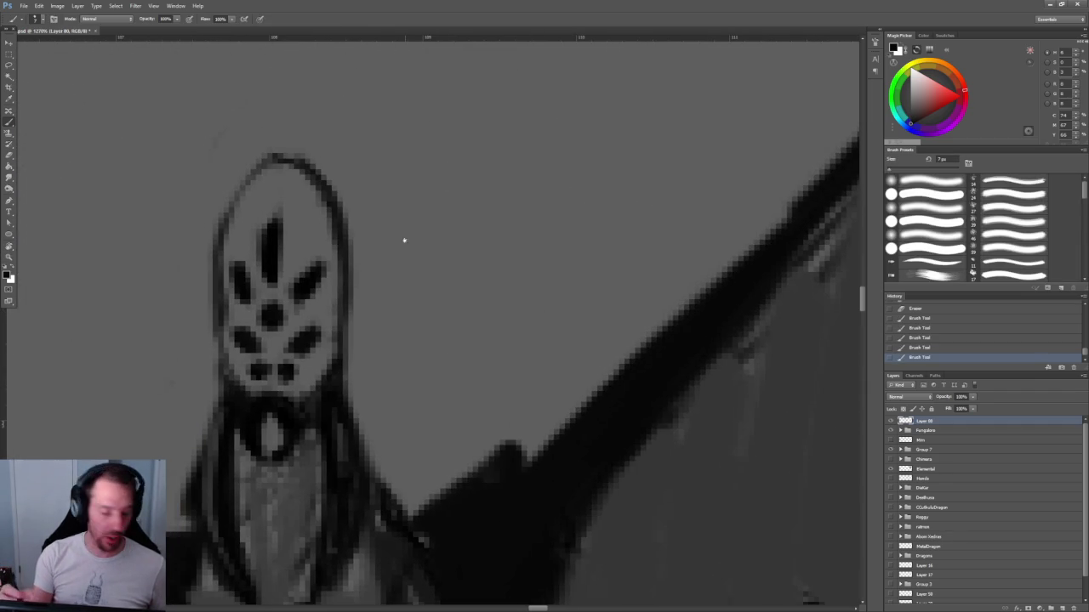
drag(294, 348, 308, 358)
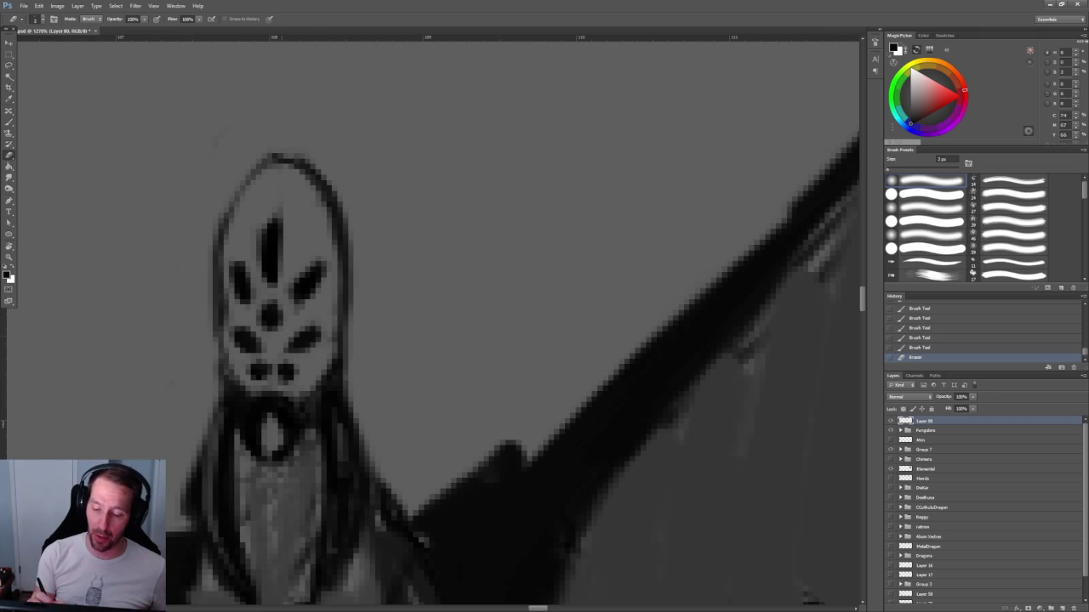
drag(280, 305, 265, 330)
Undo the last erase on the mask and add a small brush stroke to it.
key(z)
mouse_move(405, 189)
mouse_down()
mouse_move(321, 116)
mouse_move(376, 177)
mouse_move(317, 213)
mouse_move(293, 362)
mouse_up()
key(b)
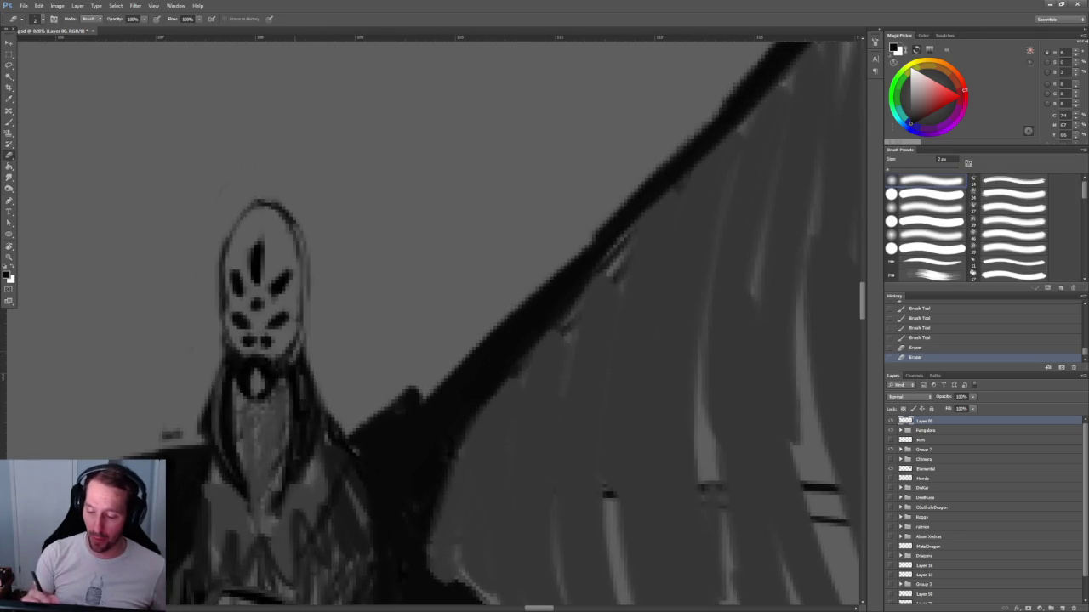
key(ctrl+z)
key(b)
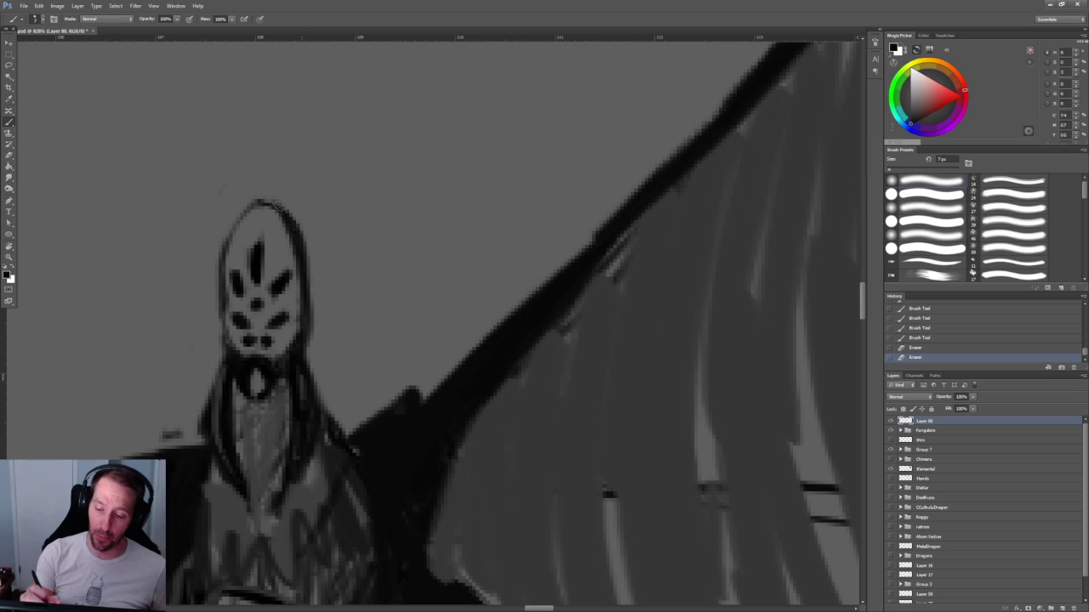
drag(266, 198, 247, 221)
scroll(553, 398, down, 2)
scroll(553, 398, down, 3)
scroll(553, 398, down, 3)
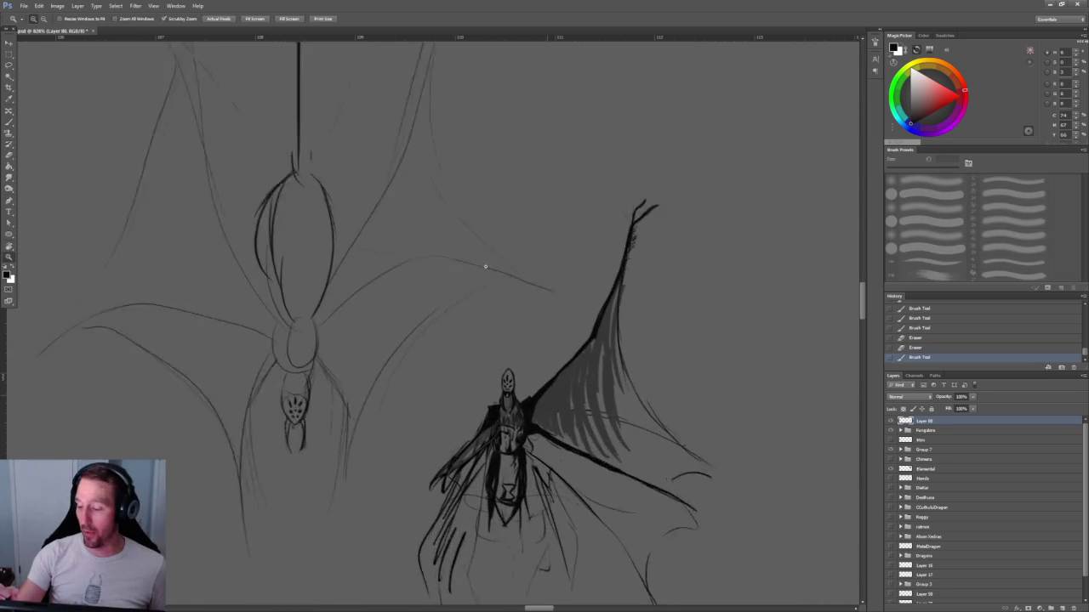
Hatch dark strokes along the wing's left edge down toward the wing tip.
scroll(593, 401, up, 1)
scroll(476, 323, up, 2)
scroll(379, 253, up, 1)
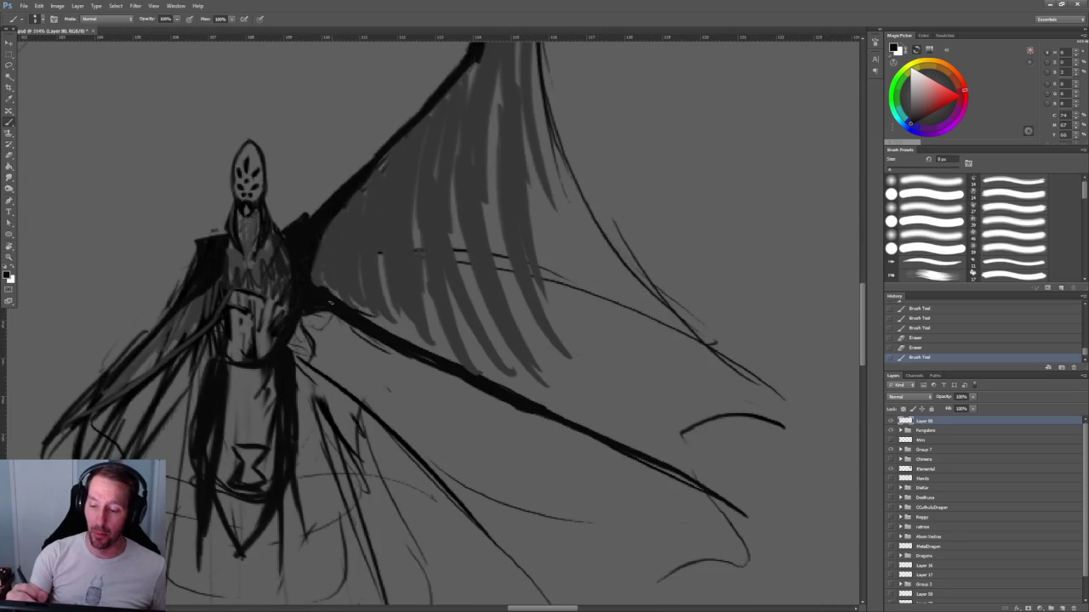
drag(323, 289, 375, 168)
drag(349, 233, 378, 170)
drag(349, 284, 369, 191)
mouse_move(384, 284)
mouse_down()
mouse_move(466, 95)
mouse_move(388, 313)
mouse_up()
drag(362, 368, 405, 267)
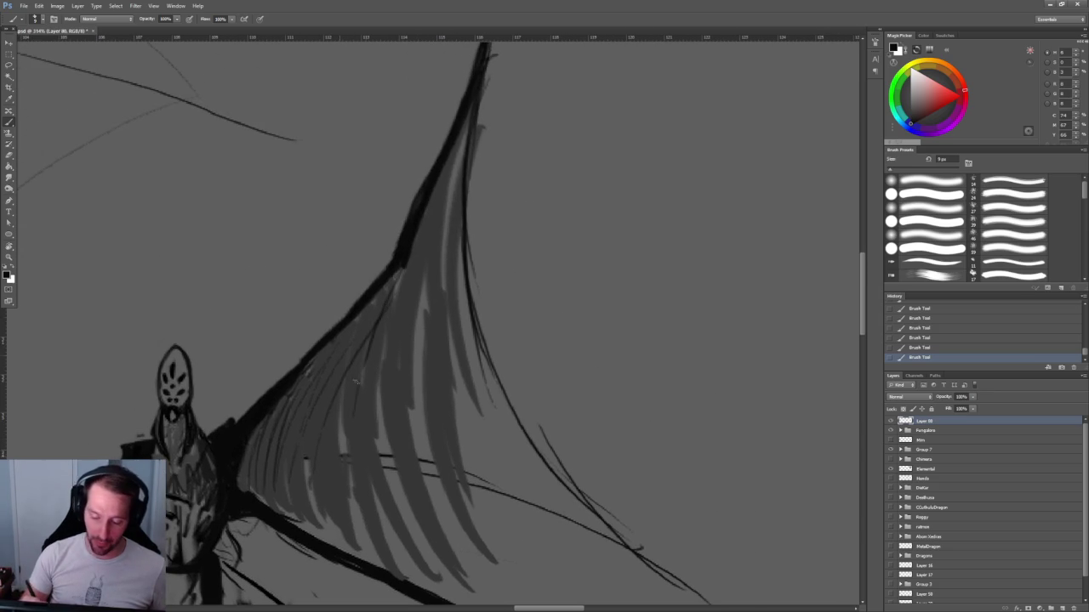
mouse_move(289, 448)
mouse_down()
mouse_move(332, 285)
mouse_move(212, 304)
mouse_up()
Erase parts of the head's left and right outline and a bit beside the neck.
key(e)
mouse_move(194, 252)
mouse_down()
mouse_move(165, 298)
mouse_move(151, 453)
mouse_up()
key(z)
drag(408, 232, 307, 232)
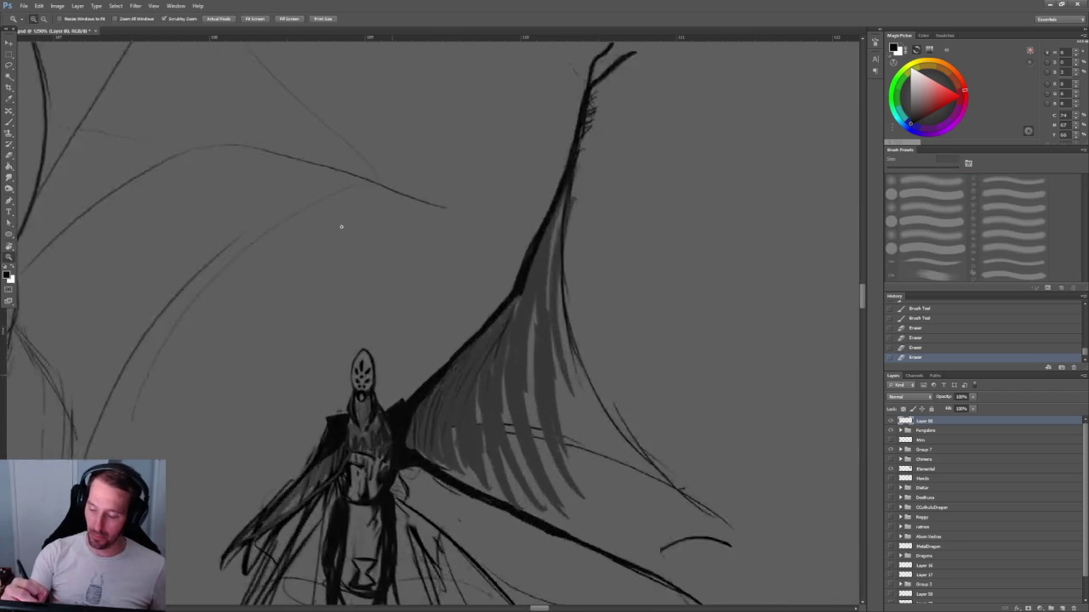
drag(364, 366, 442, 366)
key(b)
drag(308, 316, 320, 433)
drag(228, 439, 216, 453)
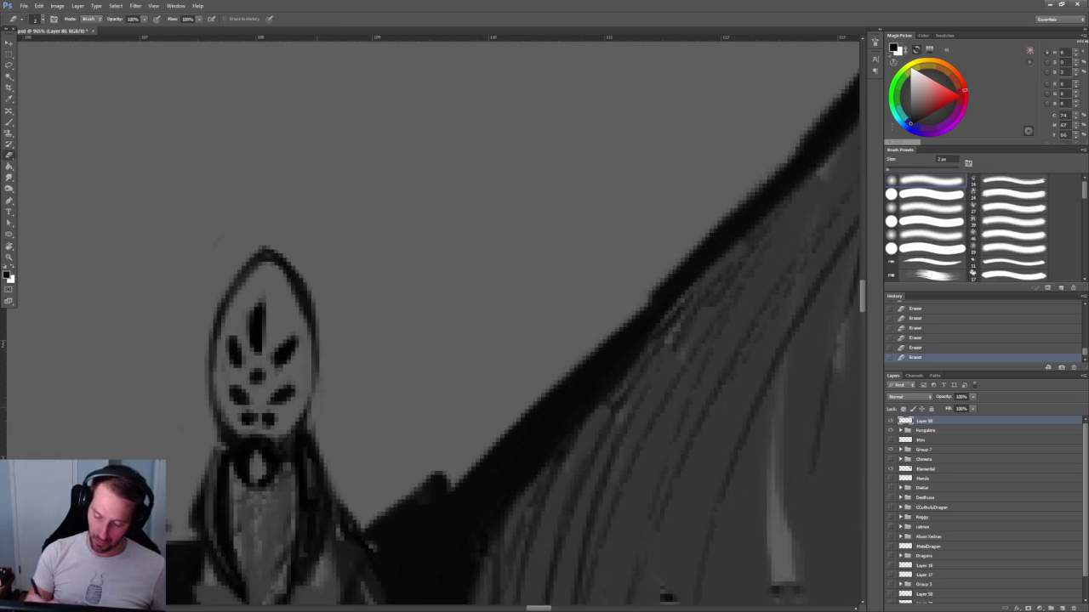
Recentre the view on the winged figure and return to a fine eraser.
scroll(403, 357, down, 2)
scroll(346, 224, down, 3)
scroll(505, 418, up, 2)
scroll(385, 178, up, 1)
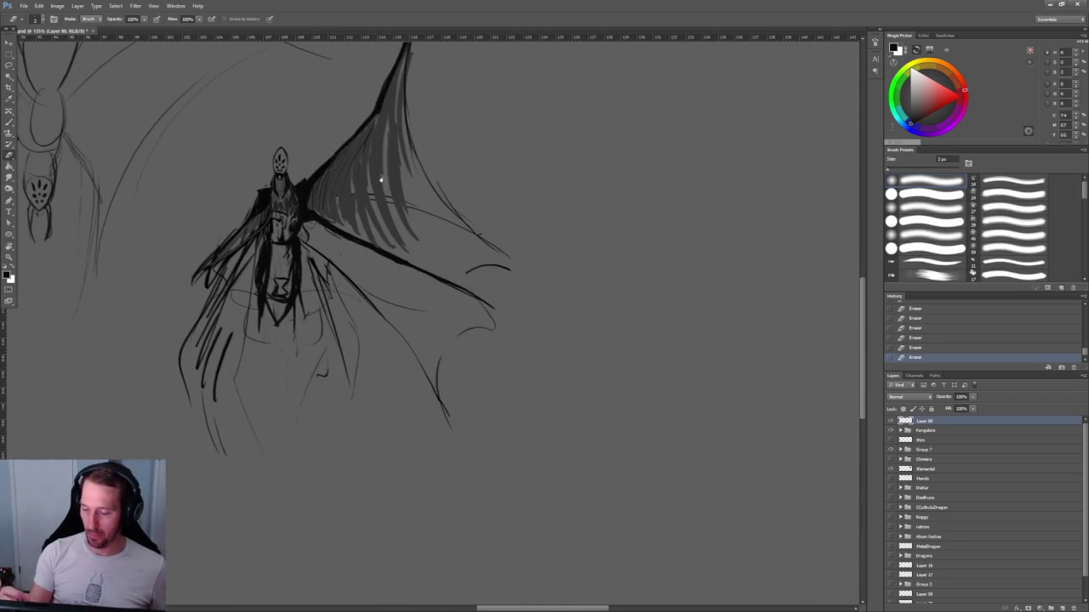
scroll(385, 179, up, 1)
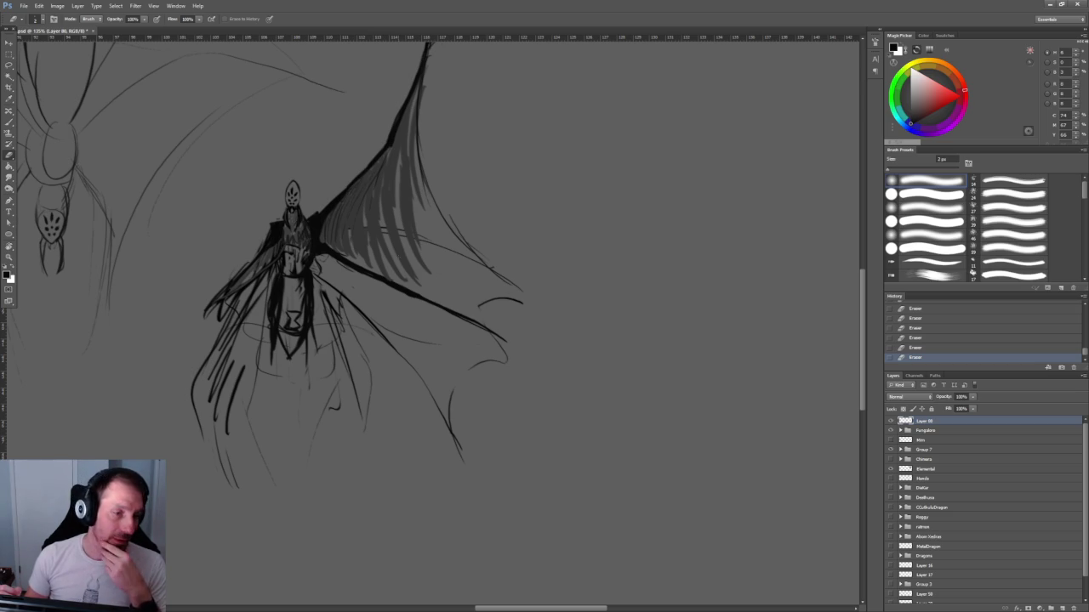
drag(305, 321, 300, 357)
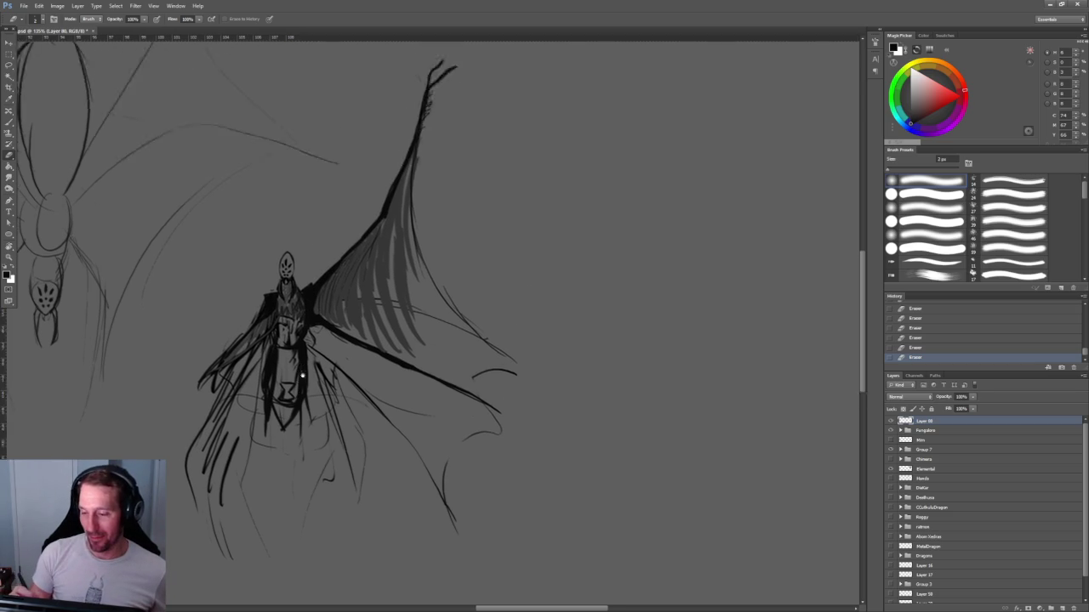
scroll(291, 221, up, 5)
key(b)
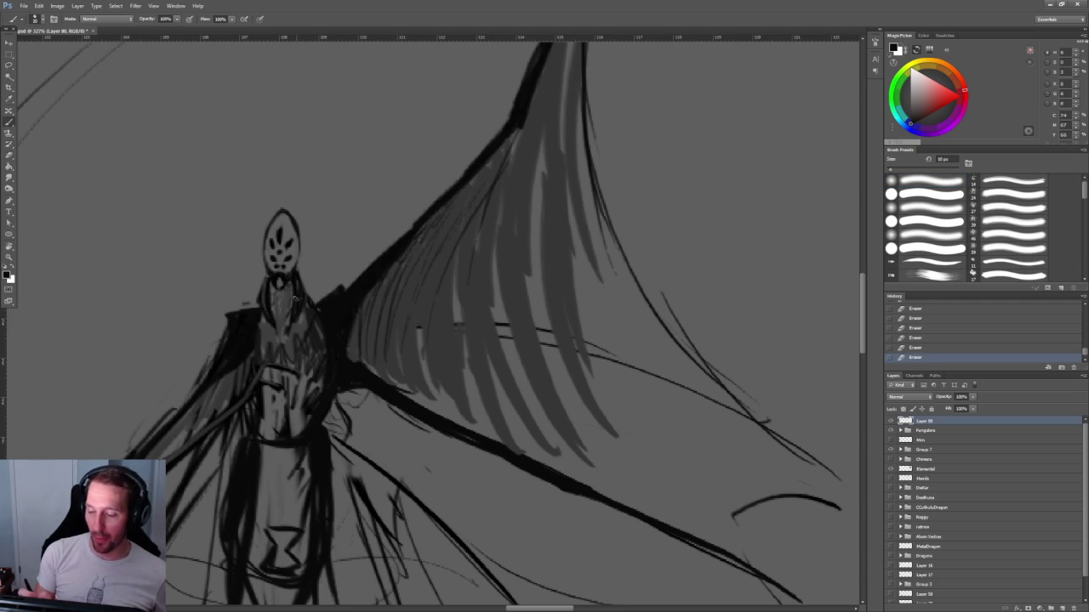
key(e)
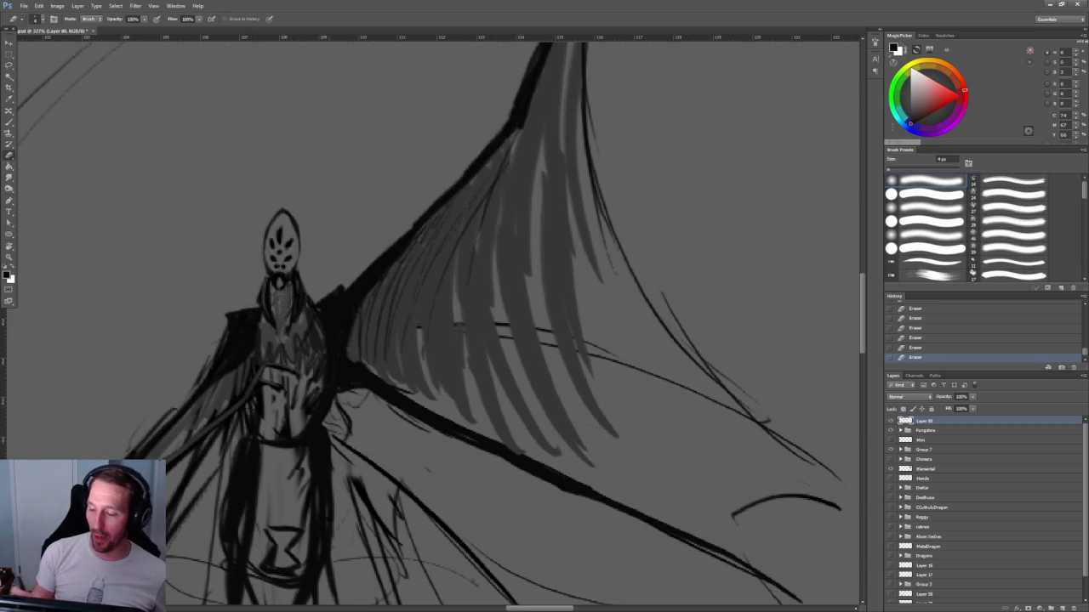